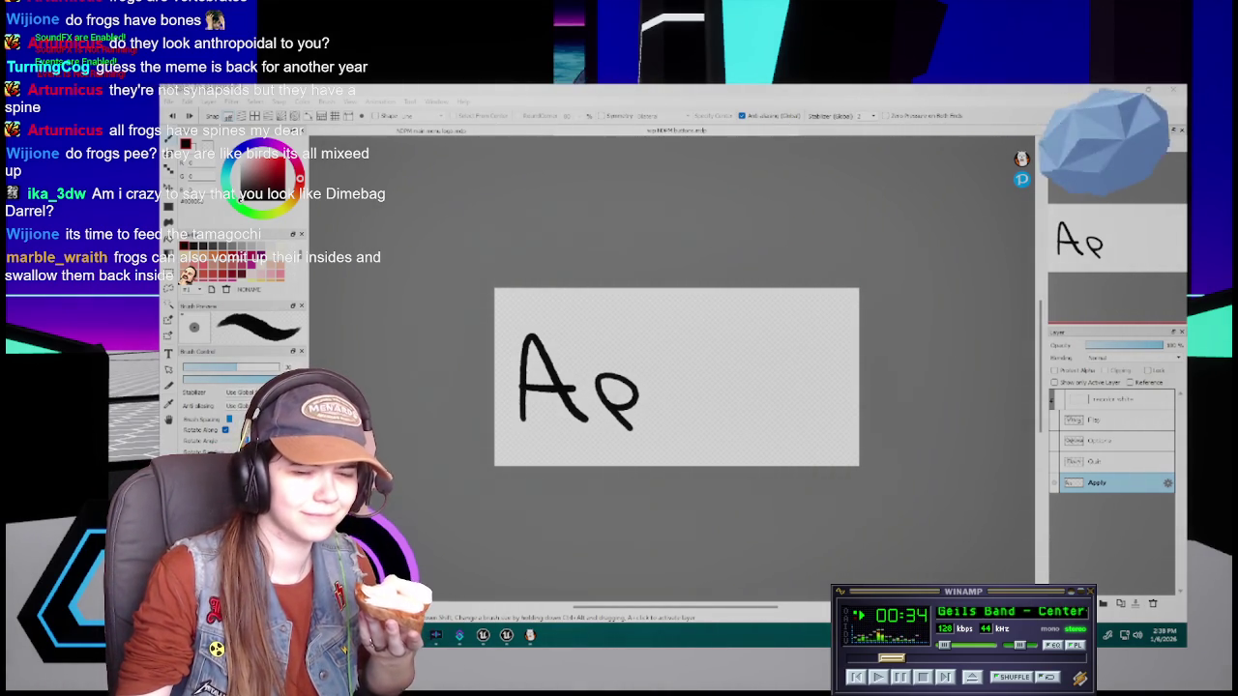
Return to FireAlpaca and finish the second p of 'Apply', undoing a misdrawn stroke
key("alt+Tab")
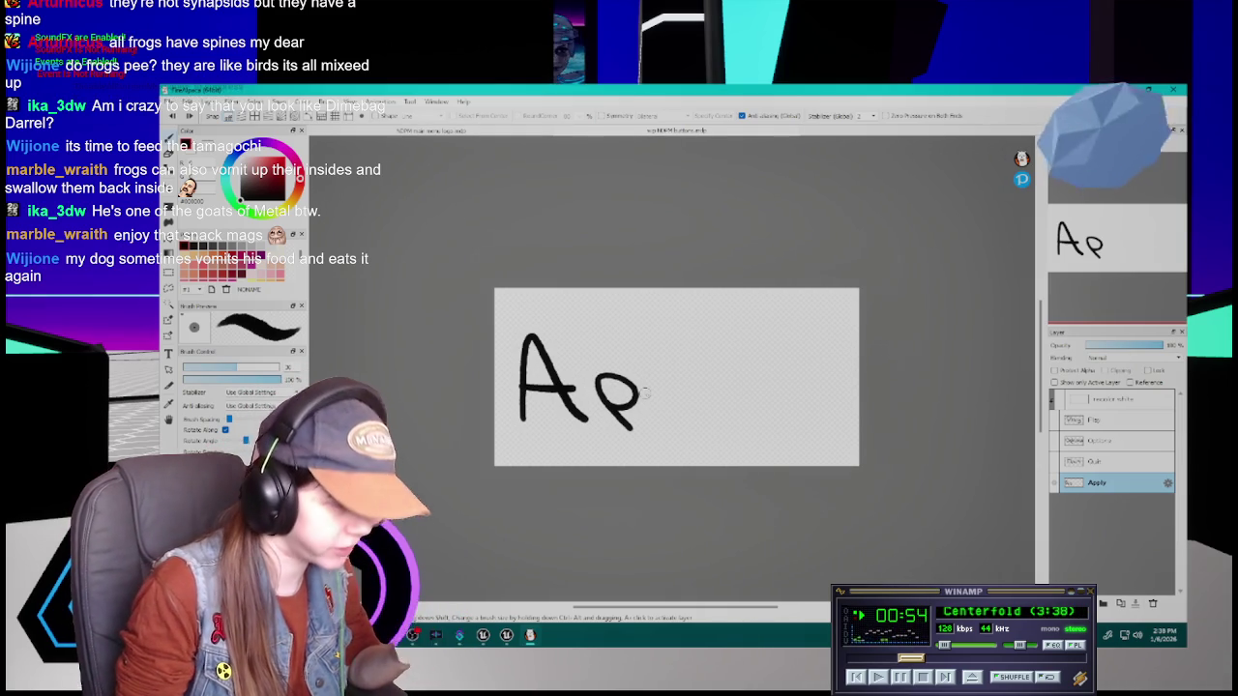
mouse_move(660, 395)
left_mouse_down()
mouse_move(666, 371)
mouse_move(677, 416)
left_mouse_up()
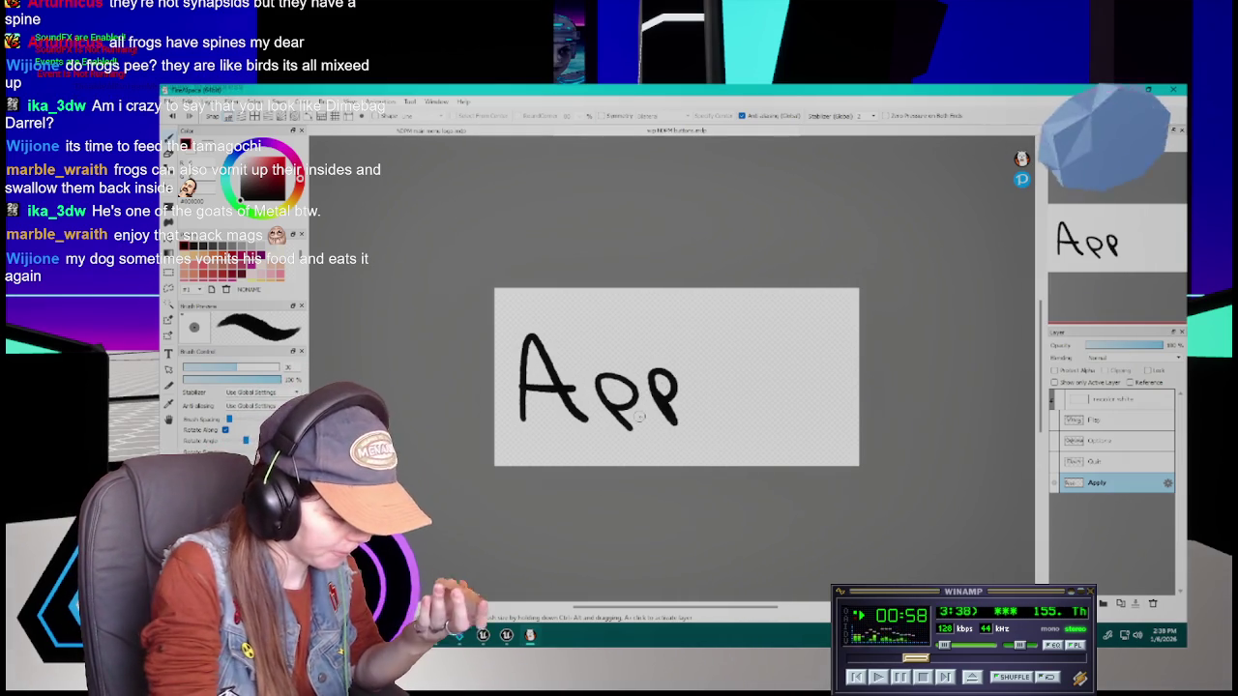
key("ctrl+z")
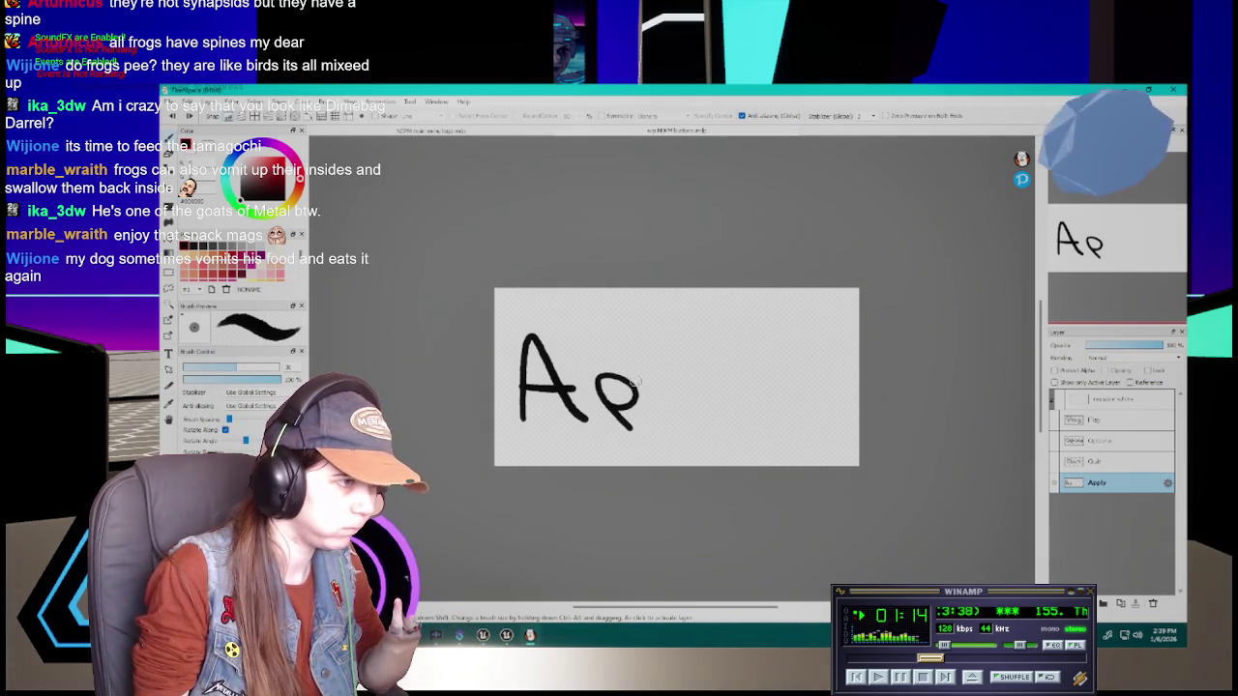
left_click_drag(665, 413, 689, 389)
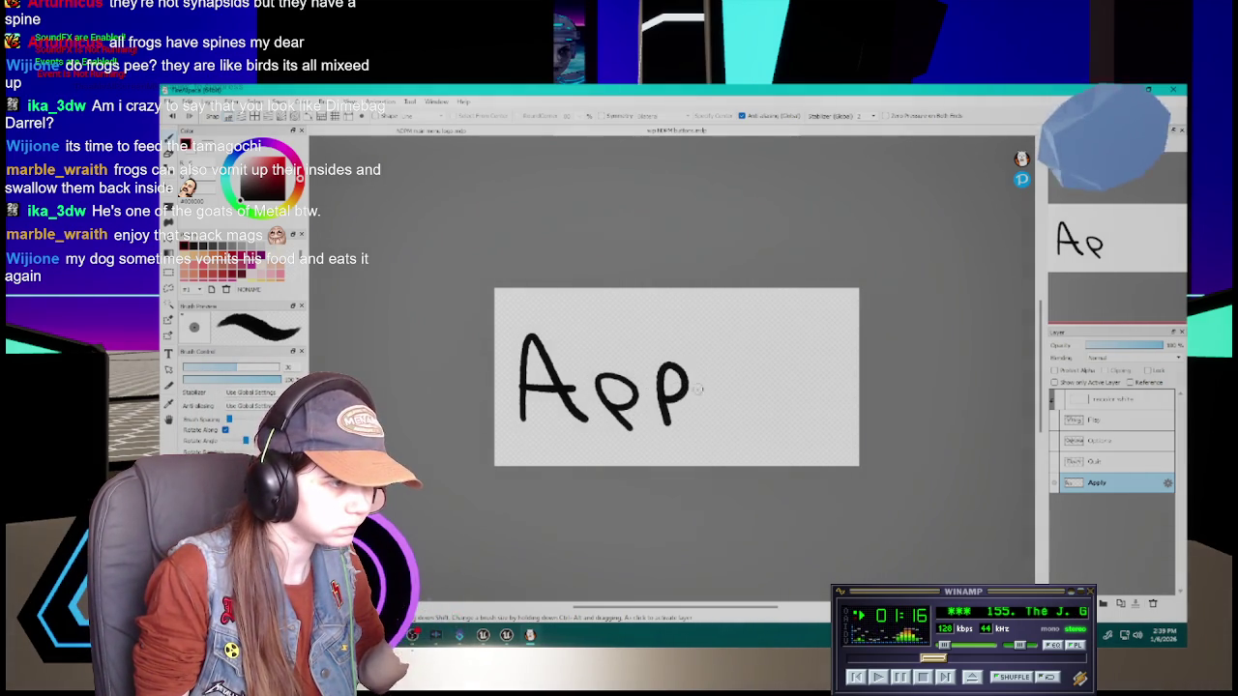
Redraw the l to complete 'Apply', then add a new layer and hide the Apply layer
left_click_drag(706, 332, 718, 390)
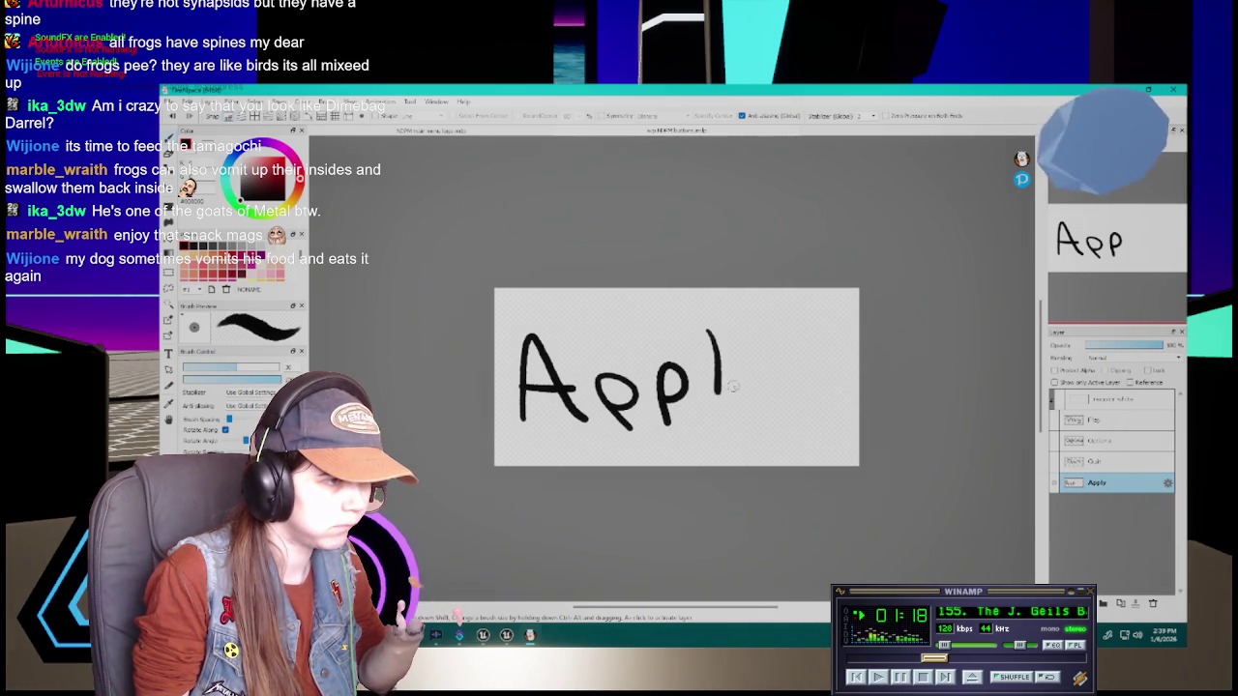
key("ctrl+z")
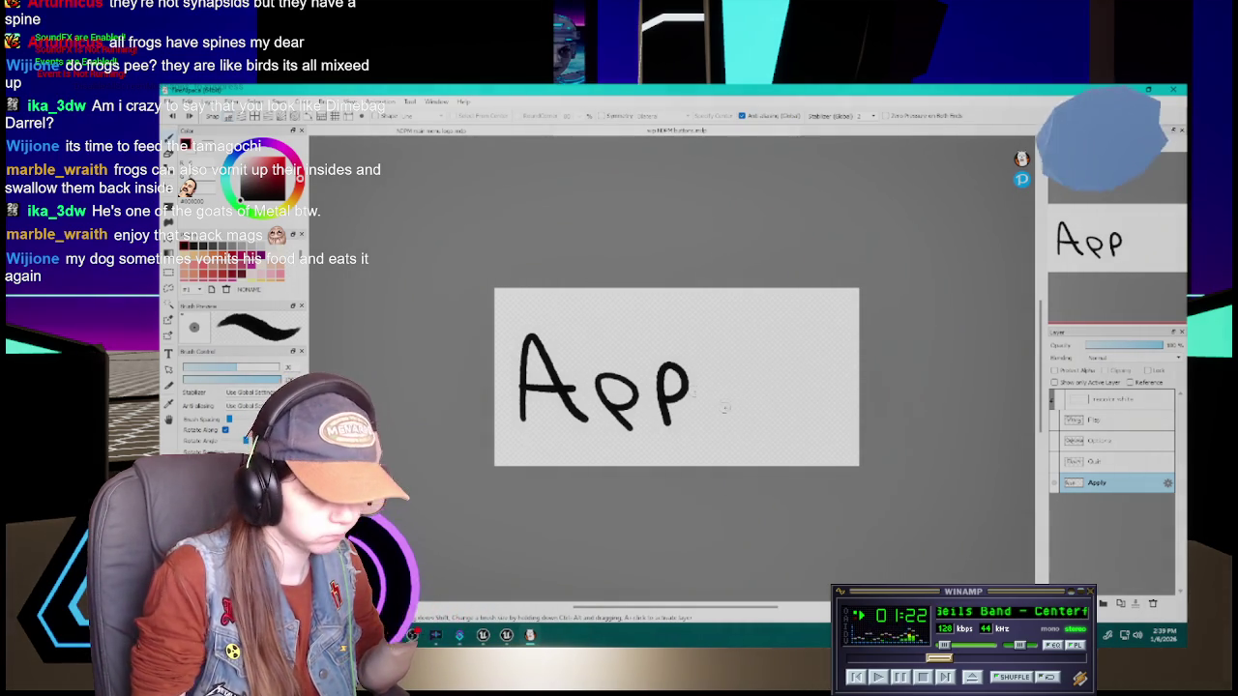
mouse_move(706, 332)
left_mouse_down()
mouse_move(718, 405)
mouse_move(765, 406)
mouse_move(771, 433)
left_mouse_up()
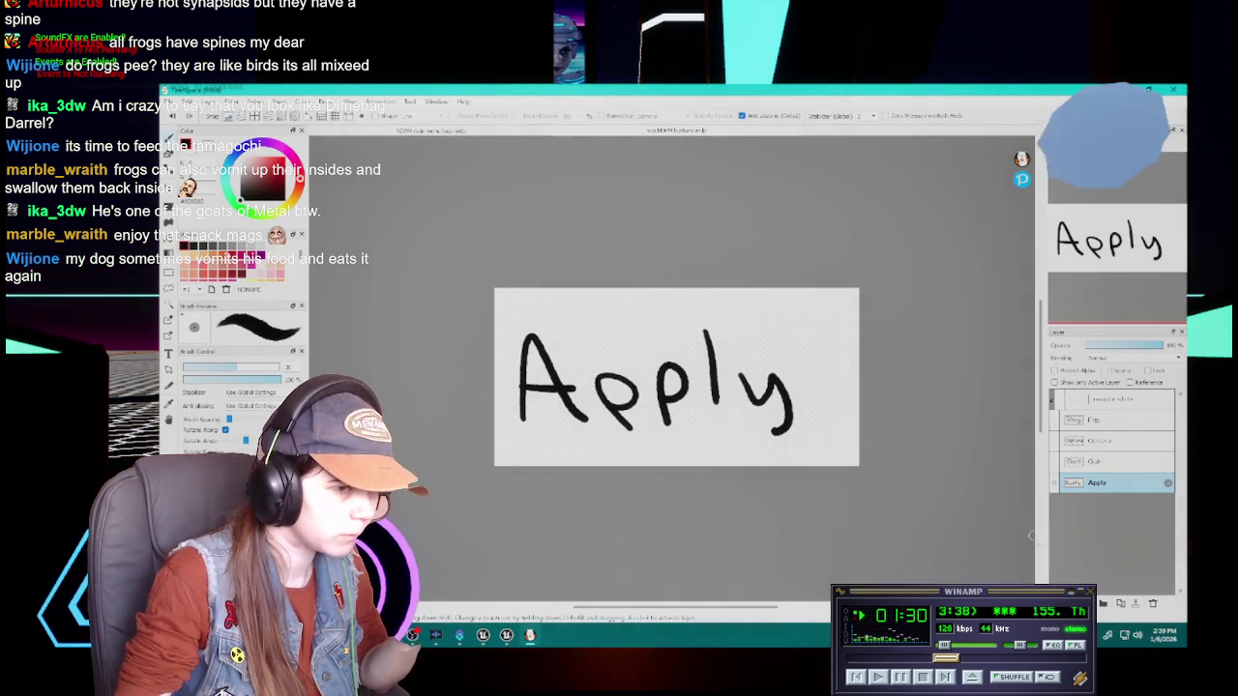
key("ctrl+shift+n")
left_click(1054, 503)
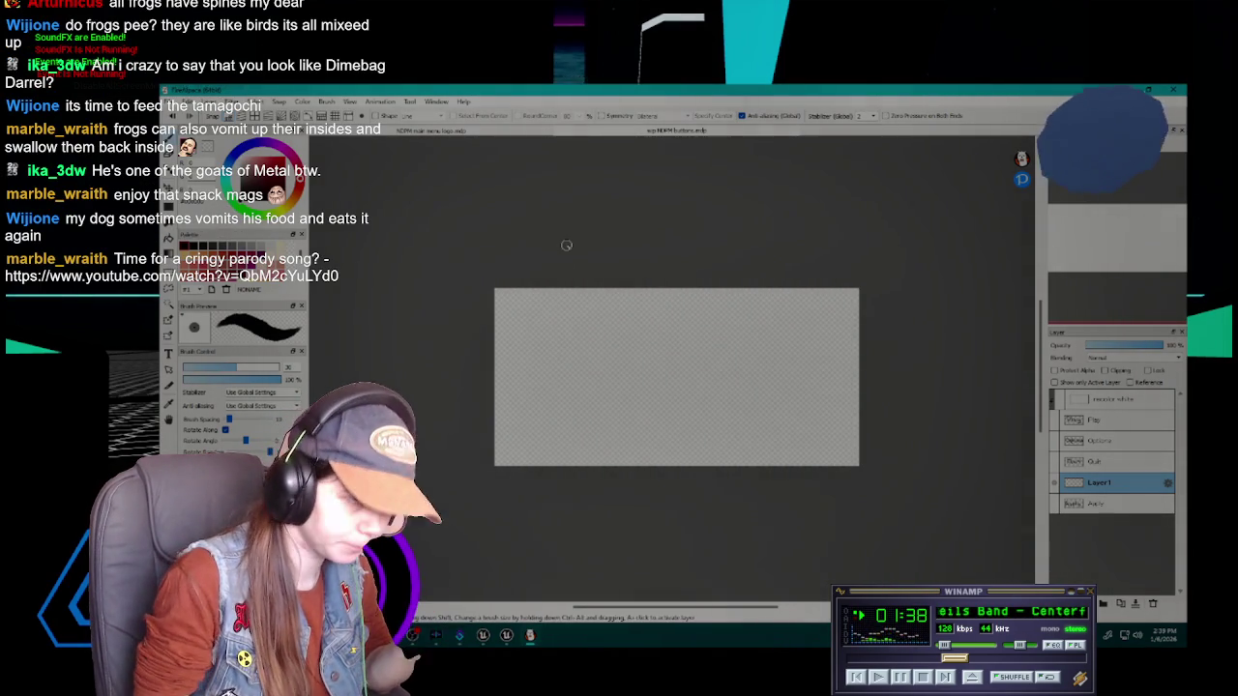
Hand-letter 'Back' on Layer1, redrawing the B's bumps, then add a new layer above it
left_click_drag(541, 336, 564, 414)
left_click_drag(544, 337, 600, 396)
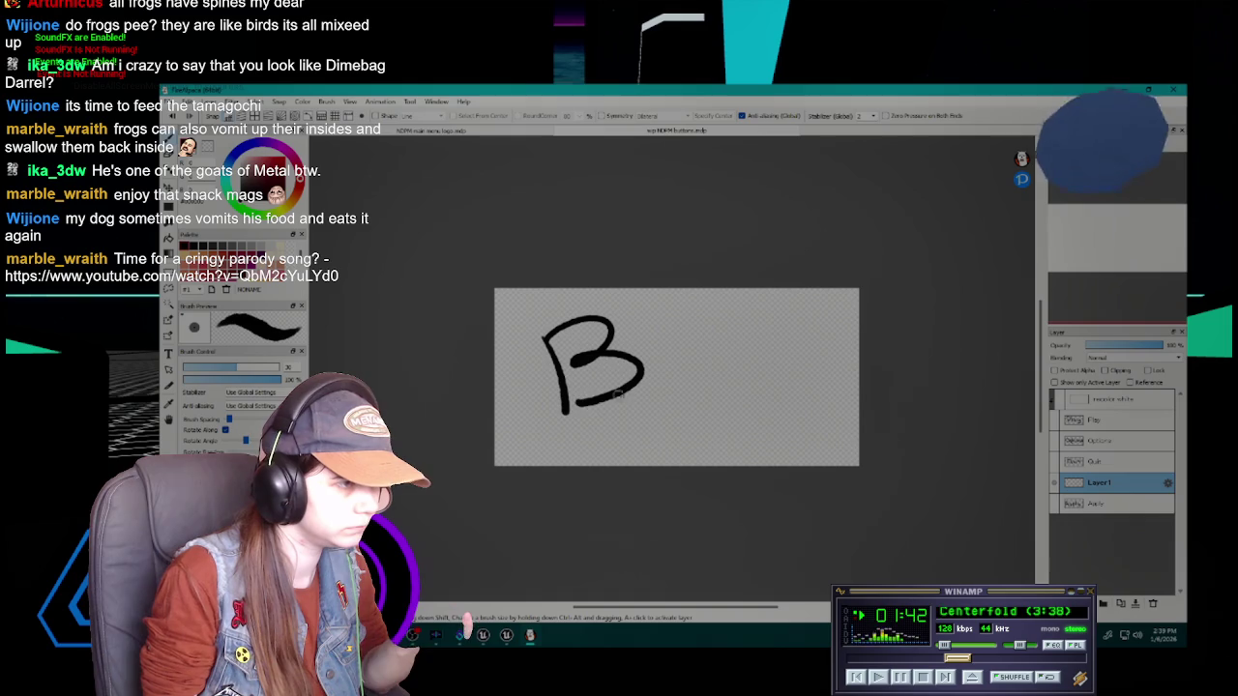
key("ctrl+z")
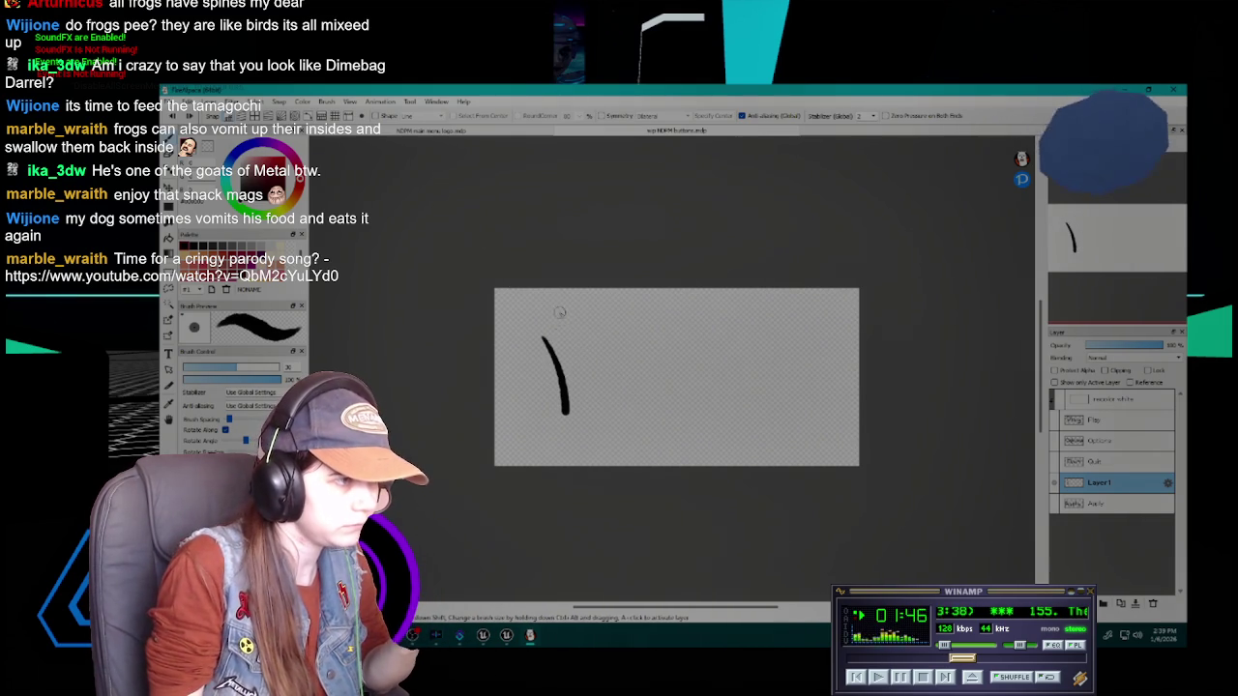
mouse_move(542, 336)
left_mouse_down()
mouse_move(594, 321)
mouse_move(607, 414)
mouse_move(561, 415)
left_mouse_up()
left_click(674, 367)
mouse_move(702, 370)
left_mouse_down()
mouse_move(708, 400)
mouse_move(745, 401)
left_mouse_up()
left_click_drag(749, 335, 759, 406)
mouse_move(777, 360)
left_mouse_down()
mouse_move(760, 381)
mouse_move(785, 398)
left_mouse_up()
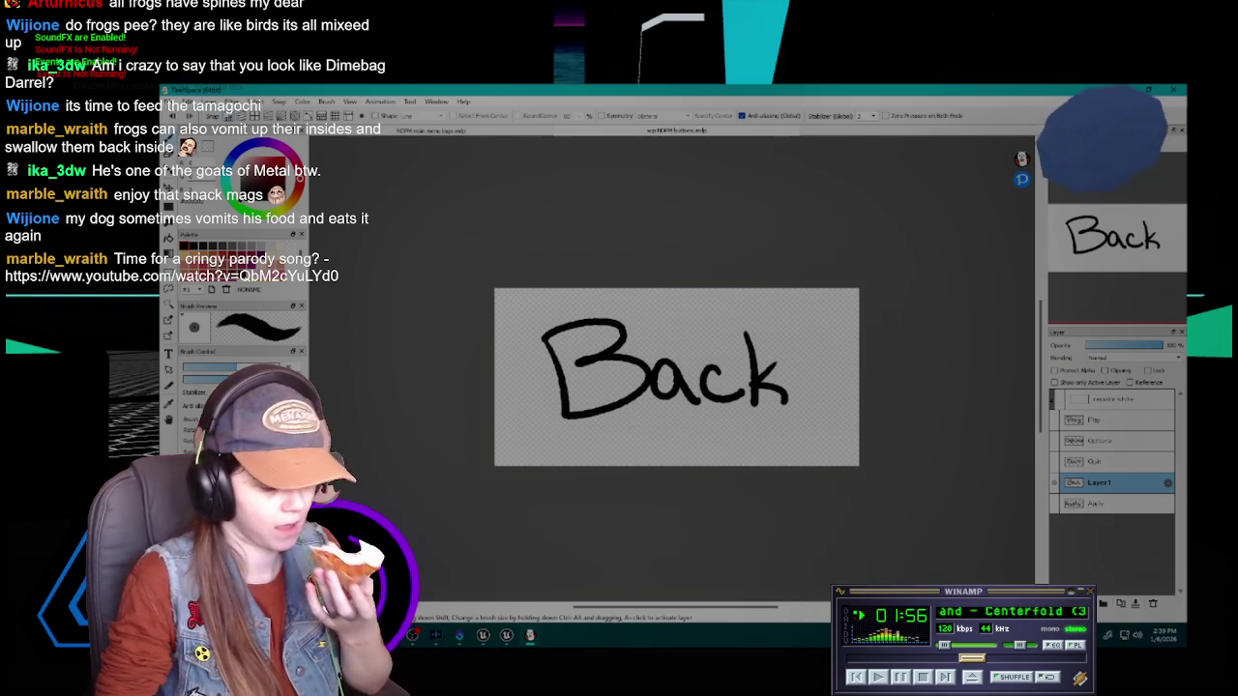
left_click(1103, 604)
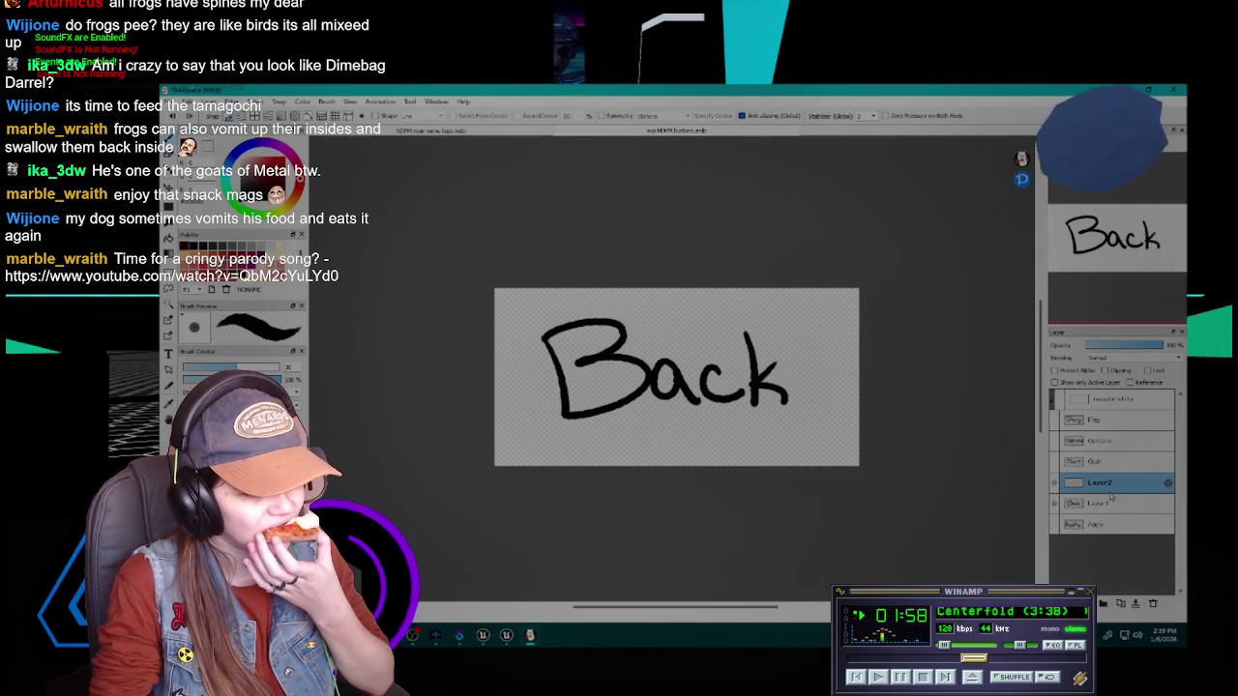
Hide the Back layer, letter 'Resume' with a twice-redrawn R, and add a new layer
left_click(1054, 503)
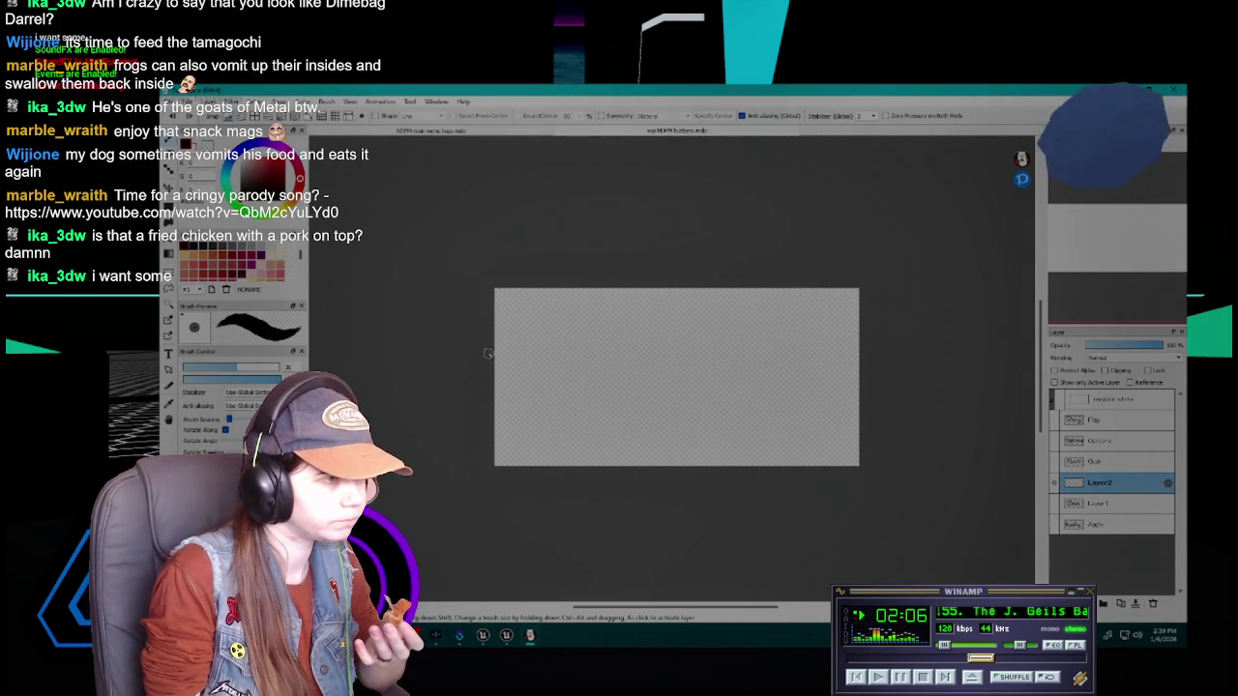
left_click_drag(516, 339, 530, 421)
left_click_drag(517, 334, 588, 418)
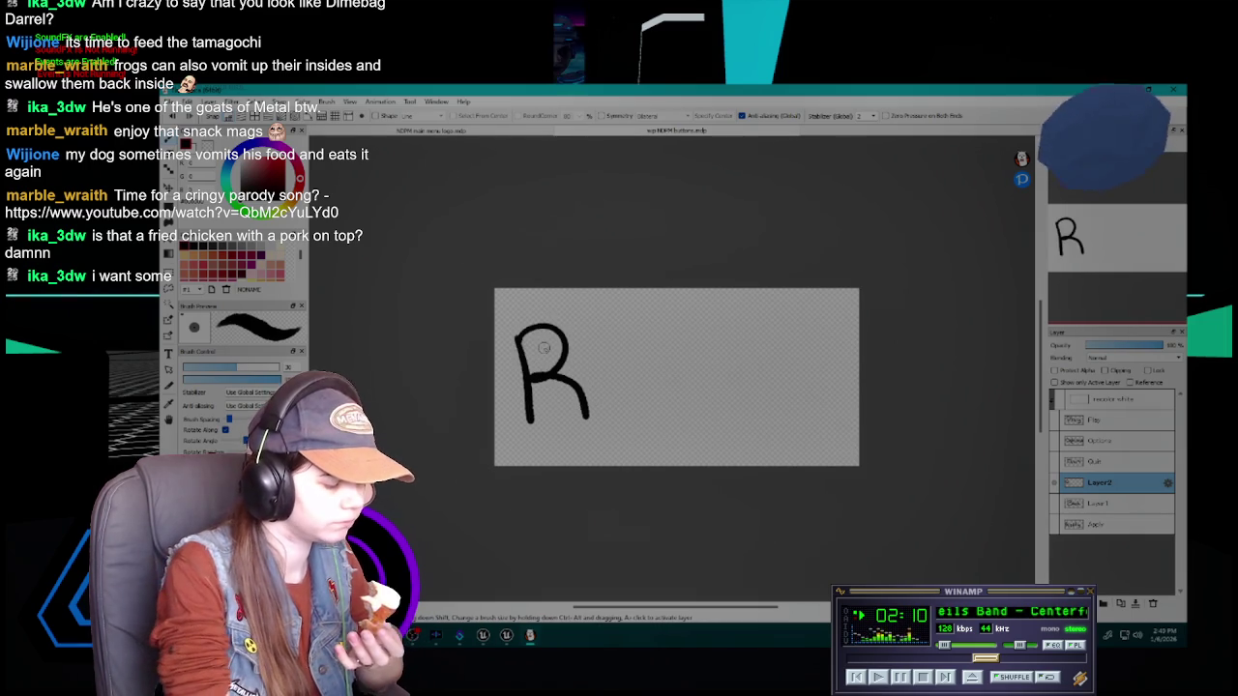
key("ctrl+z")
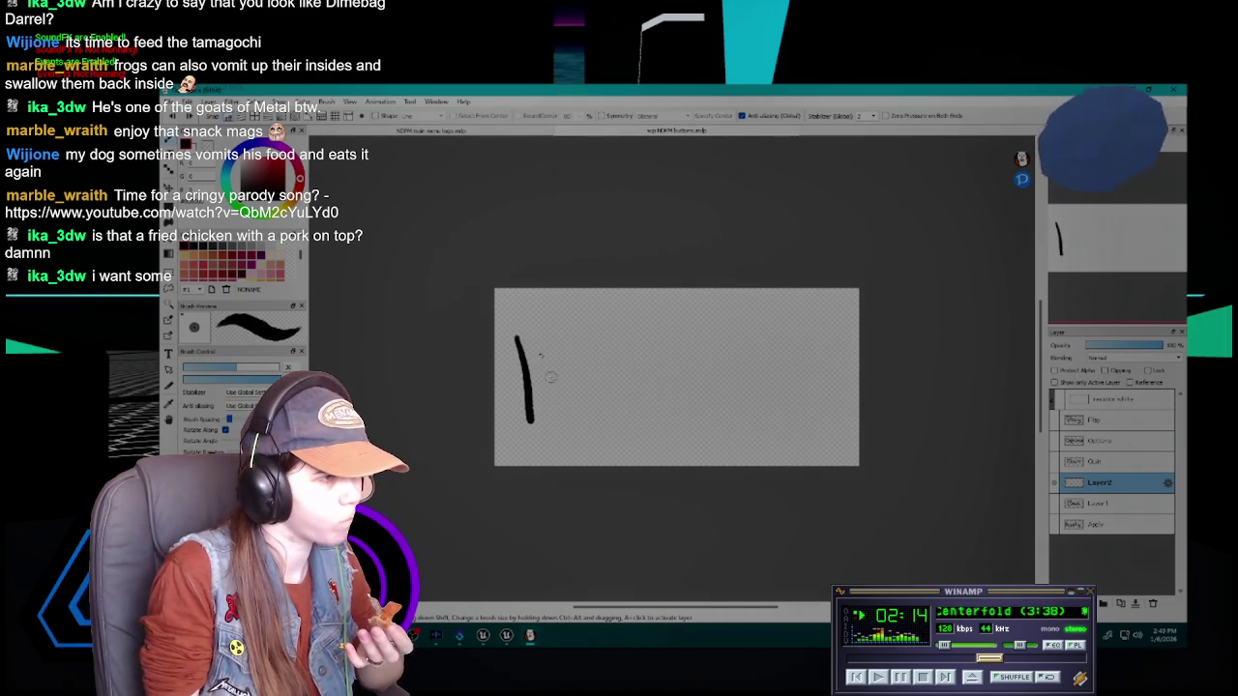
mouse_move(517, 337)
left_mouse_down()
mouse_move(527, 371)
mouse_move(599, 410)
left_mouse_up()
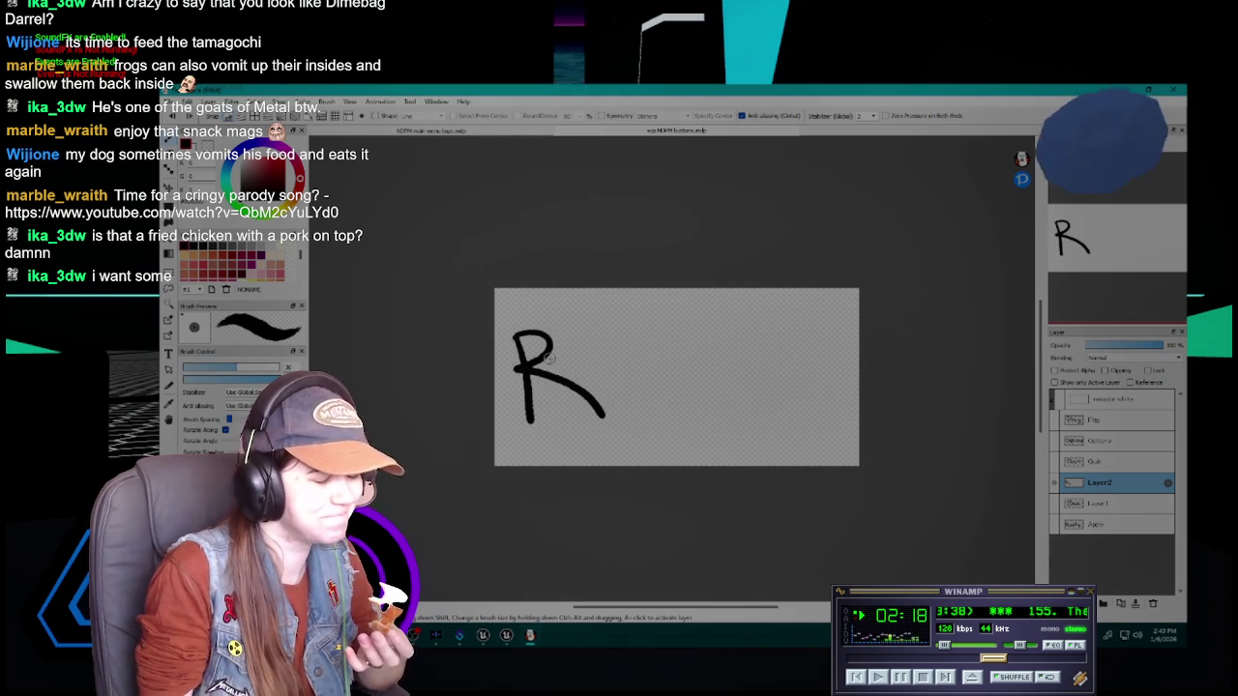
key("ctrl+z")
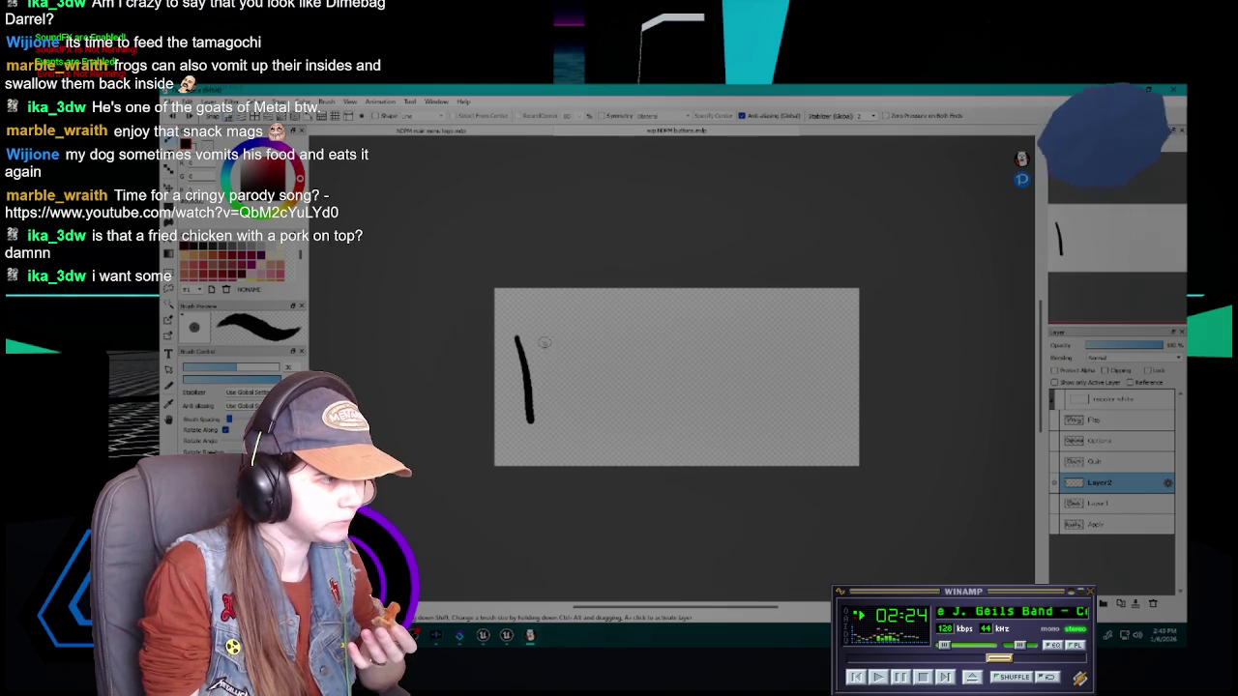
mouse_move(515, 342)
left_mouse_down()
mouse_move(559, 338)
mouse_move(534, 382)
mouse_move(593, 421)
mouse_move(602, 391)
mouse_move(636, 415)
mouse_move(646, 397)
mouse_move(630, 413)
mouse_move(712, 401)
mouse_move(718, 416)
left_mouse_up()
mouse_move(715, 383)
left_mouse_down()
mouse_move(725, 397)
mouse_move(758, 387)
mouse_move(778, 414)
mouse_move(831, 414)
left_mouse_up()
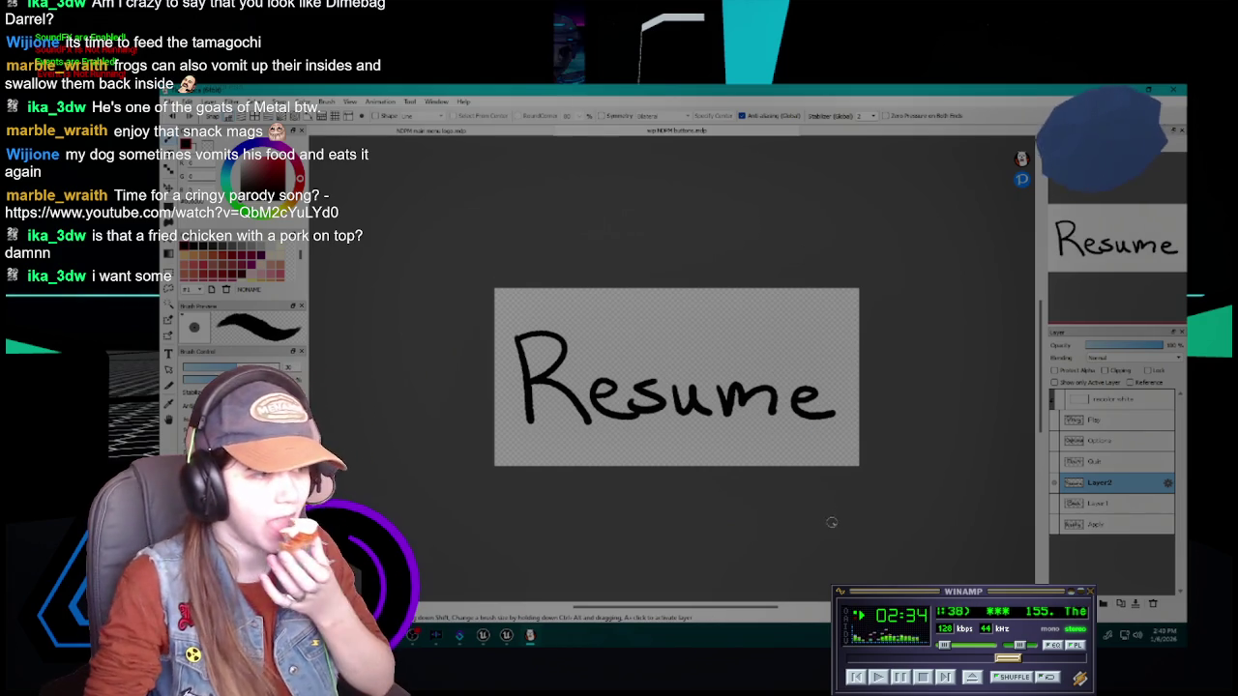
key("ctrl+shift+n")
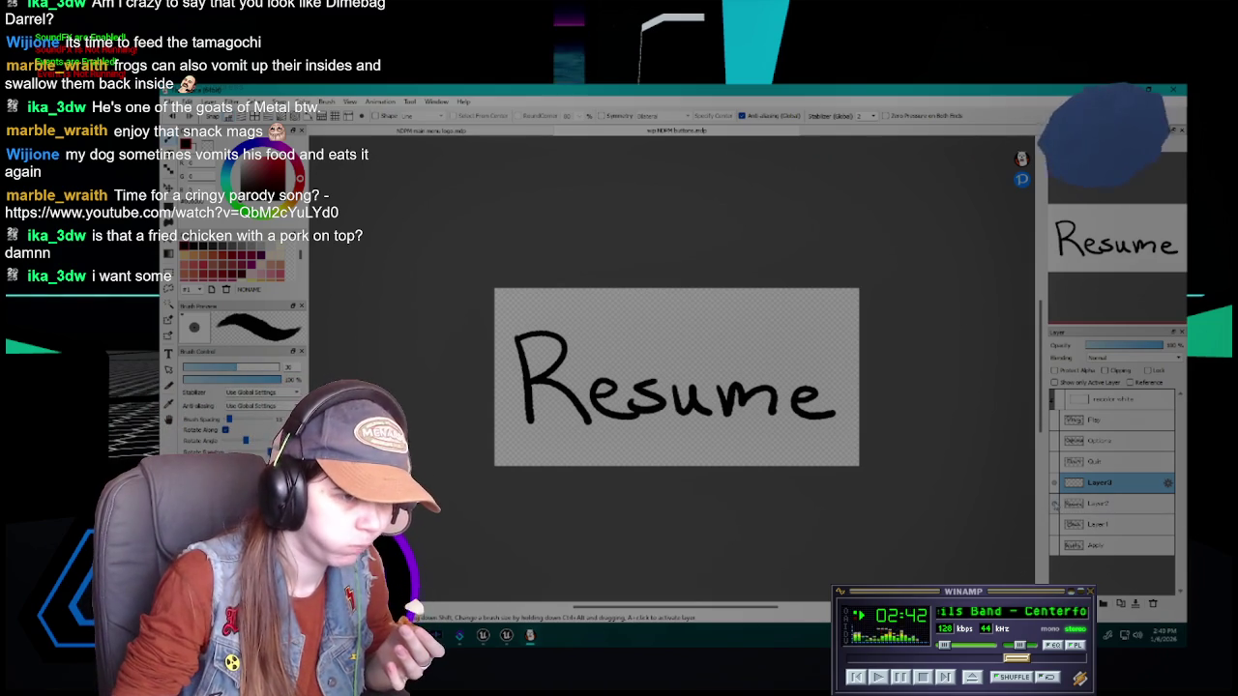
Hide the Resume layer and begin 'Retry' with a capital R on the new layer
left_click(1055, 503)
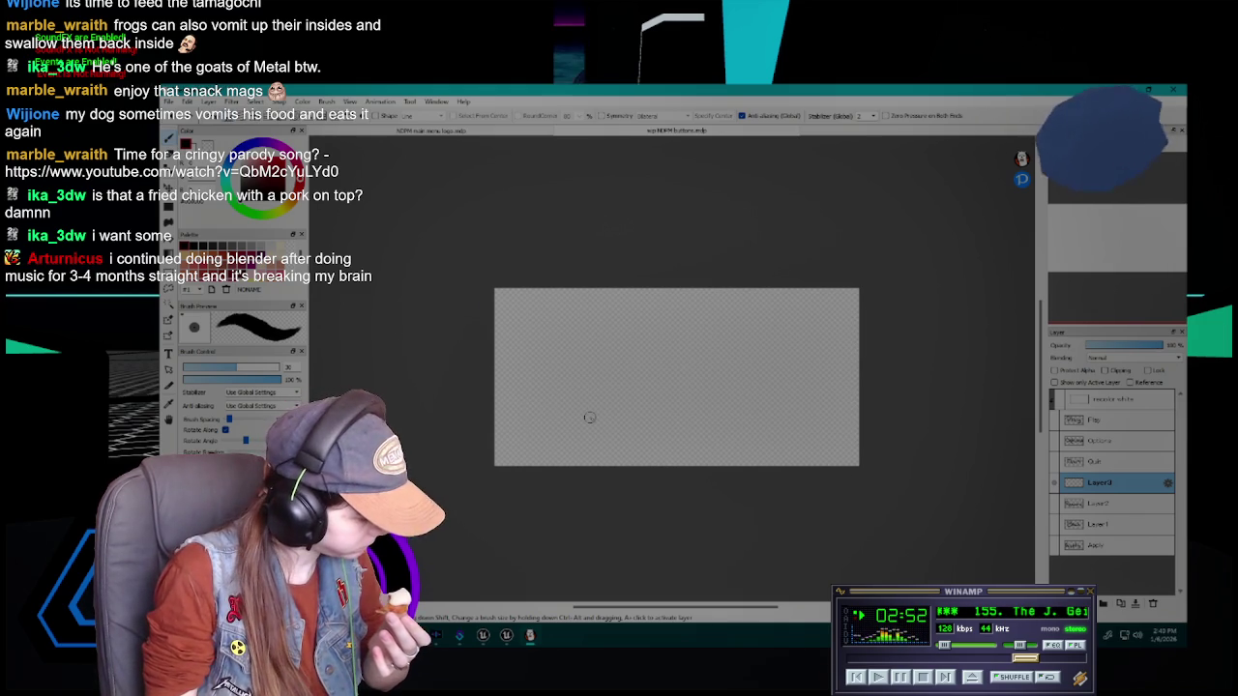
left_click_drag(533, 346, 542, 415)
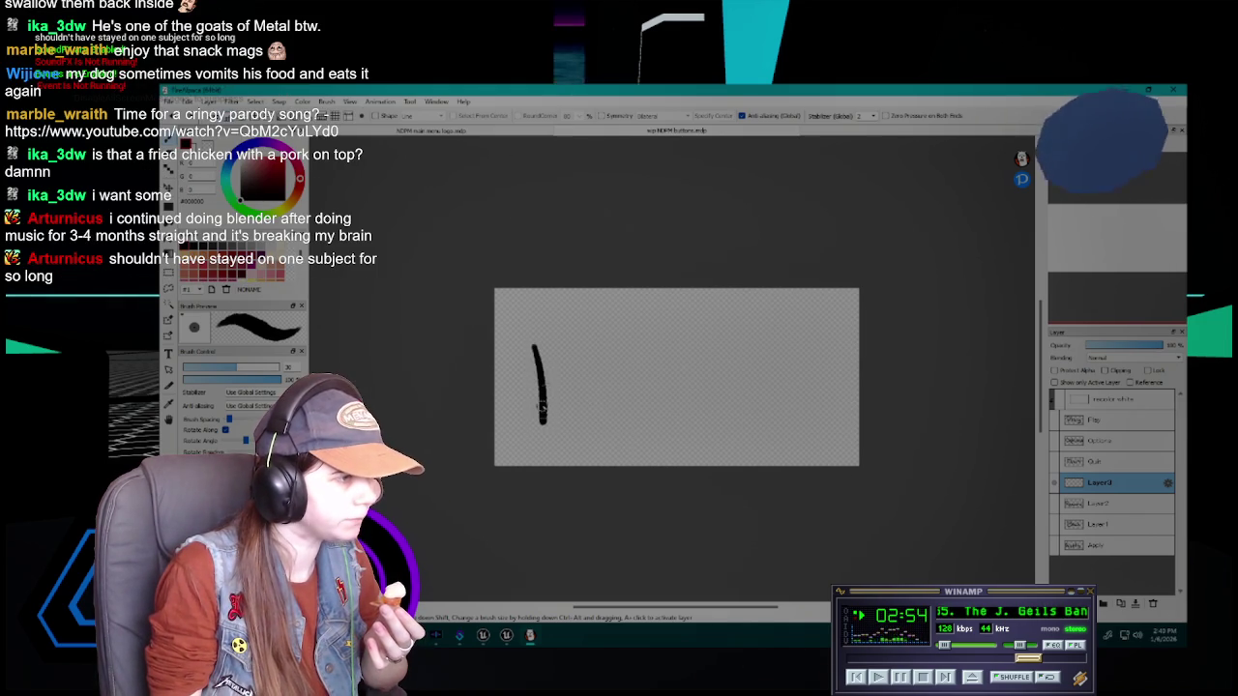
mouse_move(533, 345)
left_mouse_down()
mouse_move(543, 387)
mouse_move(592, 413)
mouse_move(632, 369)
mouse_move(664, 396)
mouse_move(690, 386)
mouse_move(687, 426)
left_mouse_up()
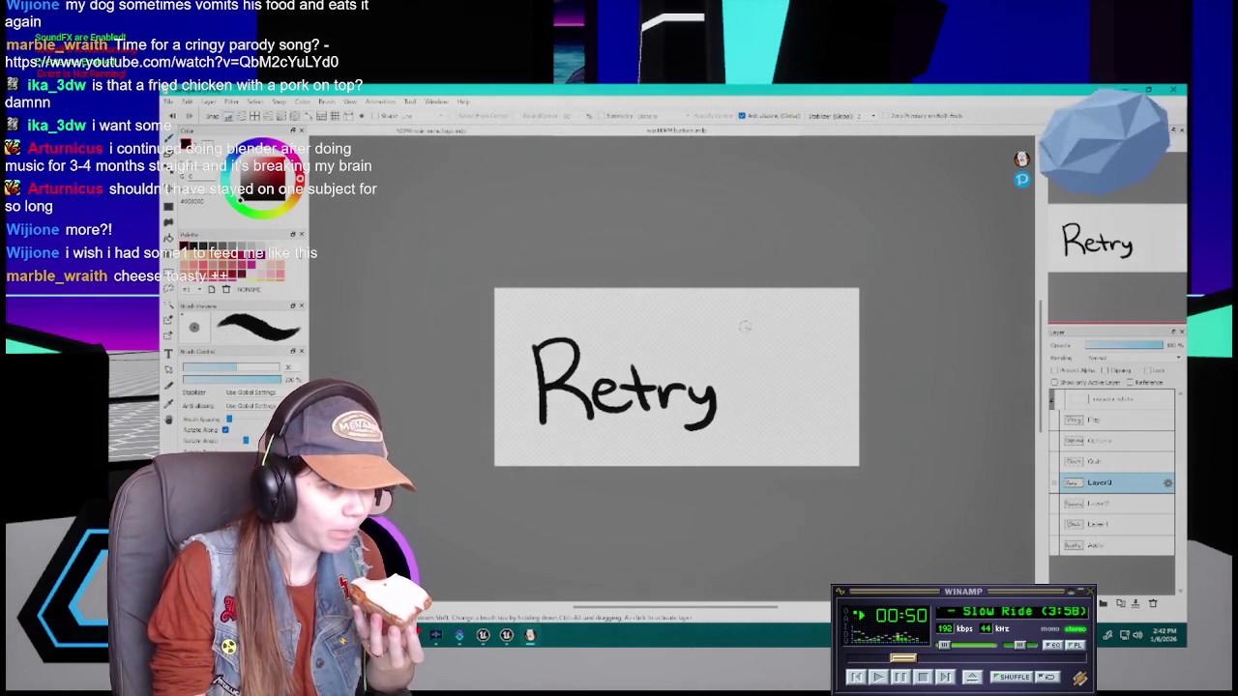
Letter 'Level' after 'Retry', undo the attempts, then clear the layer with Delete
mouse_move(738, 342)
left_mouse_down()
mouse_move(763, 396)
mouse_move(839, 382)
left_mouse_up()
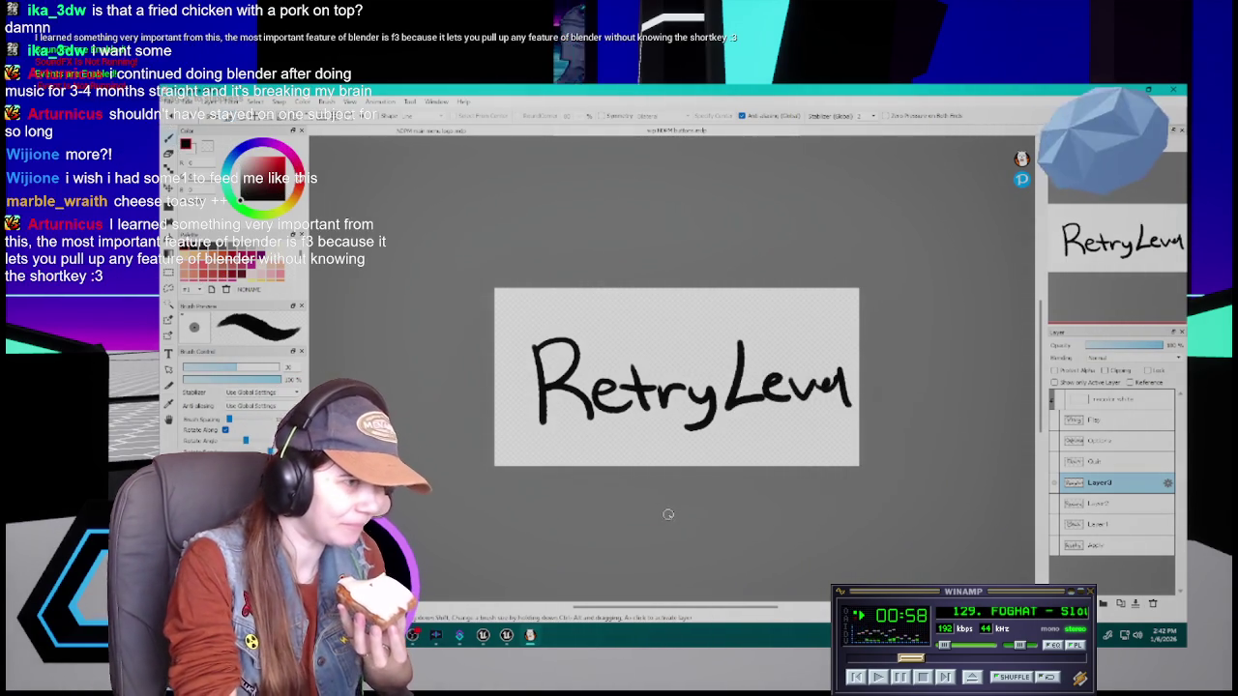
key("ctrl+z")
key("ctrl+z")
key("ctrl+z")
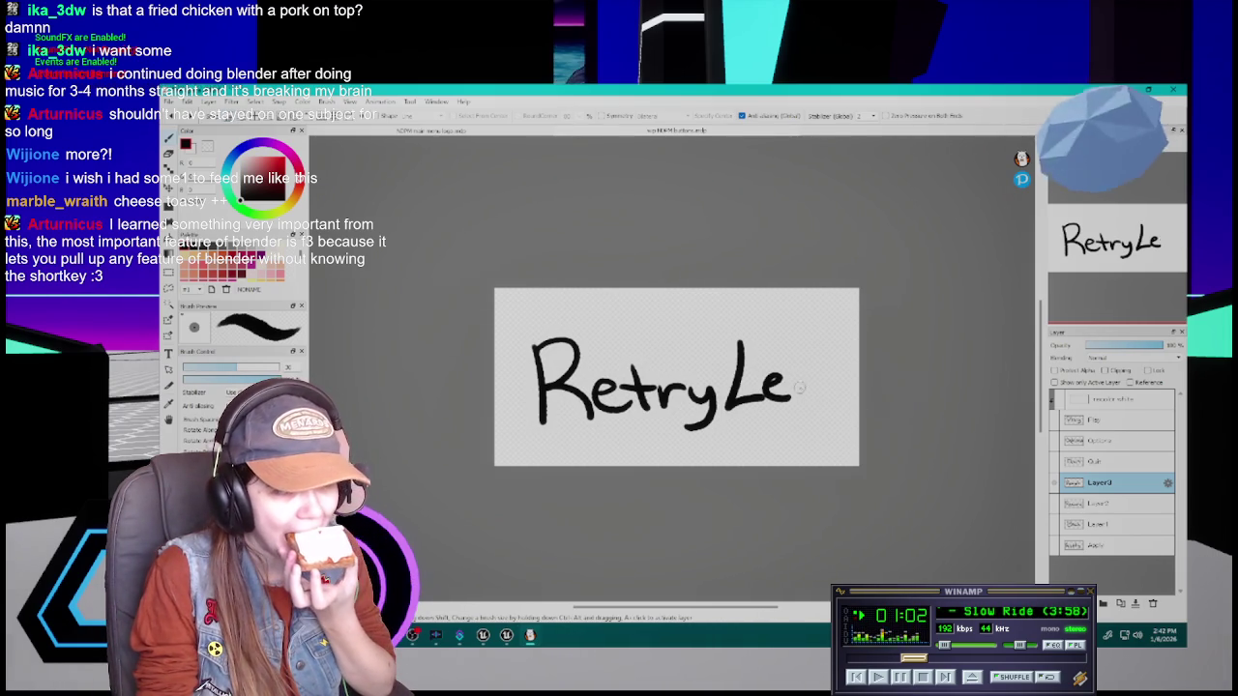
mouse_move(796, 376)
left_mouse_down()
mouse_move(804, 406)
mouse_move(819, 375)
mouse_move(841, 396)
left_mouse_up()
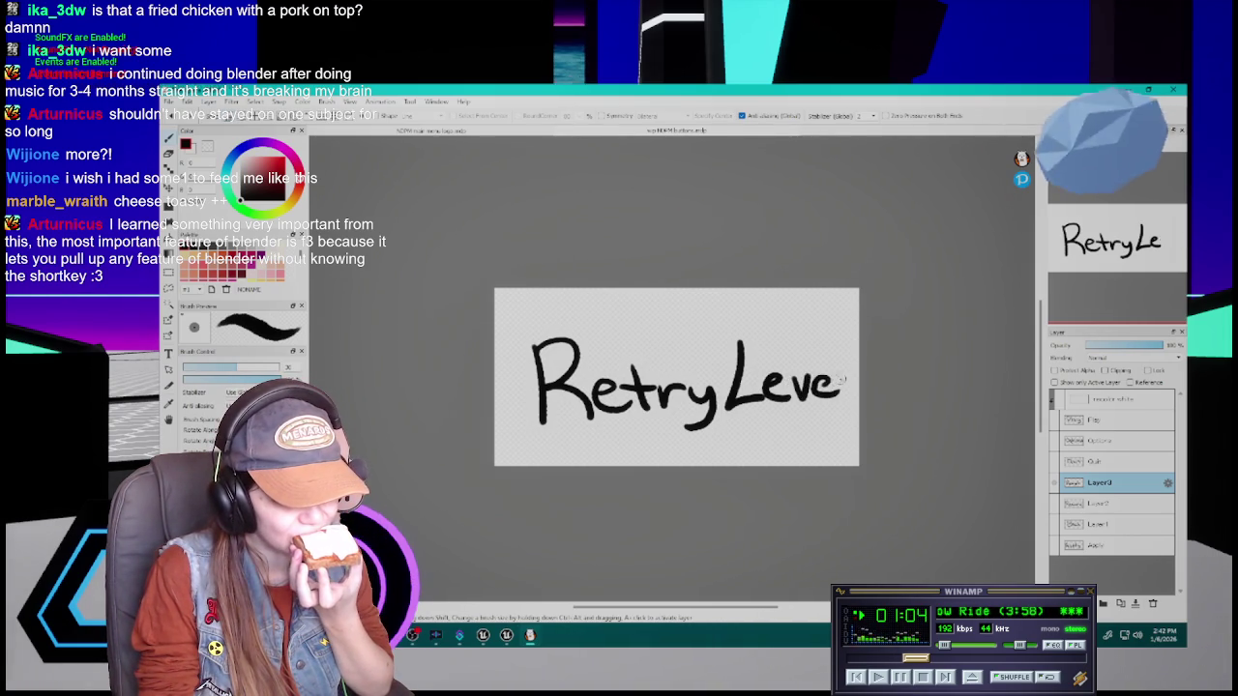
key("ctrl+z")
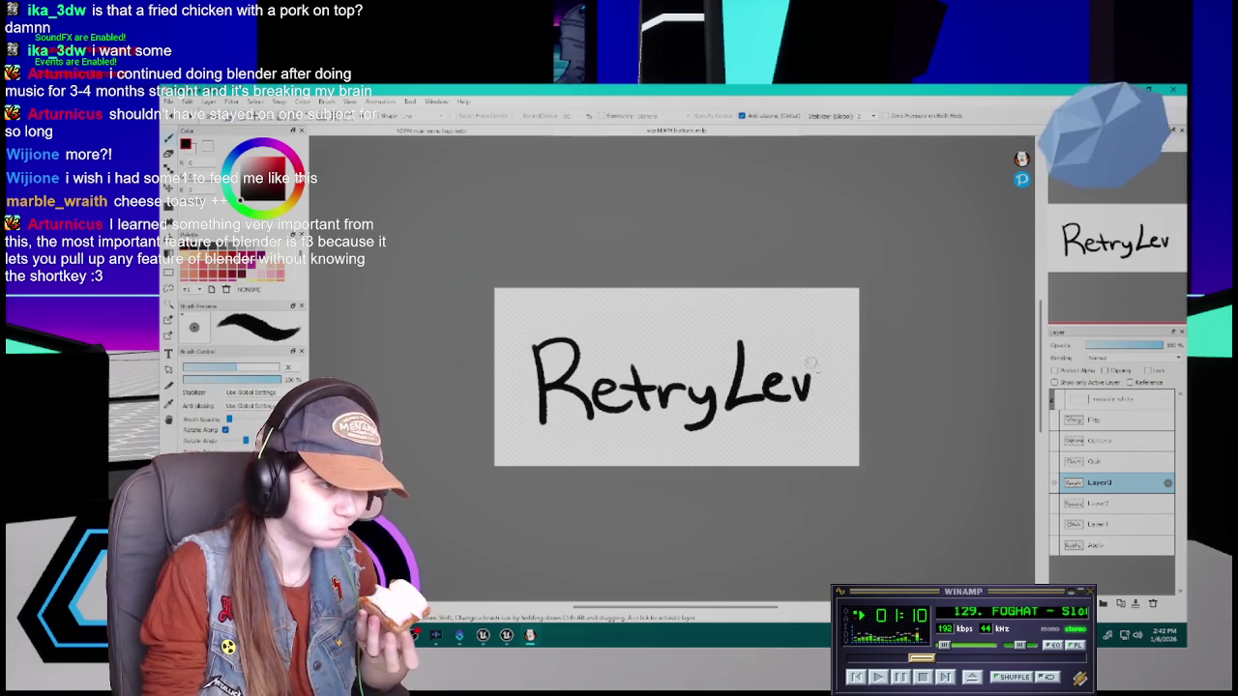
left_click_drag(812, 388, 845, 401)
left_click_drag(850, 352, 849, 404)
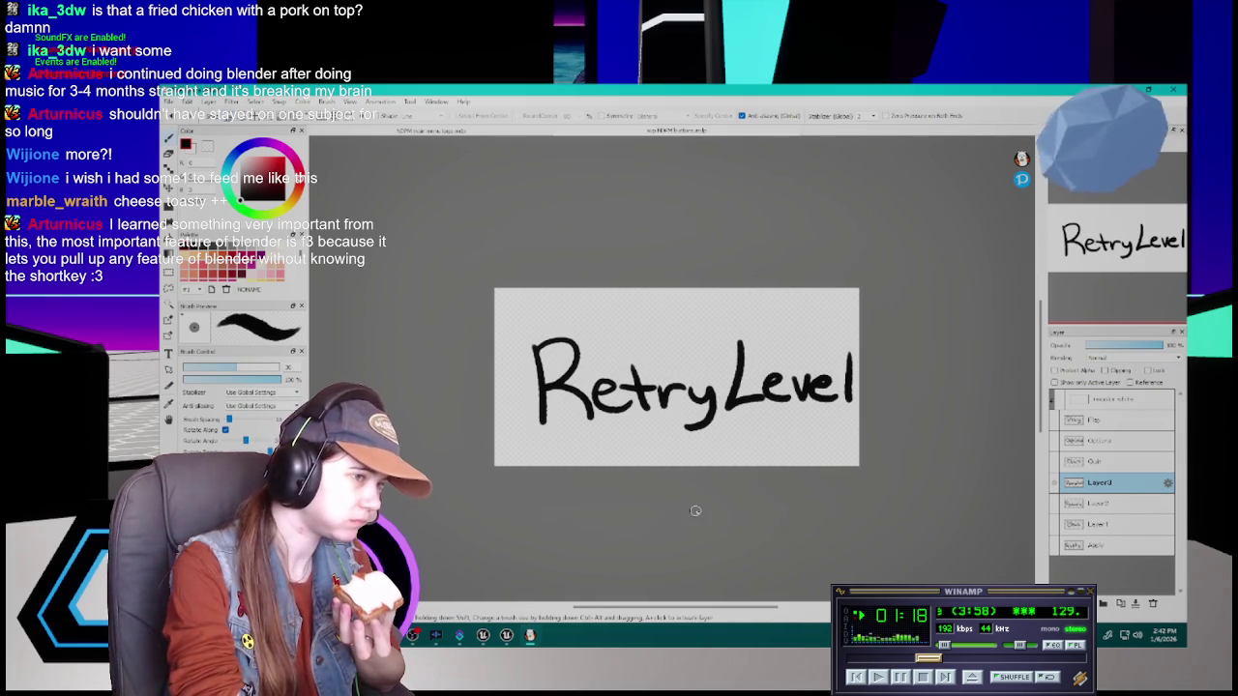
key("ctrl+z")
key("ctrl+z")
key("ctrl+z")
key("ctrl+z")
key("ctrl+z")
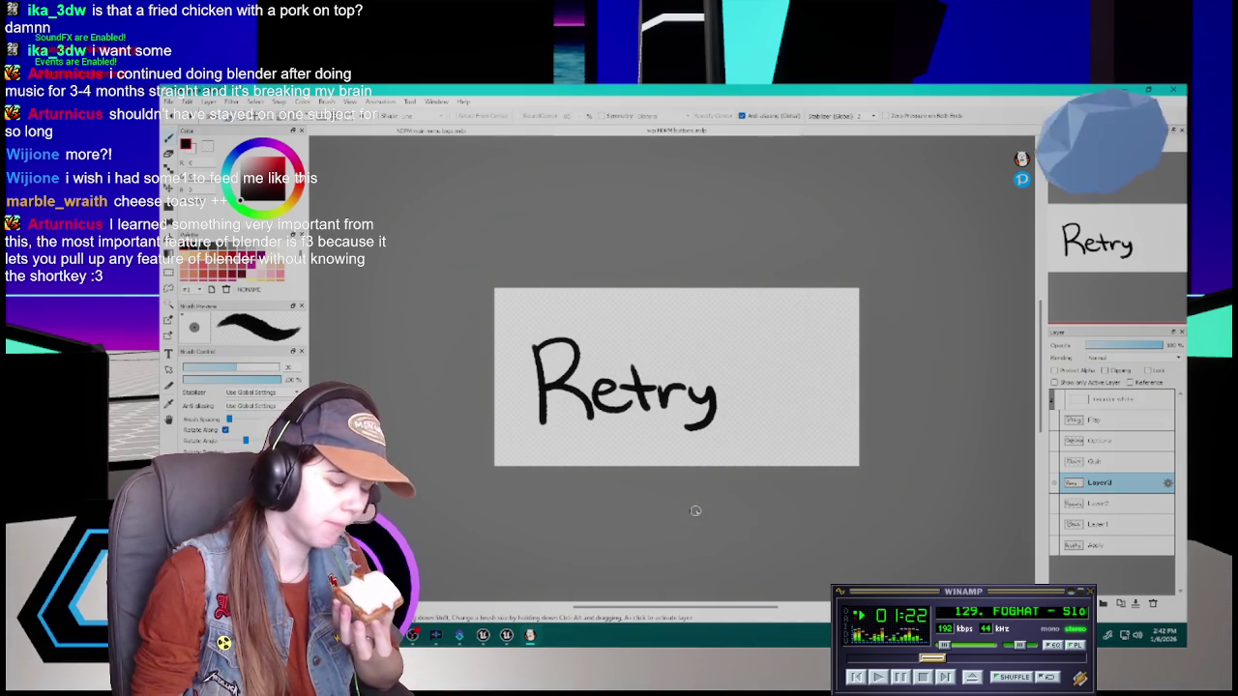
key("Delete")
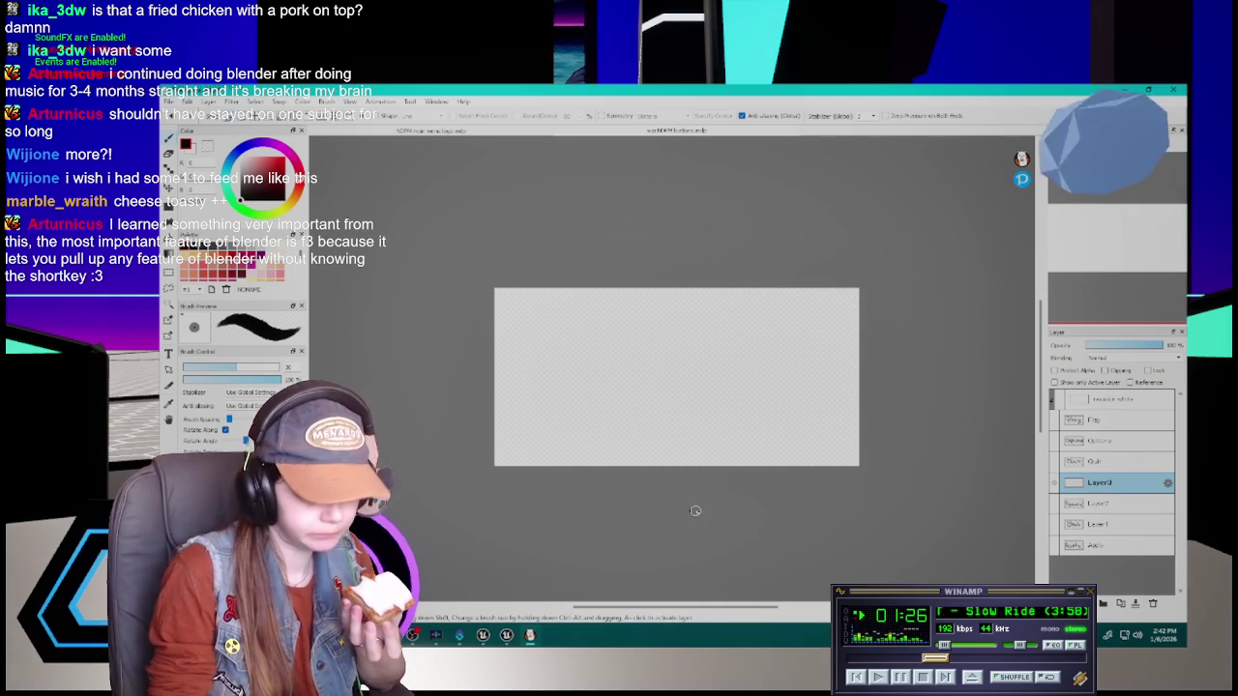
Start lettering 'Retry' again, clear it, and undo a misplaced first R stroke
left_click_drag(543, 351, 532, 408)
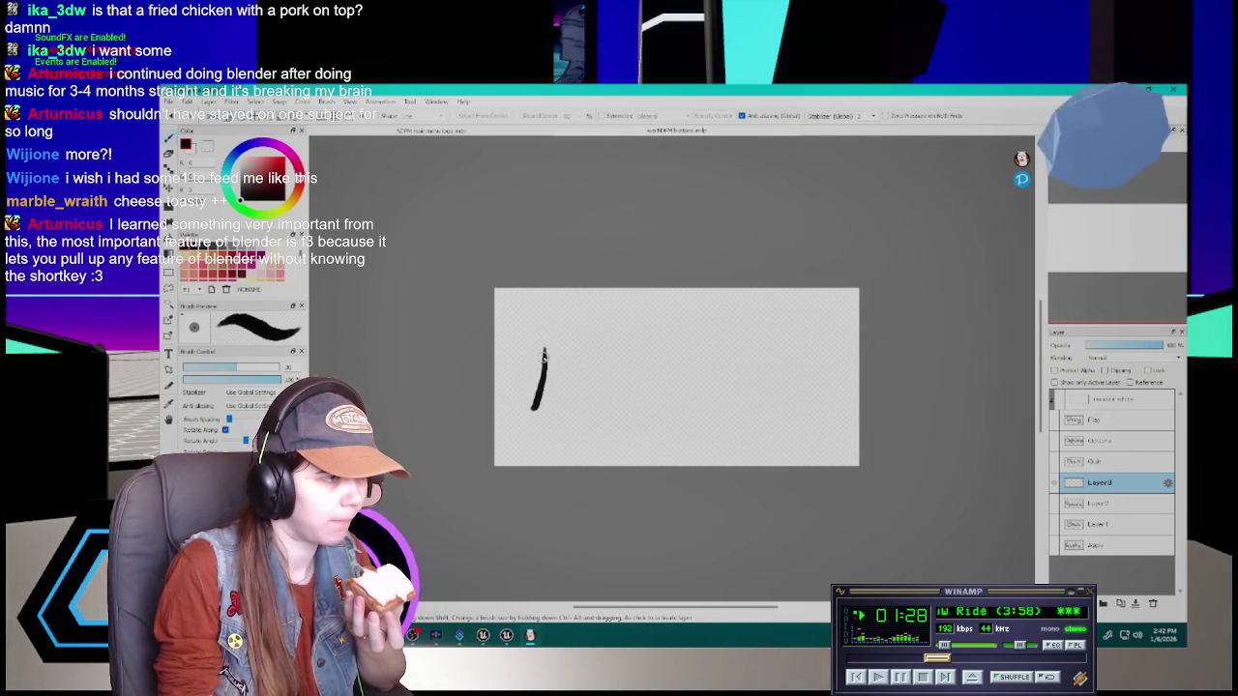
mouse_move(543, 350)
left_mouse_down()
mouse_move(575, 412)
mouse_move(642, 387)
left_mouse_up()
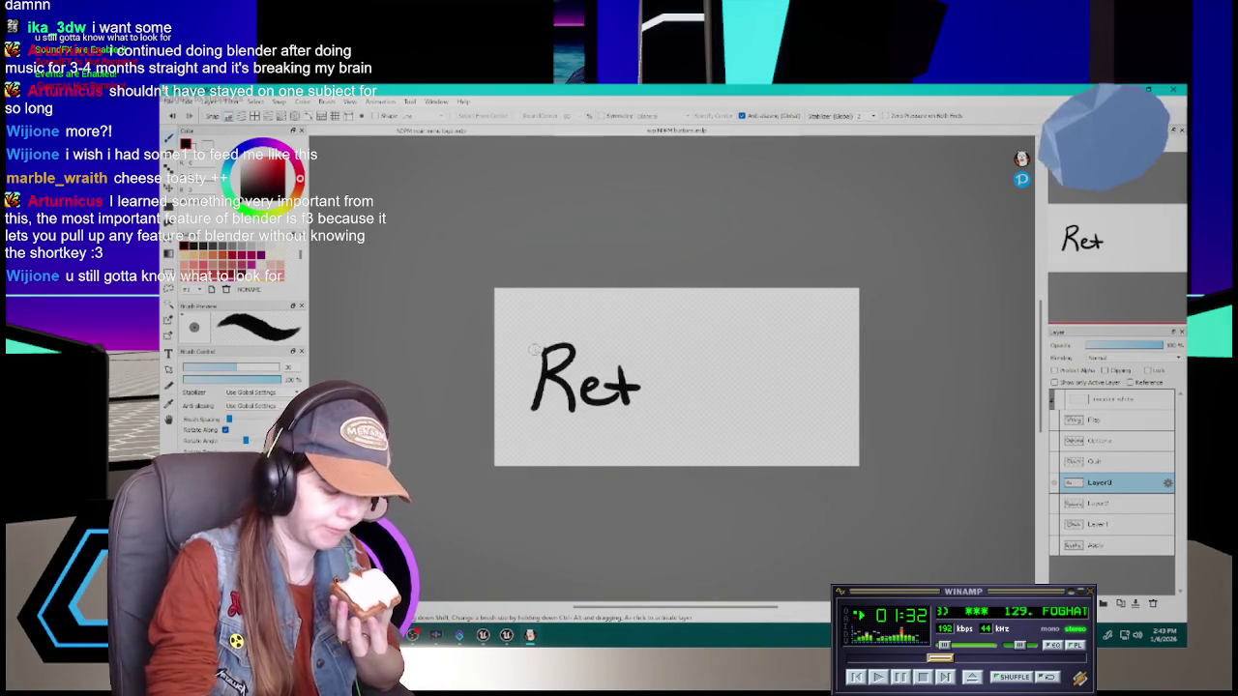
key("Delete")
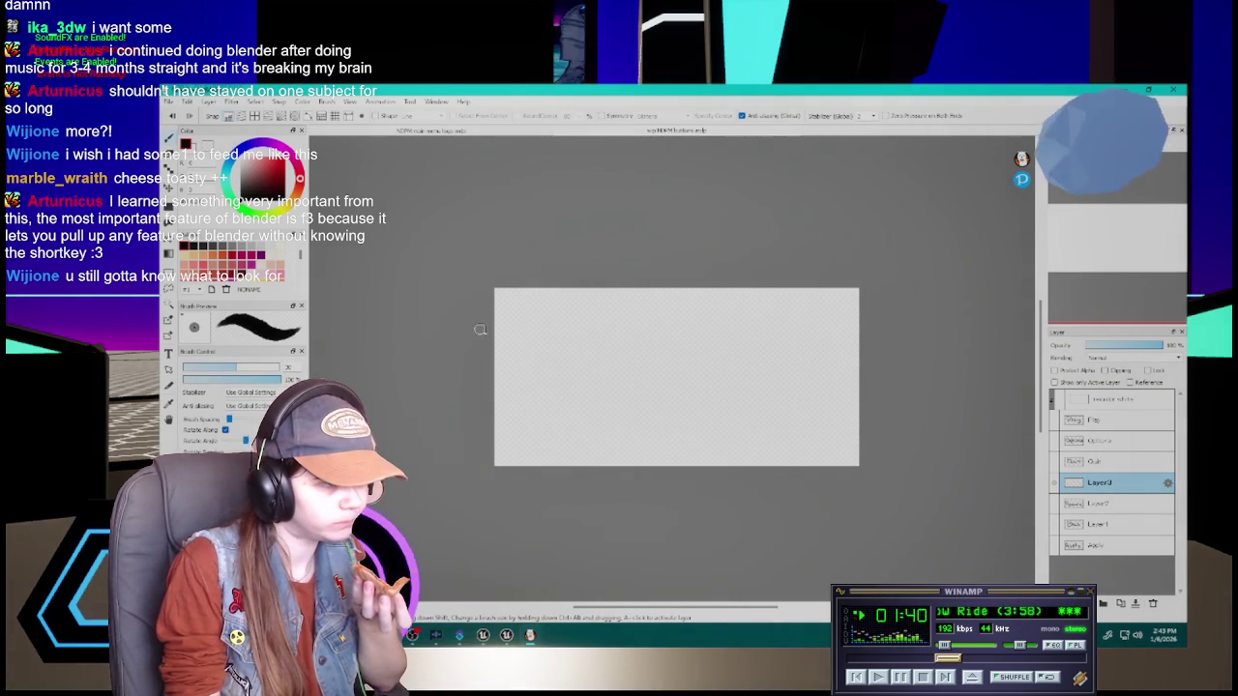
left_click_drag(512, 340, 499, 390)
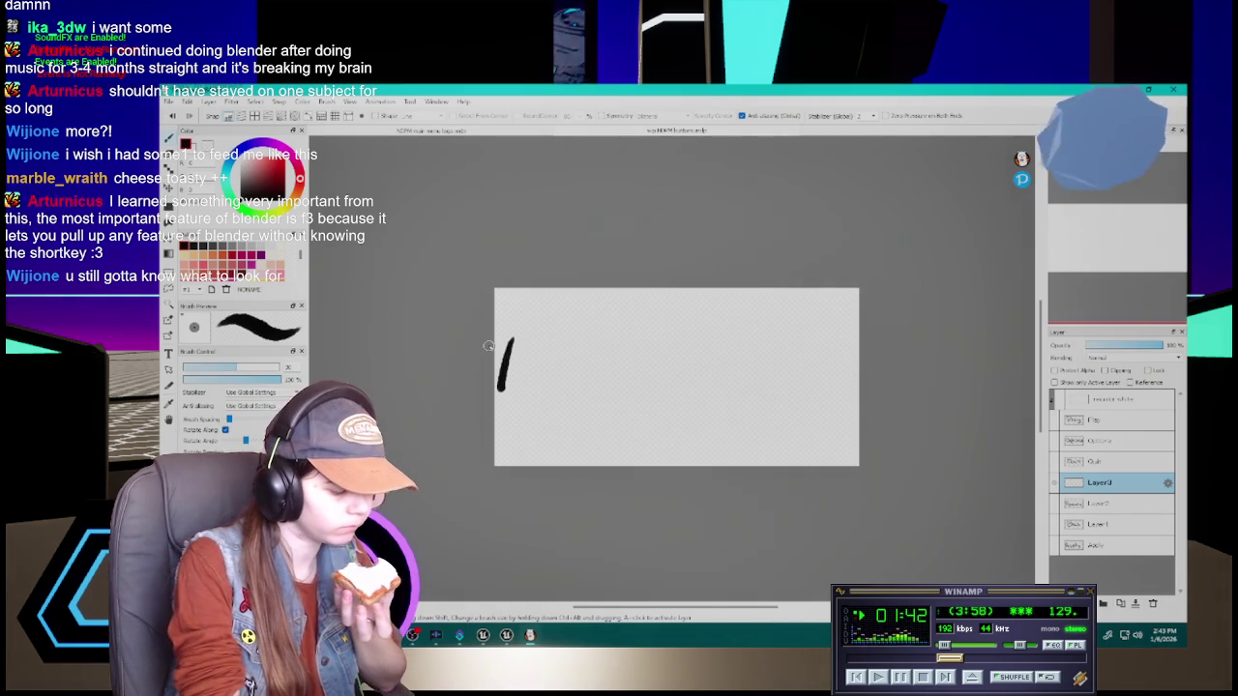
key("ctrl+z")
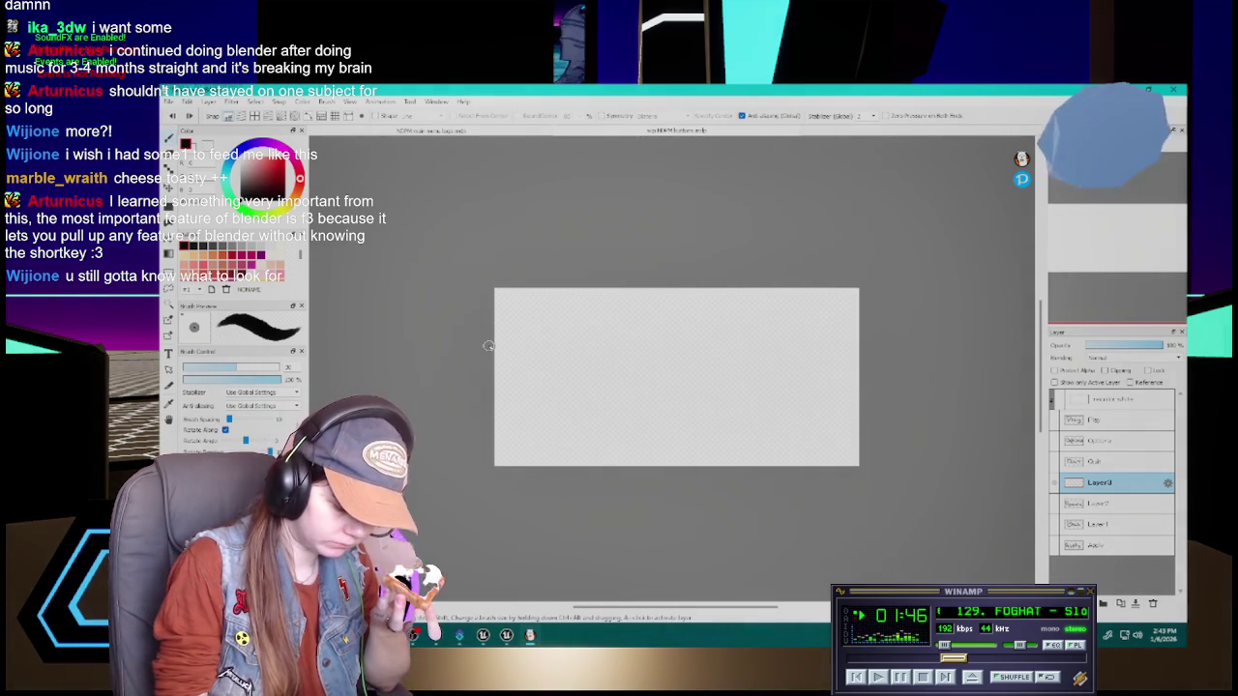
Paint the R, write 'Retry Level' across the canvas, and add a small 'no' above
left_click_drag(522, 345, 505, 420)
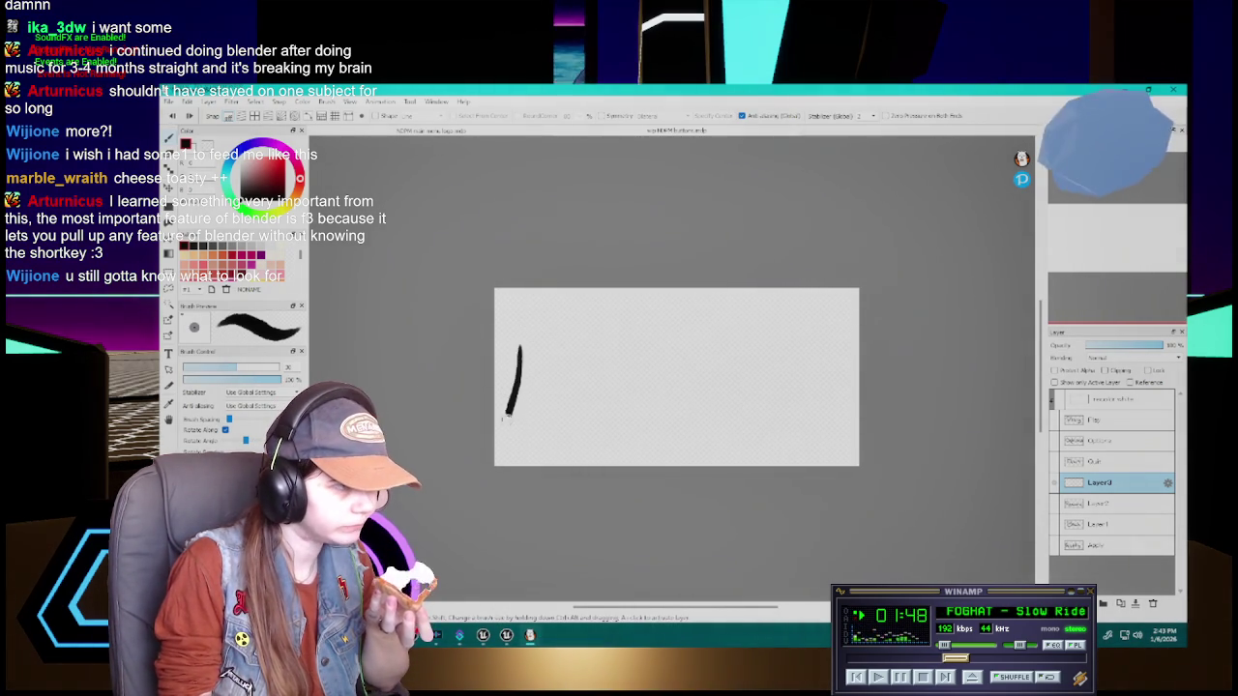
mouse_move(518, 348)
left_mouse_down()
mouse_move(516, 384)
mouse_move(566, 414)
left_mouse_up()
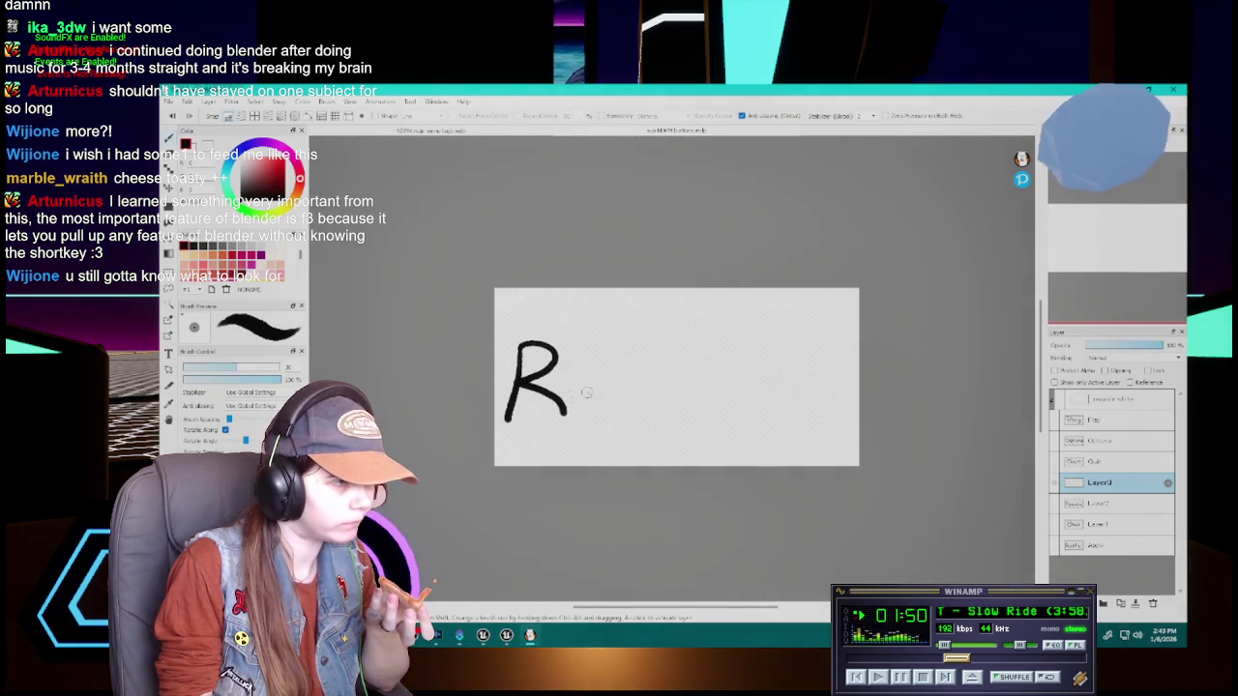
key("ctrl+z")
key("ctrl+z")
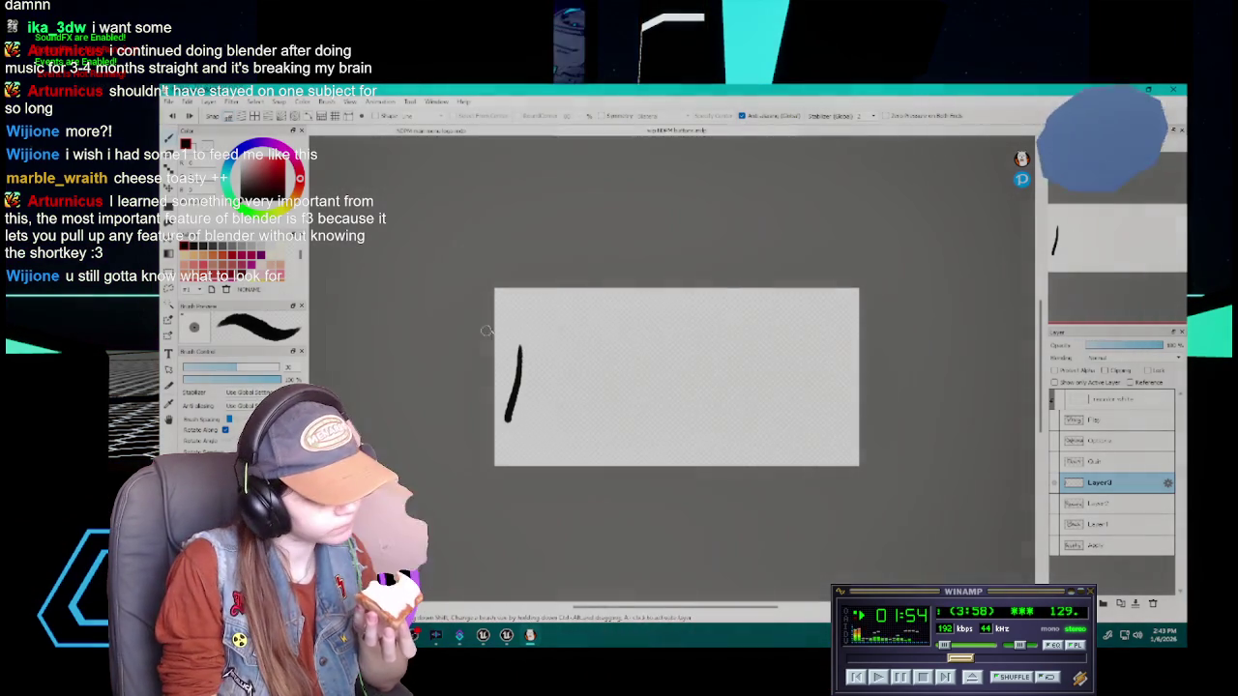
mouse_move(518, 346)
left_mouse_down()
mouse_move(541, 341)
mouse_move(522, 383)
mouse_move(564, 416)
mouse_move(590, 378)
mouse_move(613, 404)
mouse_move(631, 381)
mouse_move(682, 386)
mouse_move(644, 422)
left_mouse_up()
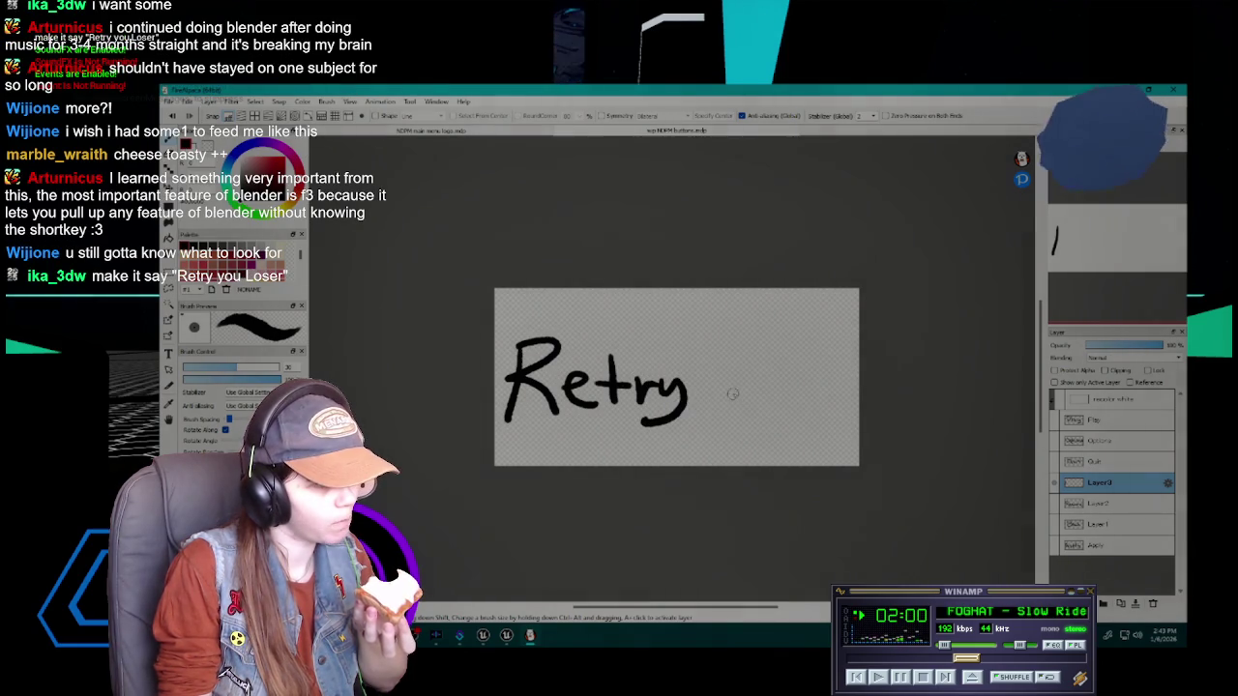
mouse_move(720, 352)
left_mouse_down()
mouse_move(714, 391)
mouse_move(773, 404)
mouse_move(799, 381)
mouse_move(843, 408)
left_mouse_up()
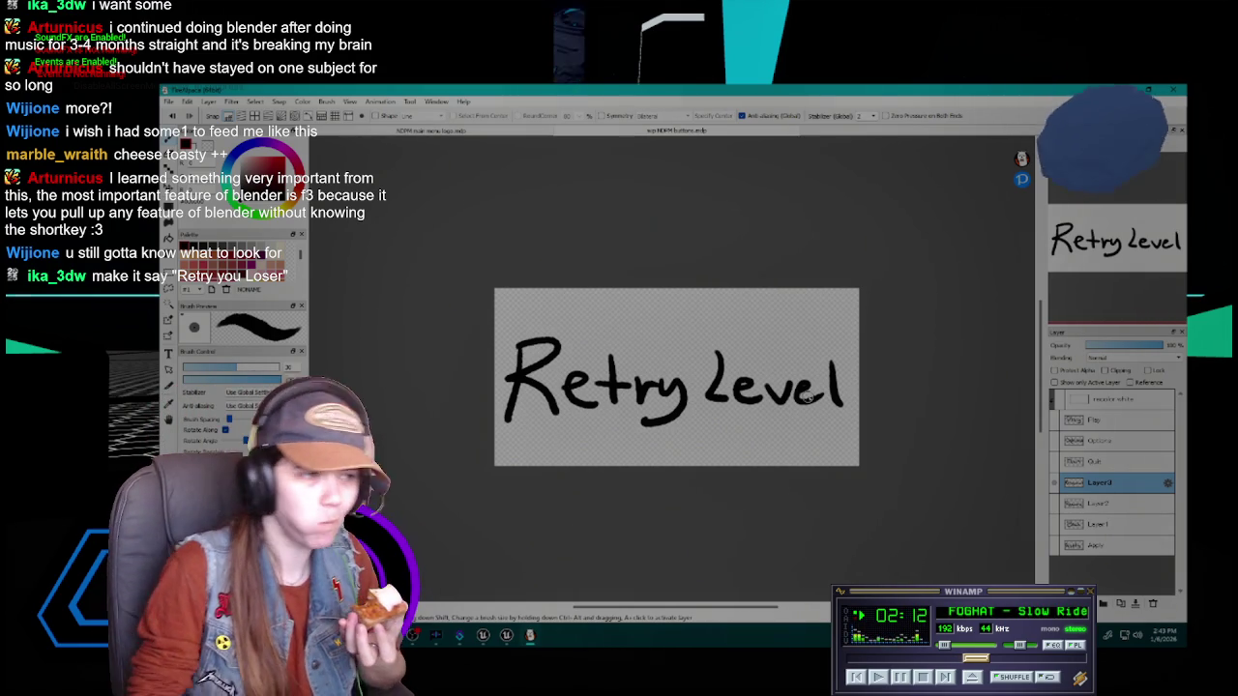
mouse_move(781, 333)
left_mouse_down()
mouse_move(783, 316)
mouse_move(792, 333)
mouse_move(805, 318)
left_mouse_up()
left_click(823, 317)
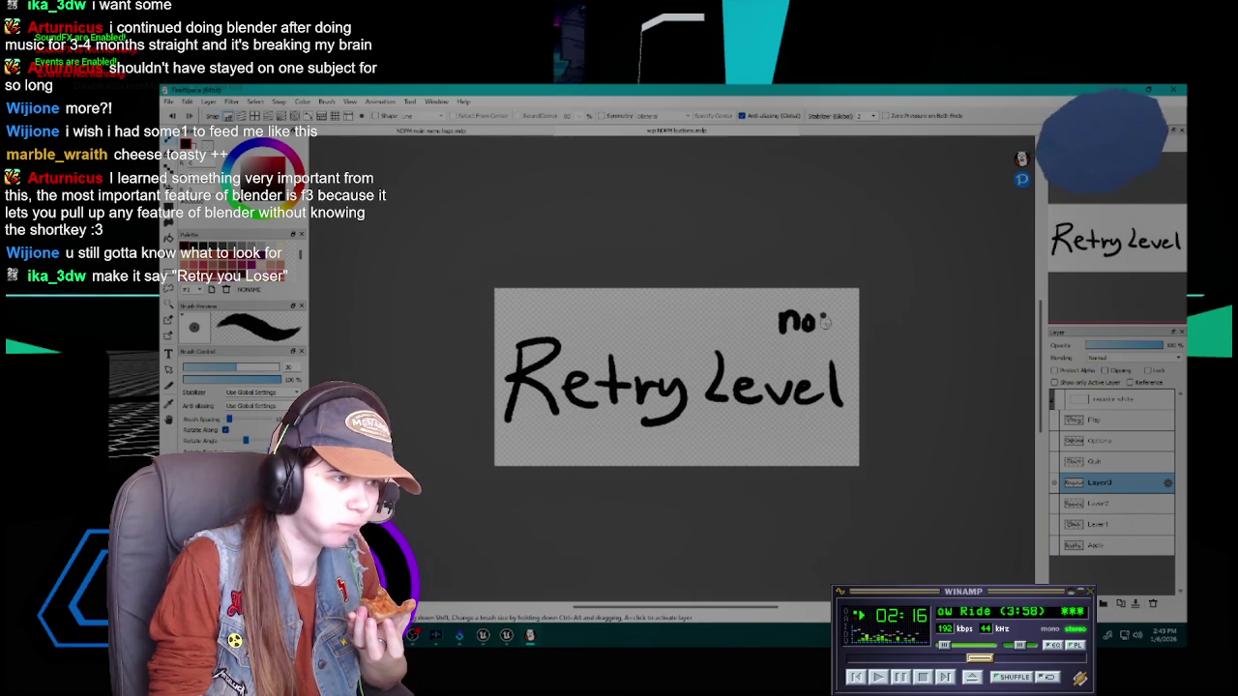
left_click(822, 326)
mouse_move(828, 317)
left_mouse_down()
mouse_move(839, 324)
mouse_move(830, 333)
left_mouse_up()
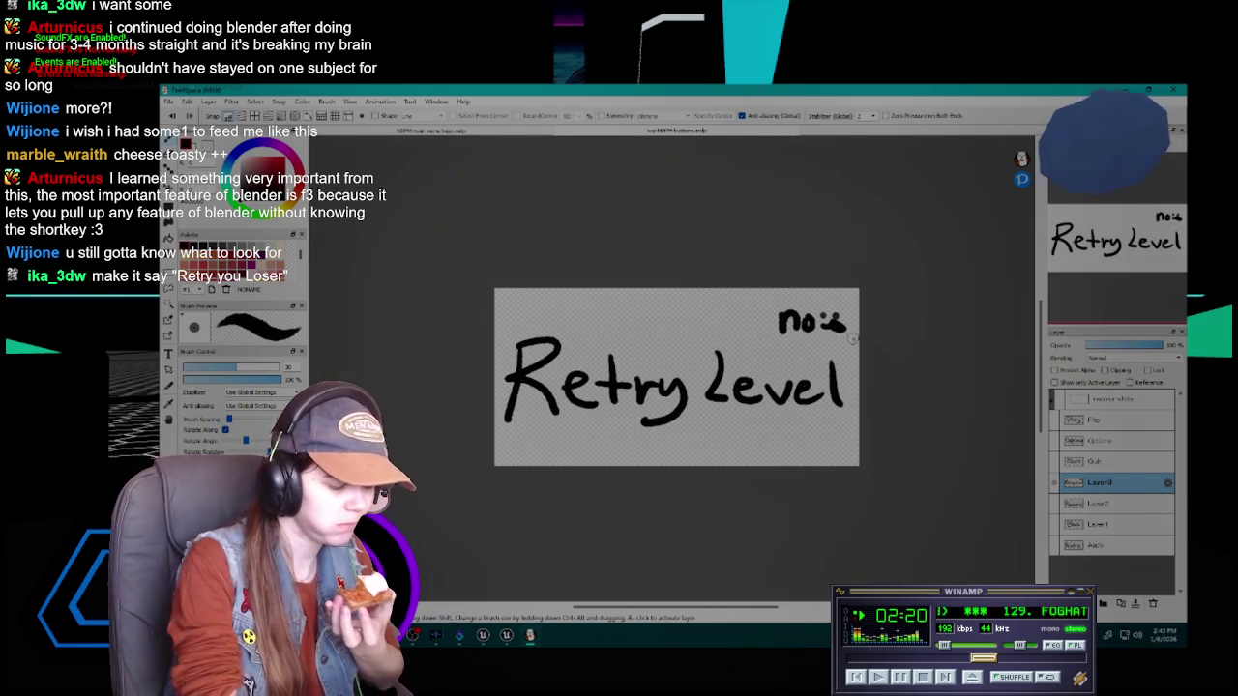
key("ctrl+z")
key("ctrl+z")
key("ctrl+z")
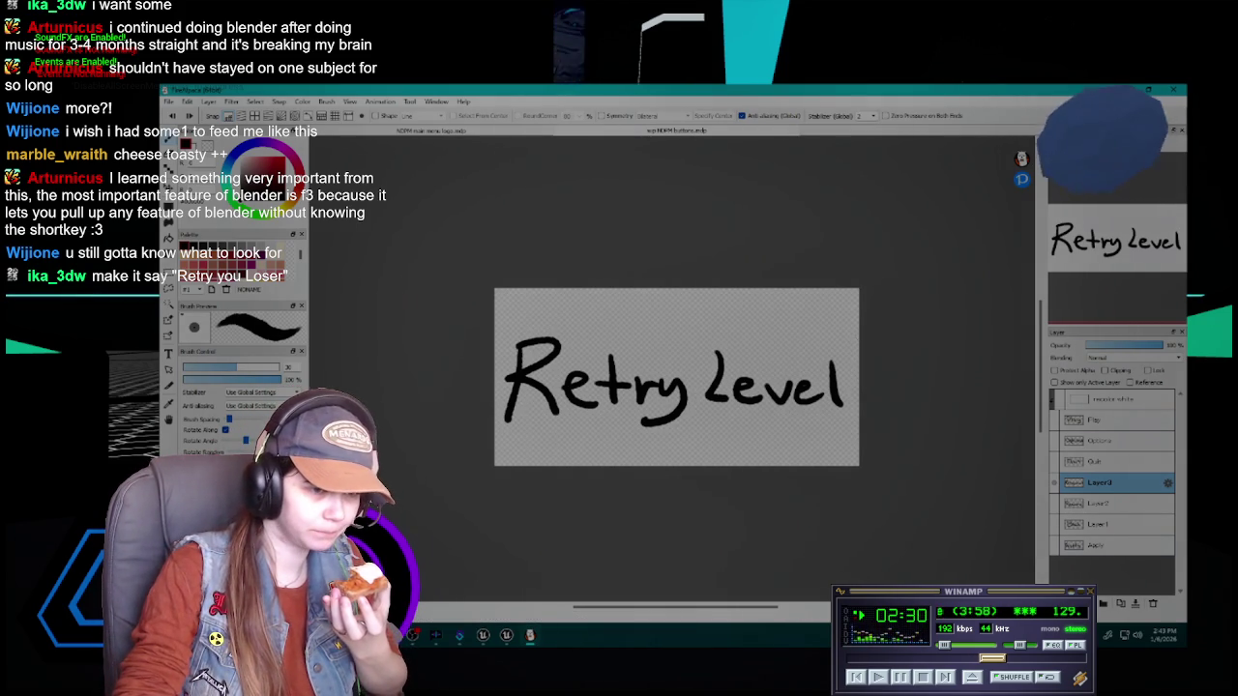
left_click(1103, 603)
left_click(1054, 503)
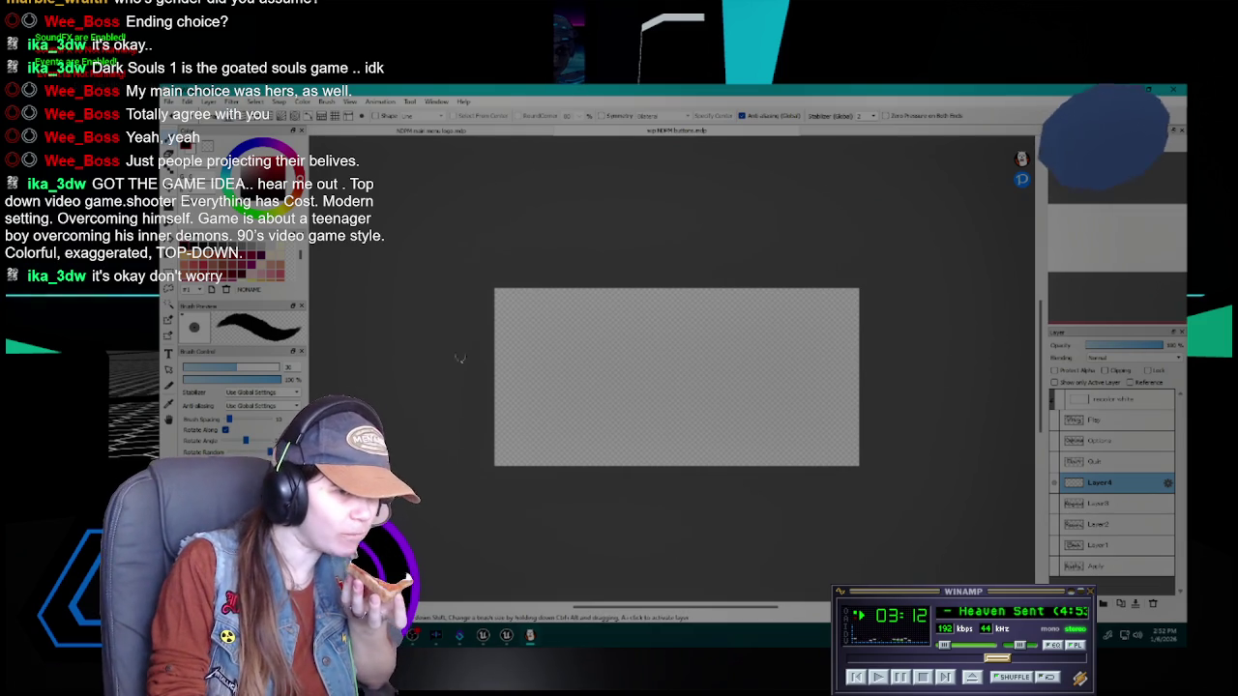
Rename the layer holding the Back lettering to 'Back'
left_click(1115, 540)
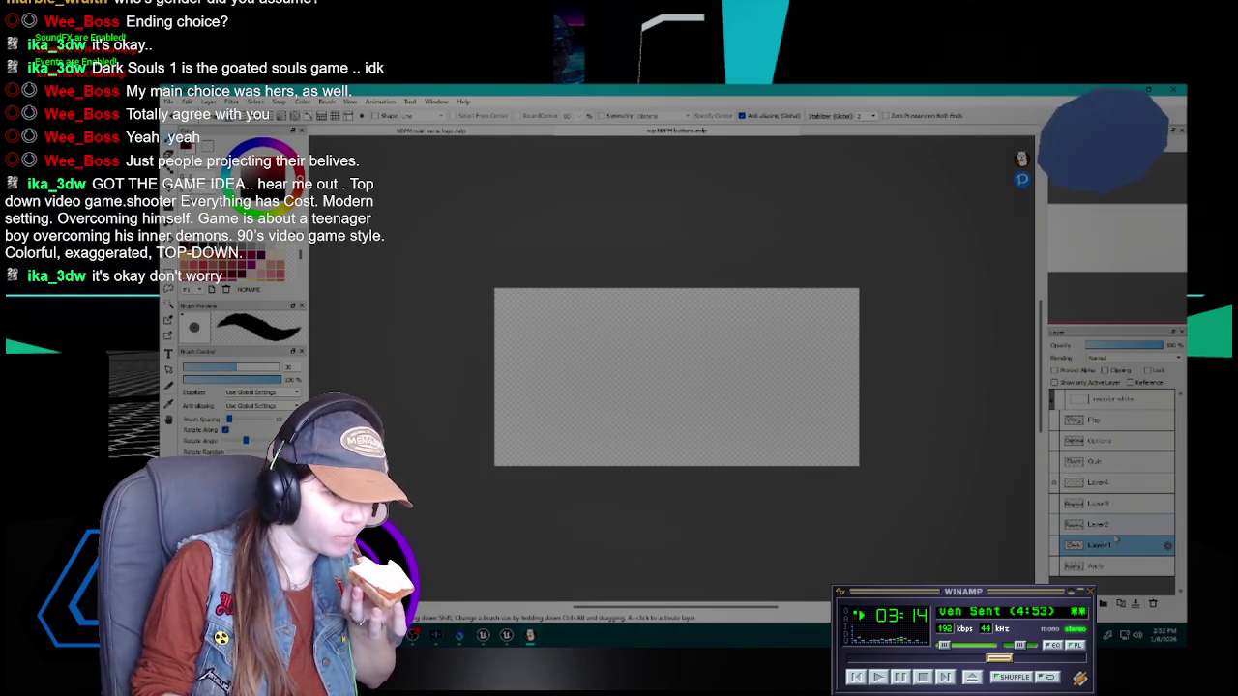
double_click(1116, 541)
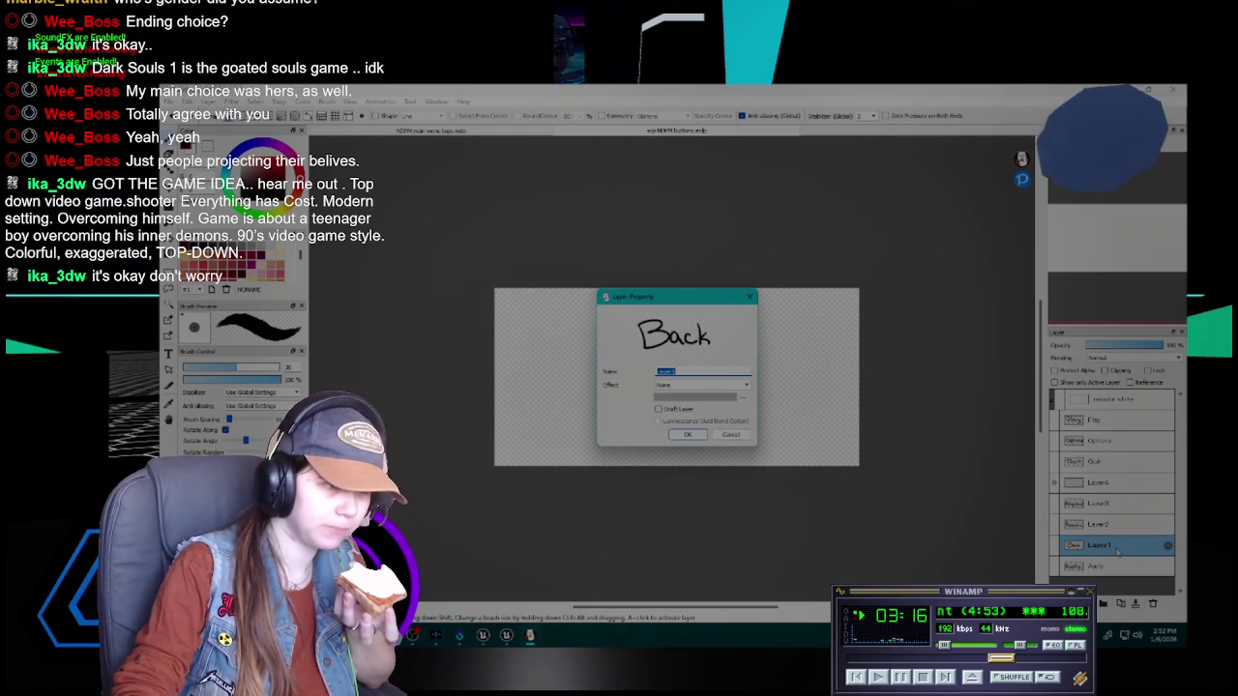
type("B")
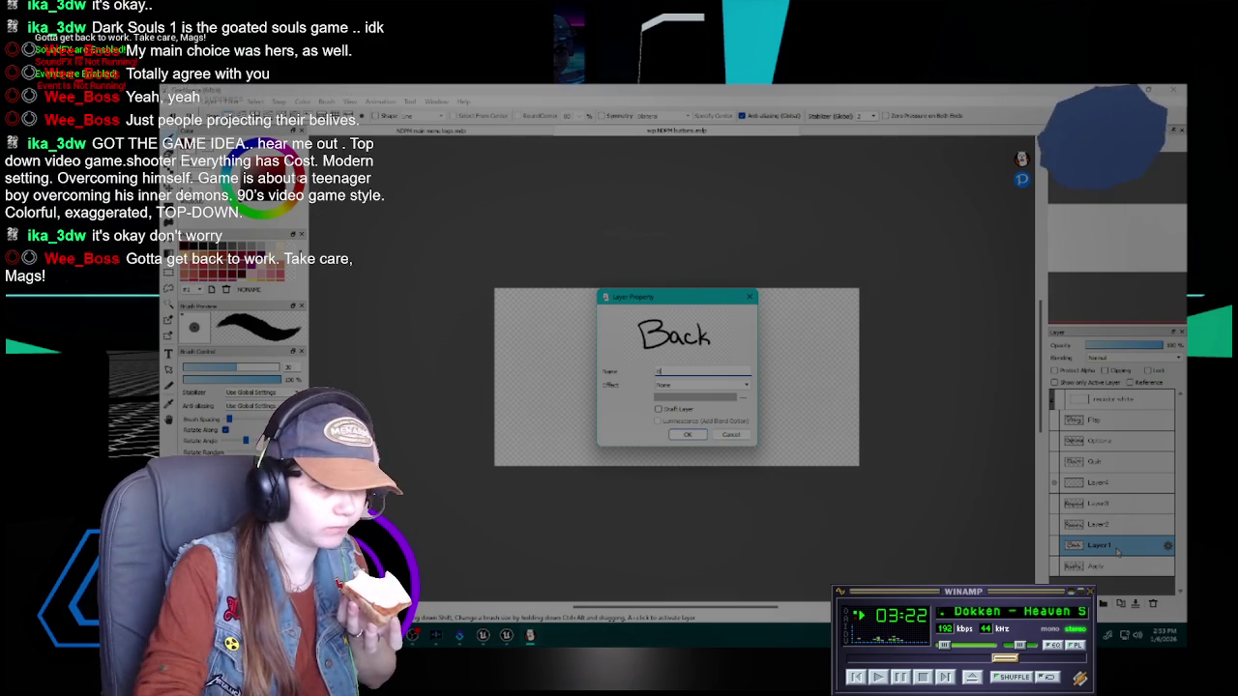
type("ack")
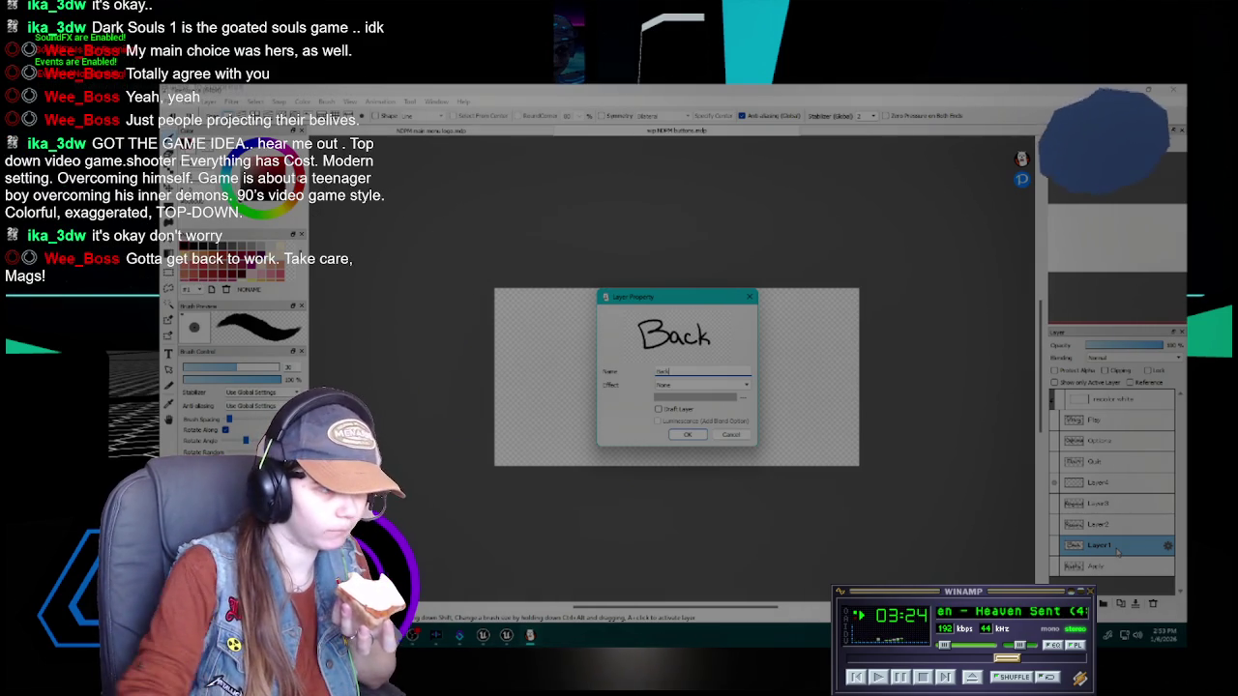
key("Return")
Rename the Resume lettering layer to 'Resume'
left_click(1100, 524)
double_click(1100, 524)
left_click(677, 373)
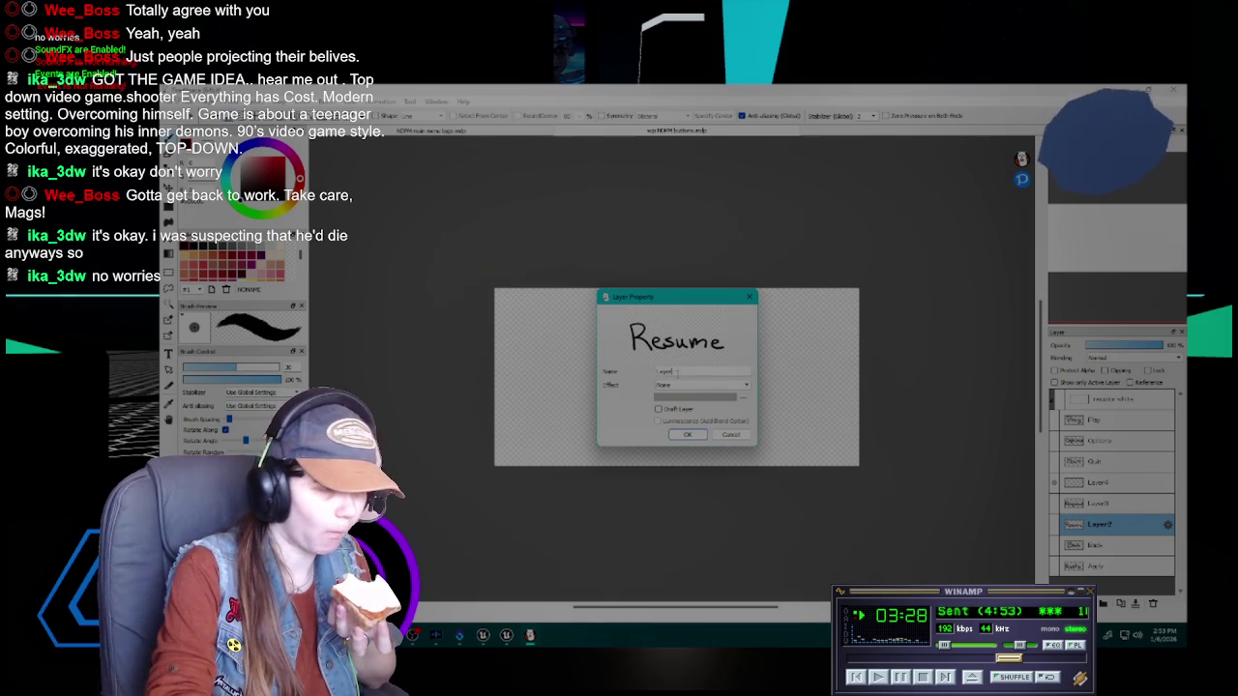
type("Resume")
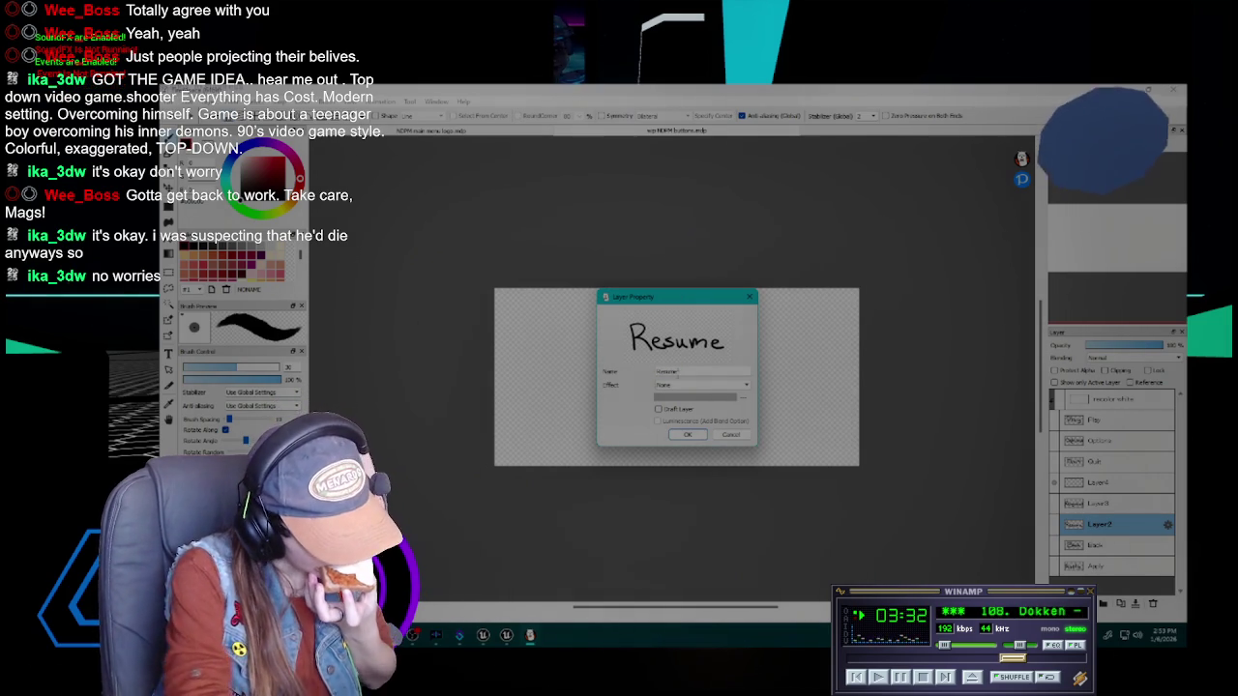
left_click(682, 434)
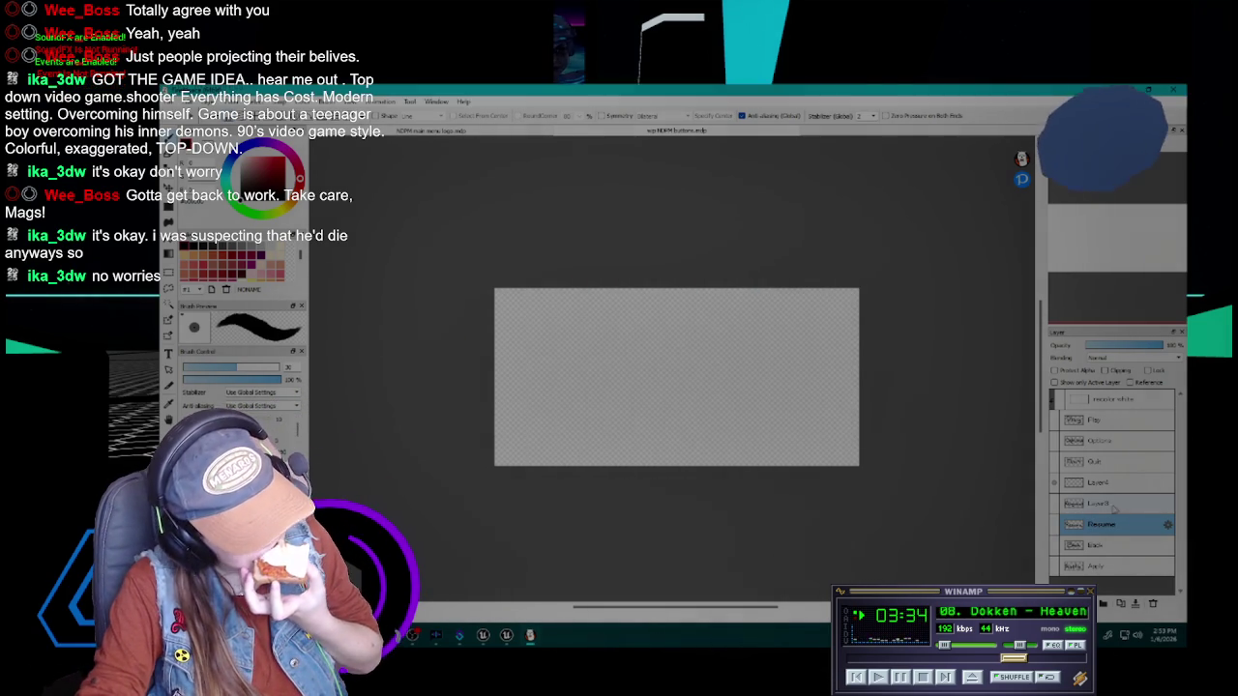
Rename the next lettering layer to 'Retry Level' and Layer4 to 'Main Menu'
double_click(1109, 504)
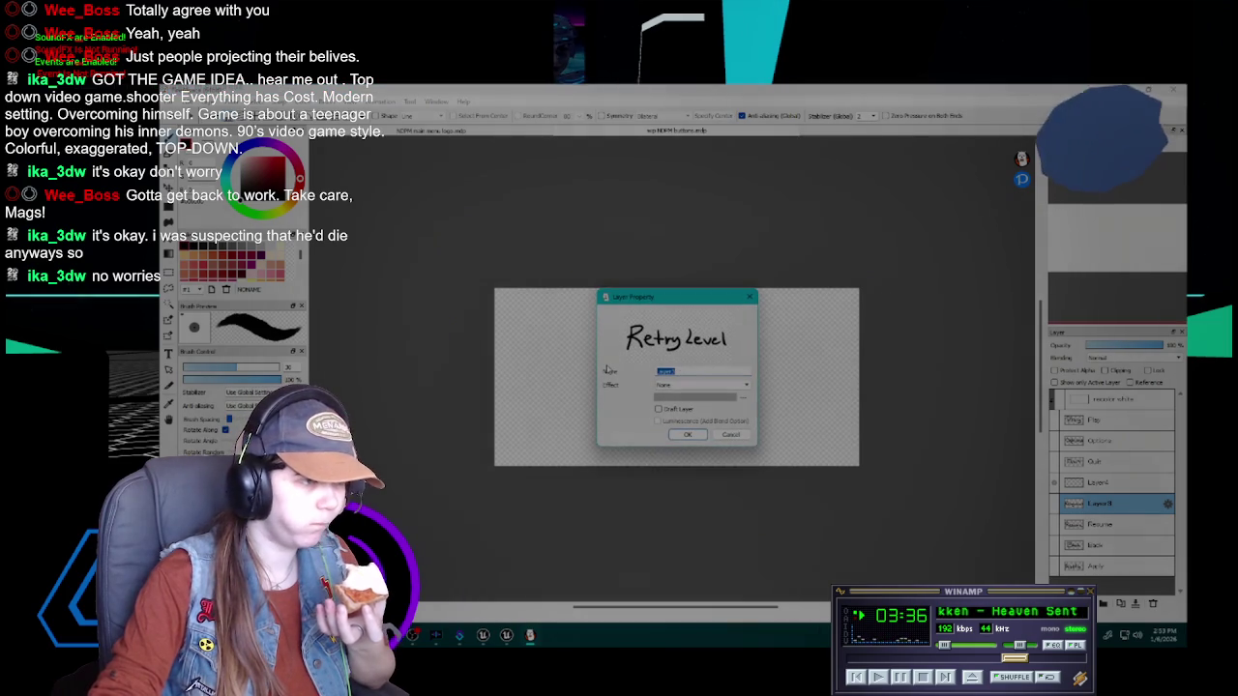
type("Retry Level")
key("Return")
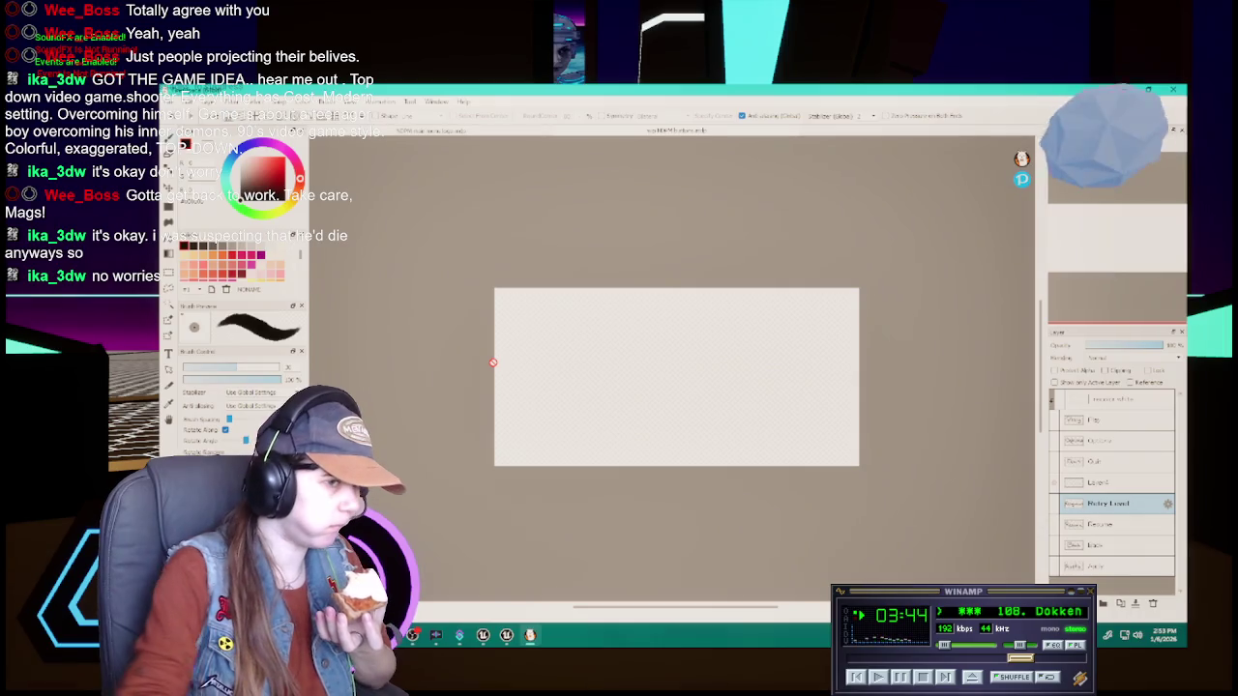
left_click(1126, 490)
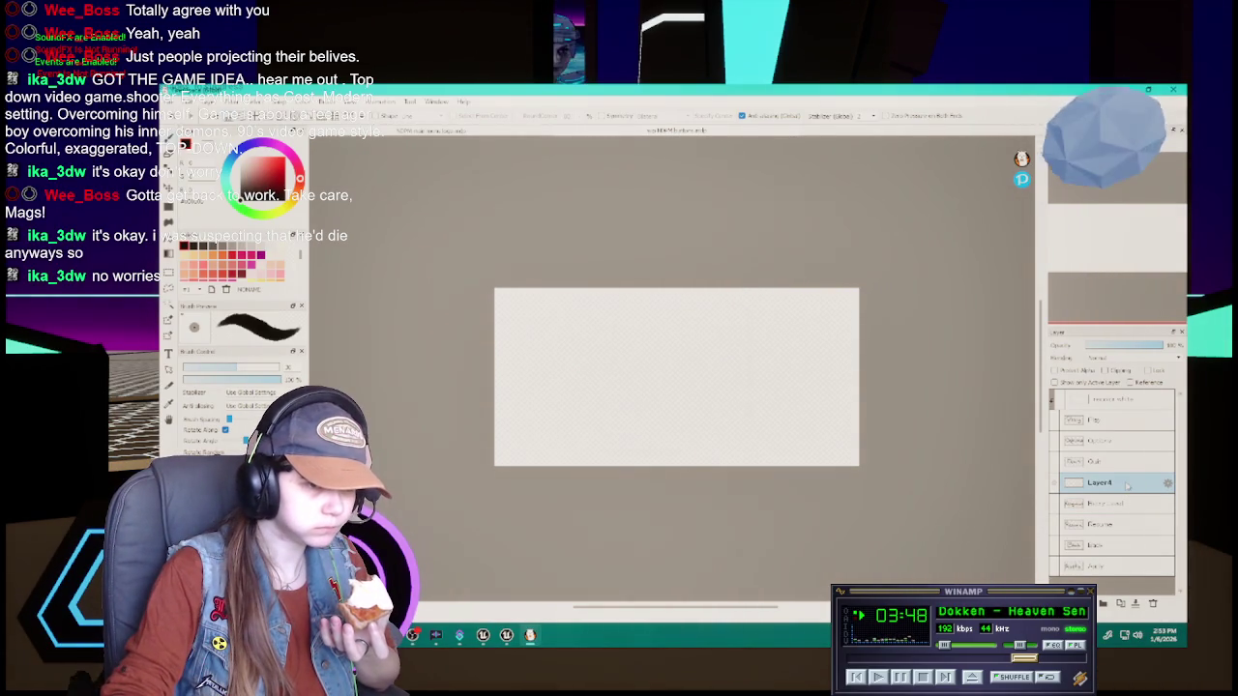
double_click(1127, 485)
left_click(693, 370)
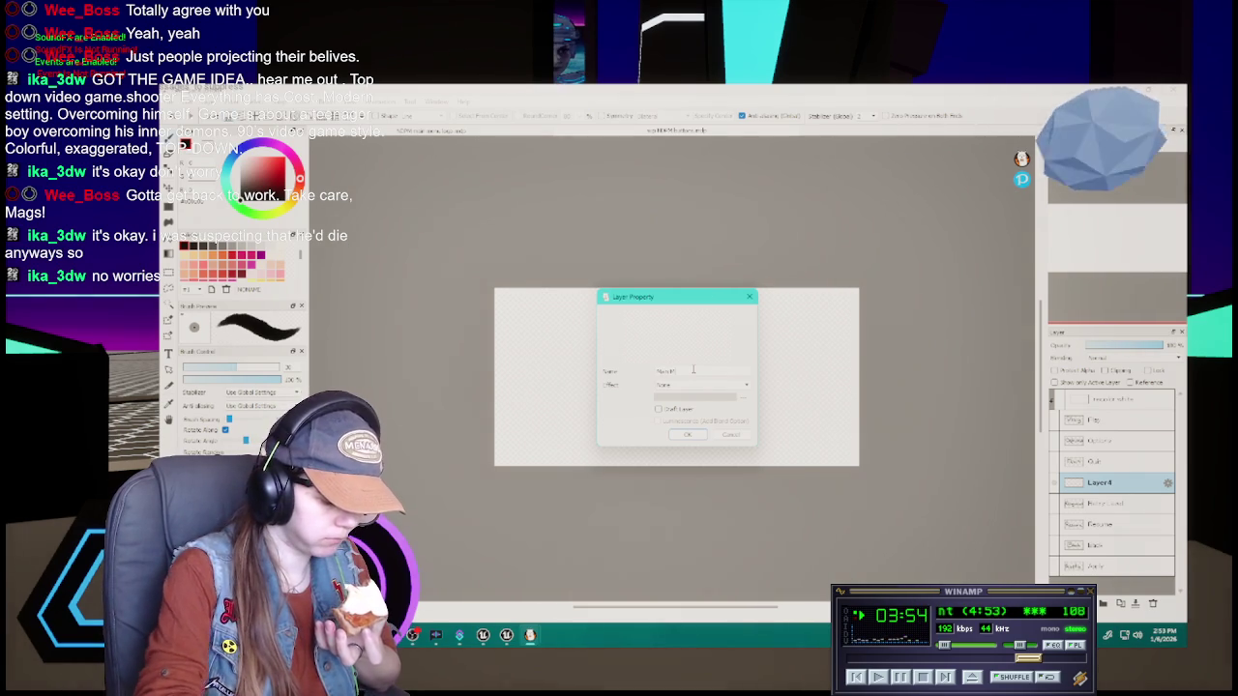
type("Main Menu")
key("Return")
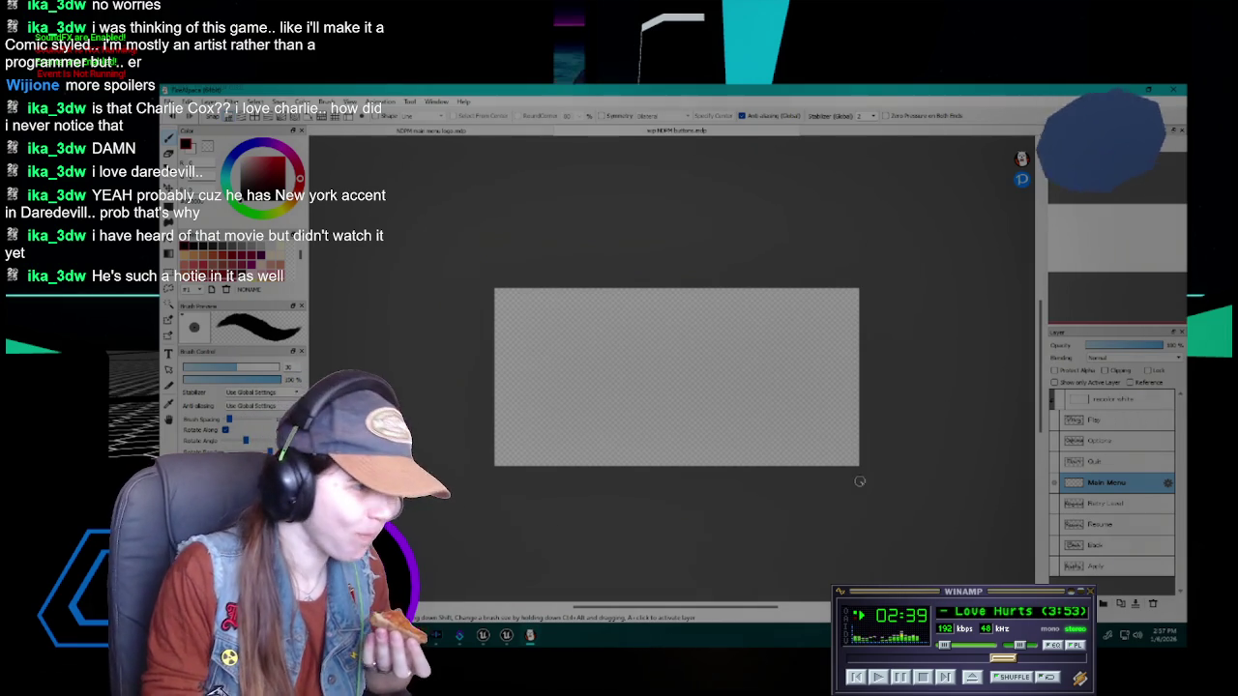
Letter 'Main' in black, redrawing the M and removing an extra M, then add 'Me'
mouse_move(519, 435)
left_mouse_down()
mouse_move(518, 404)
mouse_move(576, 433)
left_mouse_up()
key("ctrl+c")
key("Delete")
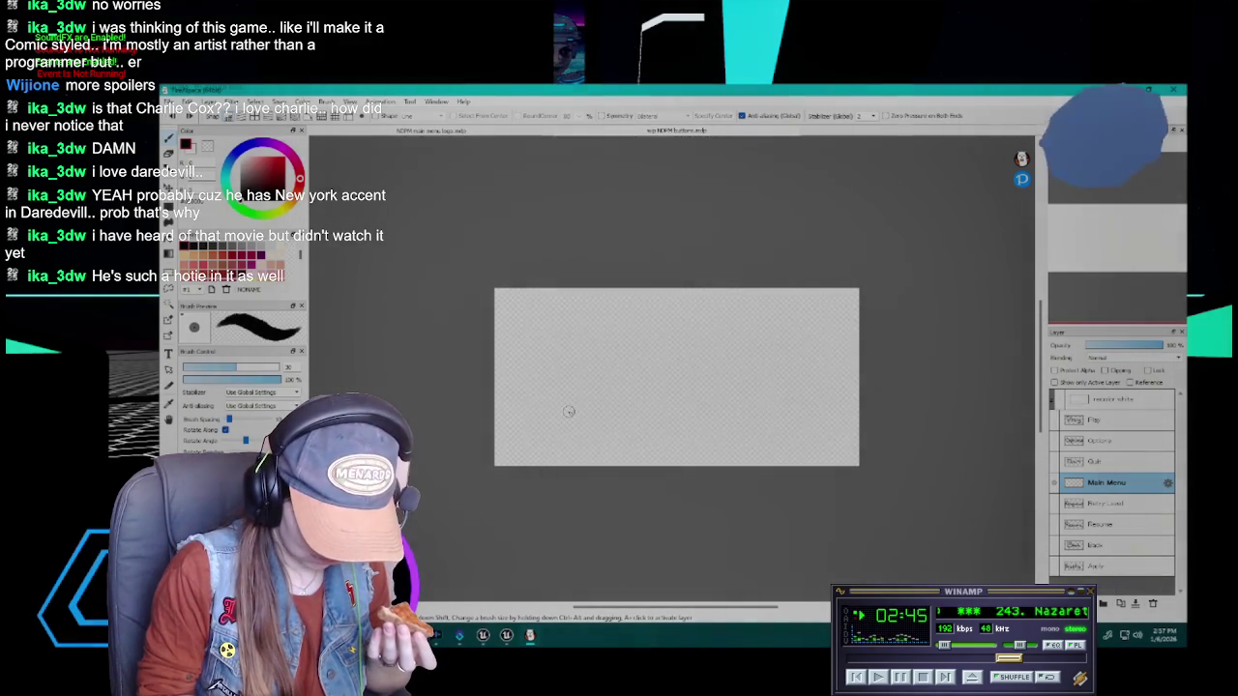
mouse_move(512, 421)
left_mouse_down()
mouse_move(572, 387)
mouse_move(580, 418)
mouse_move(674, 408)
mouse_move(731, 350)
mouse_move(745, 401)
left_mouse_up()
left_click(629, 375)
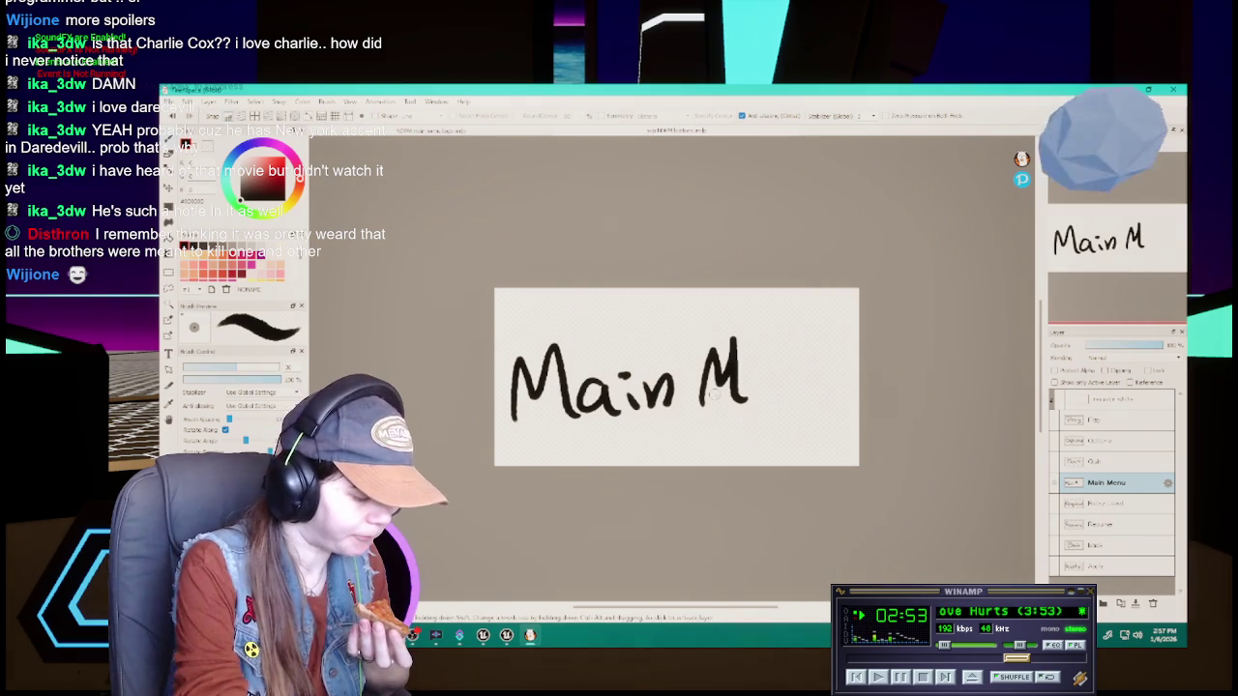
key("ctrl+z")
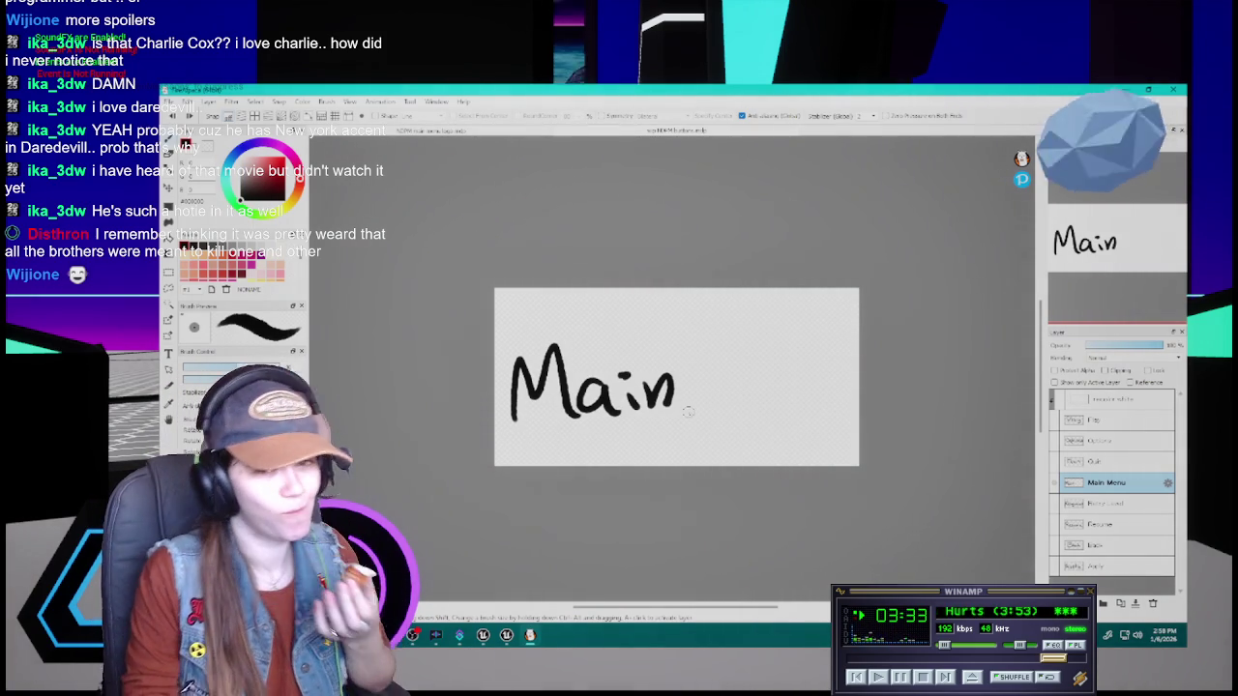
mouse_move(684, 416)
left_mouse_down()
mouse_move(689, 346)
mouse_move(732, 408)
mouse_move(752, 387)
mouse_move(774, 406)
left_mouse_up()
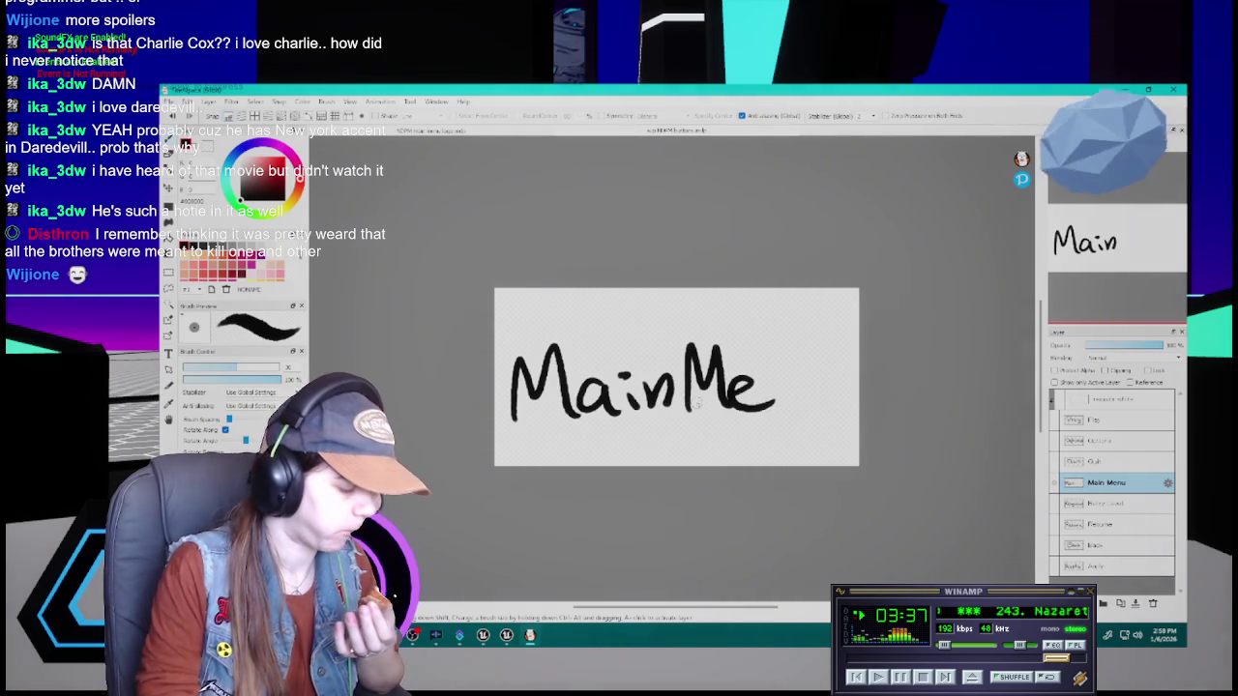
Redraw the e and u to complete 'MainMenu', then clear the layer with Delete
key("ctrl+z")
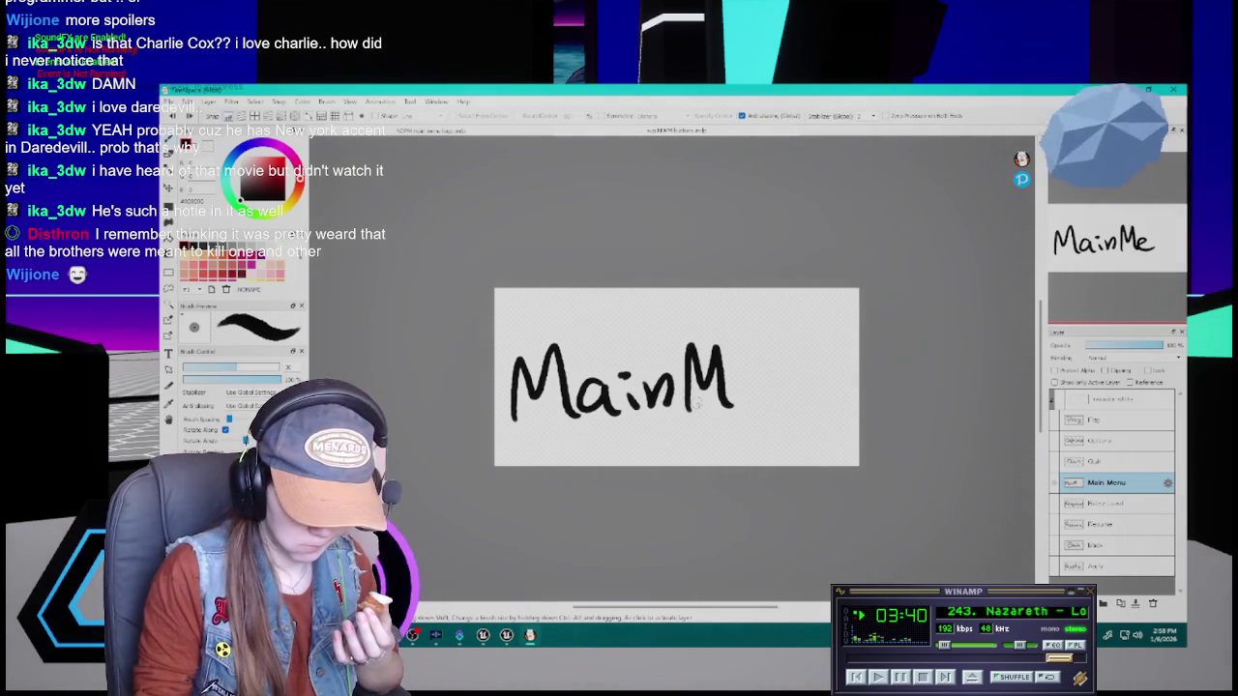
mouse_move(733, 391)
left_mouse_down()
mouse_move(756, 406)
mouse_move(783, 385)
mouse_move(795, 408)
mouse_move(841, 406)
left_mouse_up()
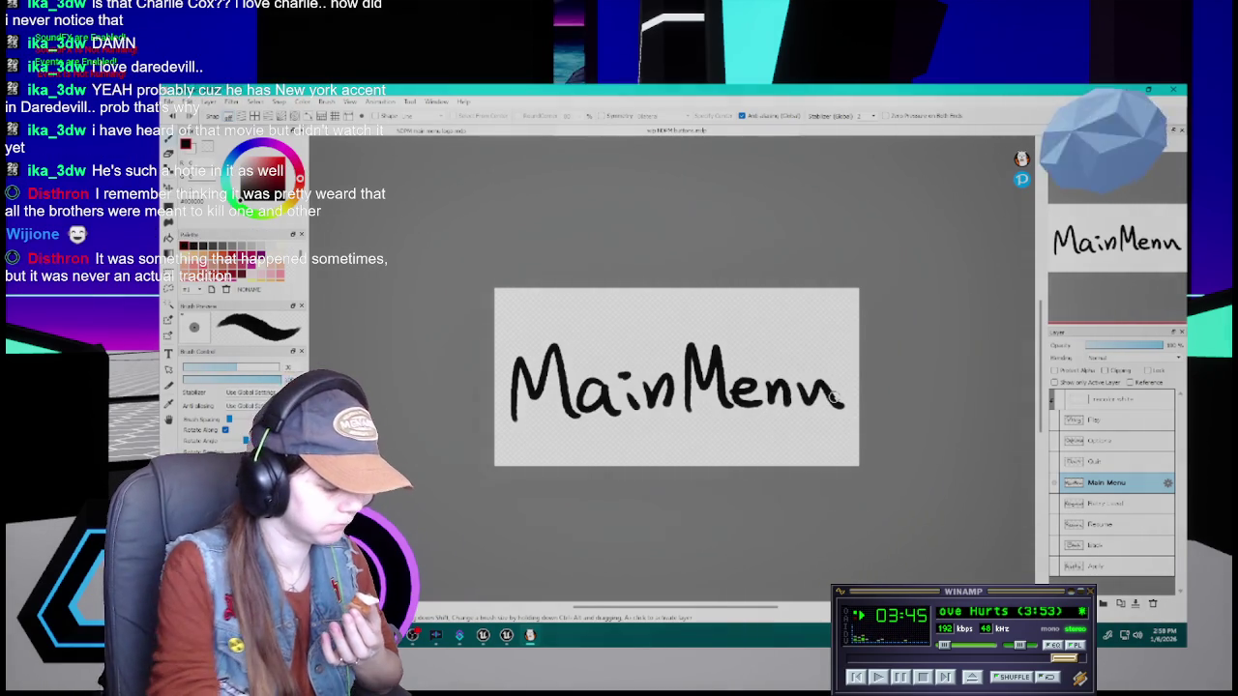
key("ctrl+z")
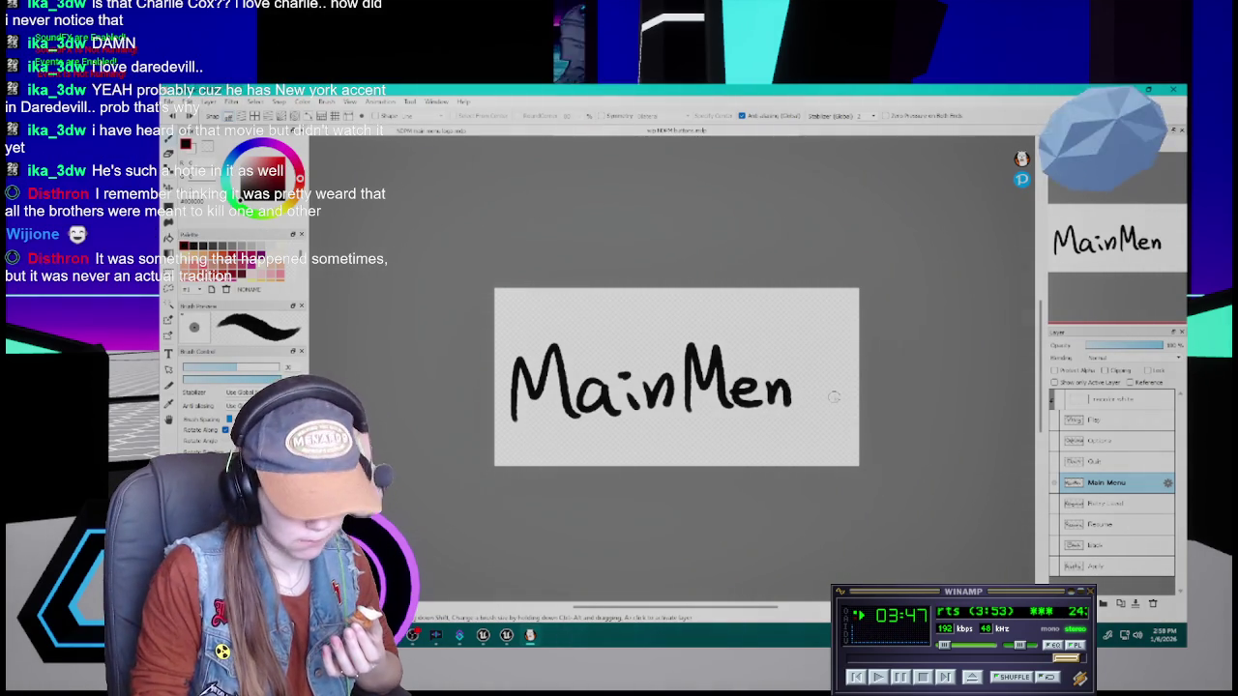
mouse_move(795, 384)
left_mouse_down()
mouse_move(803, 399)
mouse_move(822, 381)
mouse_move(843, 410)
left_mouse_up()
key("ctrl+z")
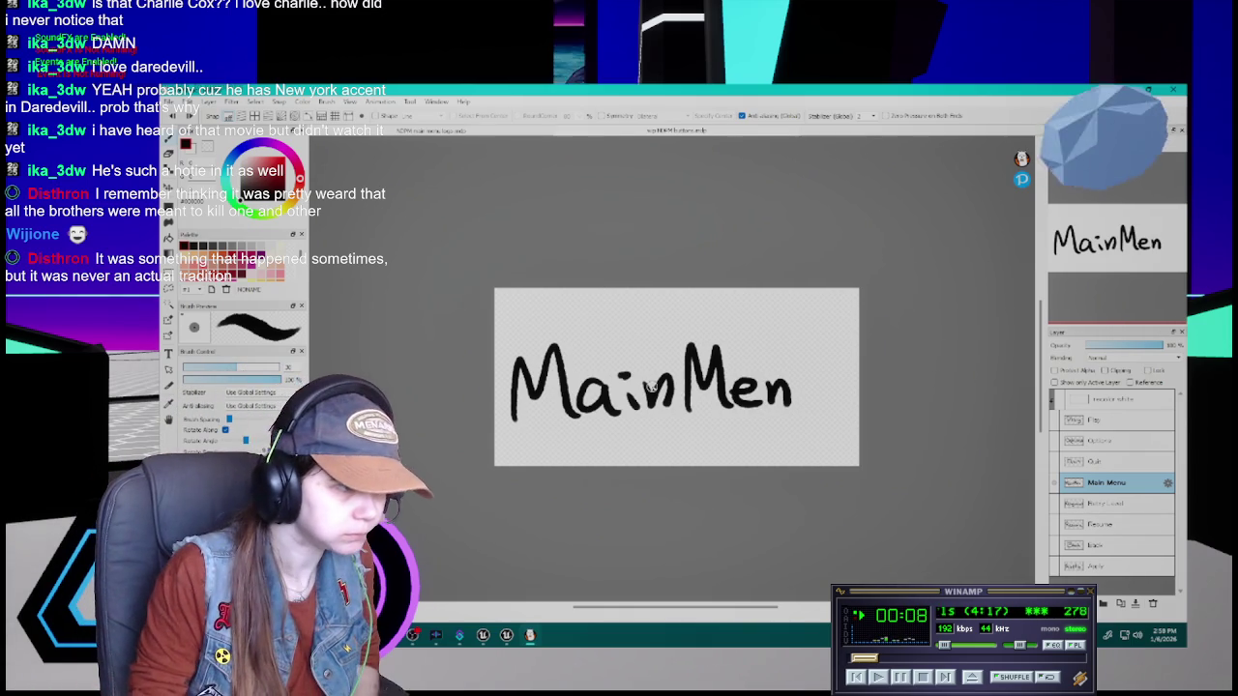
mouse_move(802, 384)
left_mouse_down()
mouse_move(833, 381)
mouse_move(829, 407)
mouse_move(831, 382)
mouse_move(829, 407)
mouse_move(818, 396)
mouse_move(830, 407)
mouse_move(807, 403)
mouse_move(827, 411)
left_mouse_up()
key("ctrl+z")
key("ctrl+z")
key("ctrl+z")
key("ctrl+z")
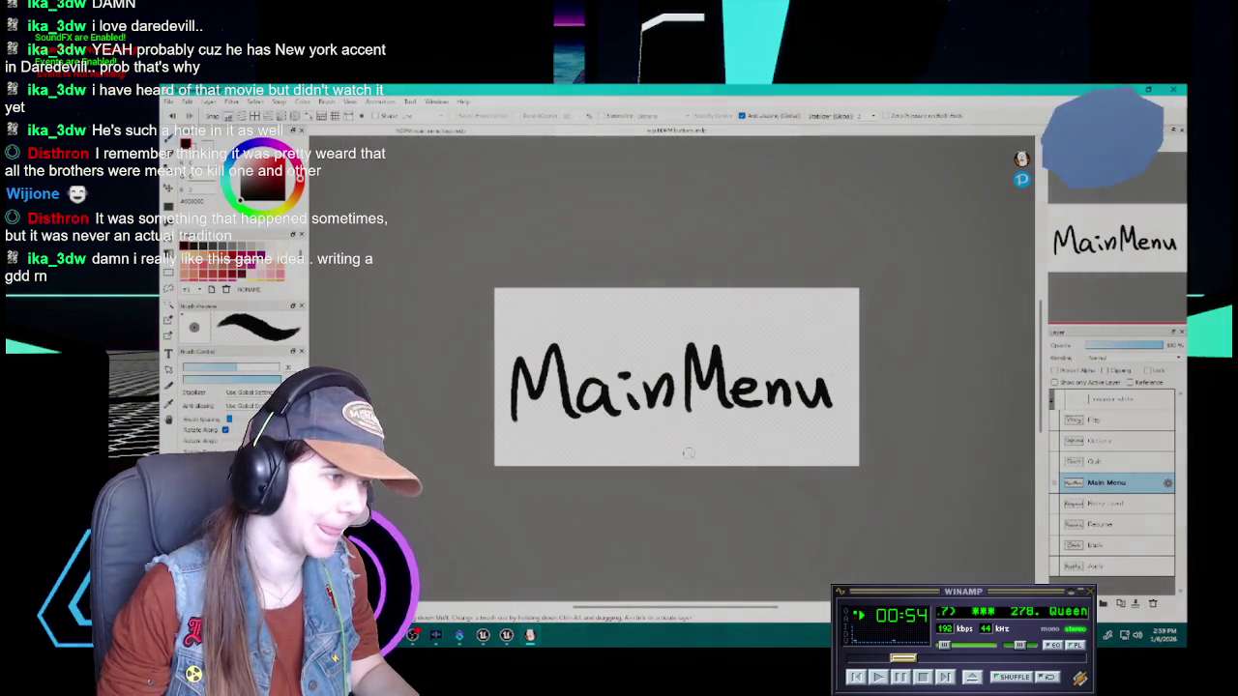
key("Delete")
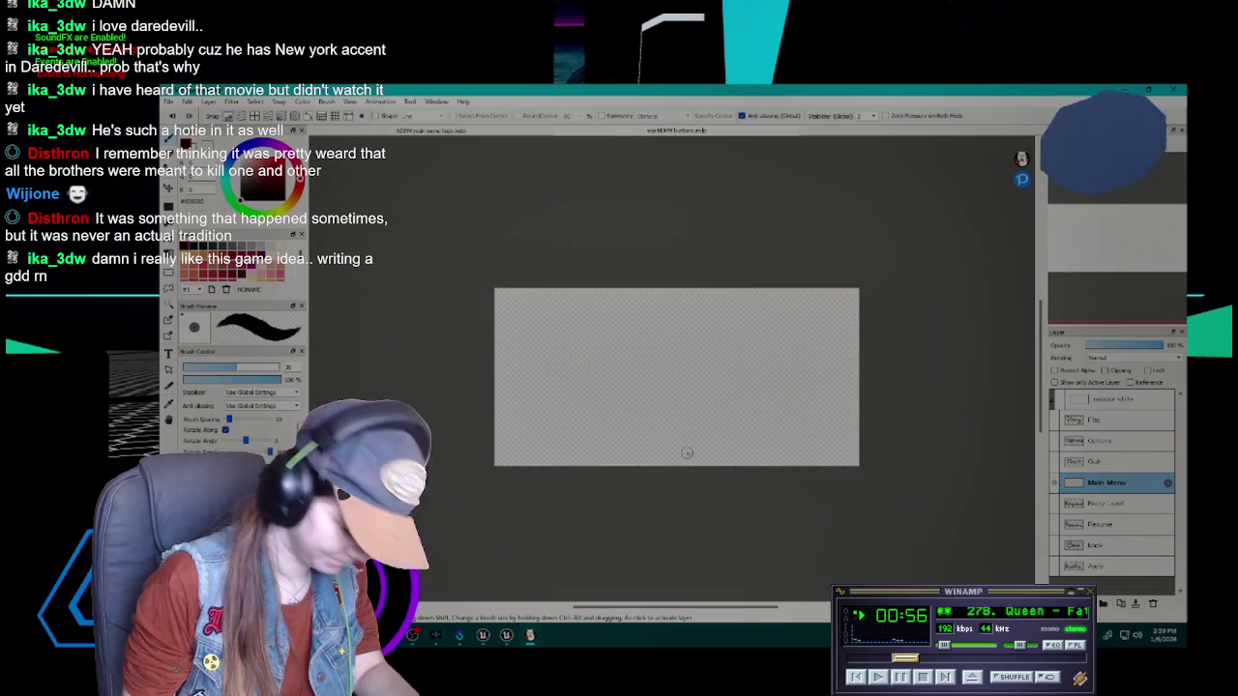
Restart the lettering with 'Main', redrawing the M and the n
mouse_move(516, 416)
left_mouse_down()
mouse_move(556, 368)
mouse_move(575, 416)
mouse_move(516, 396)
mouse_move(553, 340)
mouse_move(573, 396)
mouse_move(655, 391)
mouse_move(716, 338)
mouse_move(723, 391)
mouse_move(752, 389)
mouse_move(774, 365)
mouse_move(799, 389)
mouse_move(764, 391)
mouse_move(799, 389)
left_mouse_up()
key("Delete")
left_click(609, 367)
key("ctrl+z")
key("ctrl+z")
key("ctrl+z")
key("ctrl+z")
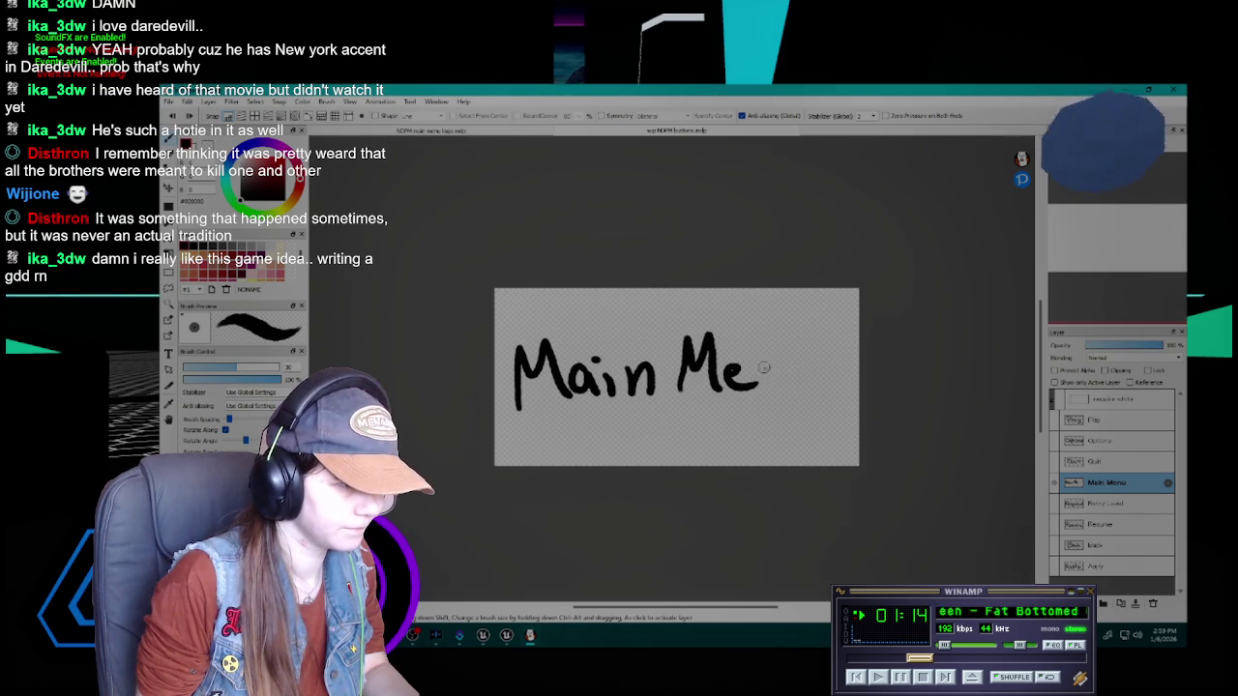
Redraw the n after 'Main Me' over several undo-and-retry attempts
key("ctrl+z")
key("ctrl+z")
mouse_move(764, 360)
left_mouse_down()
mouse_move(793, 375)
mouse_move(765, 384)
left_mouse_up()
key("ctrl+z")
key("ctrl+z")
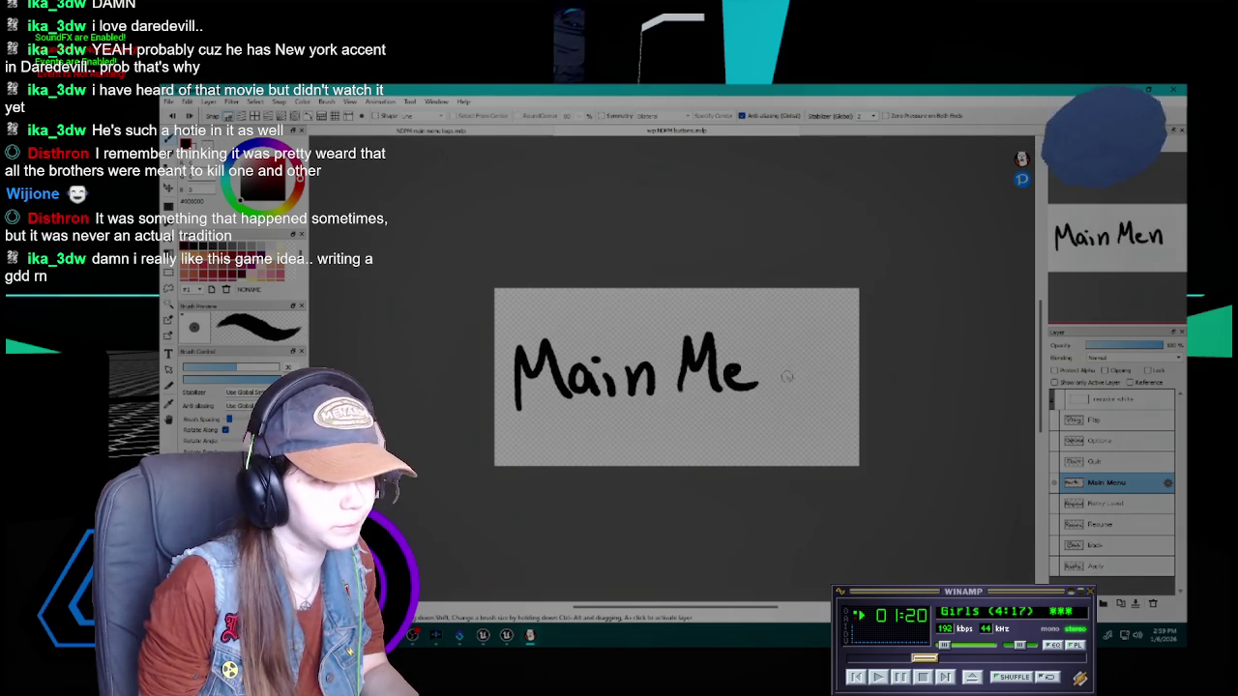
mouse_move(762, 369)
left_mouse_down()
mouse_move(789, 384)
mouse_move(784, 365)
left_mouse_up()
key("ctrl+z")
key("ctrl+z")
key("ctrl+z")
left_click_drag(760, 367, 767, 378)
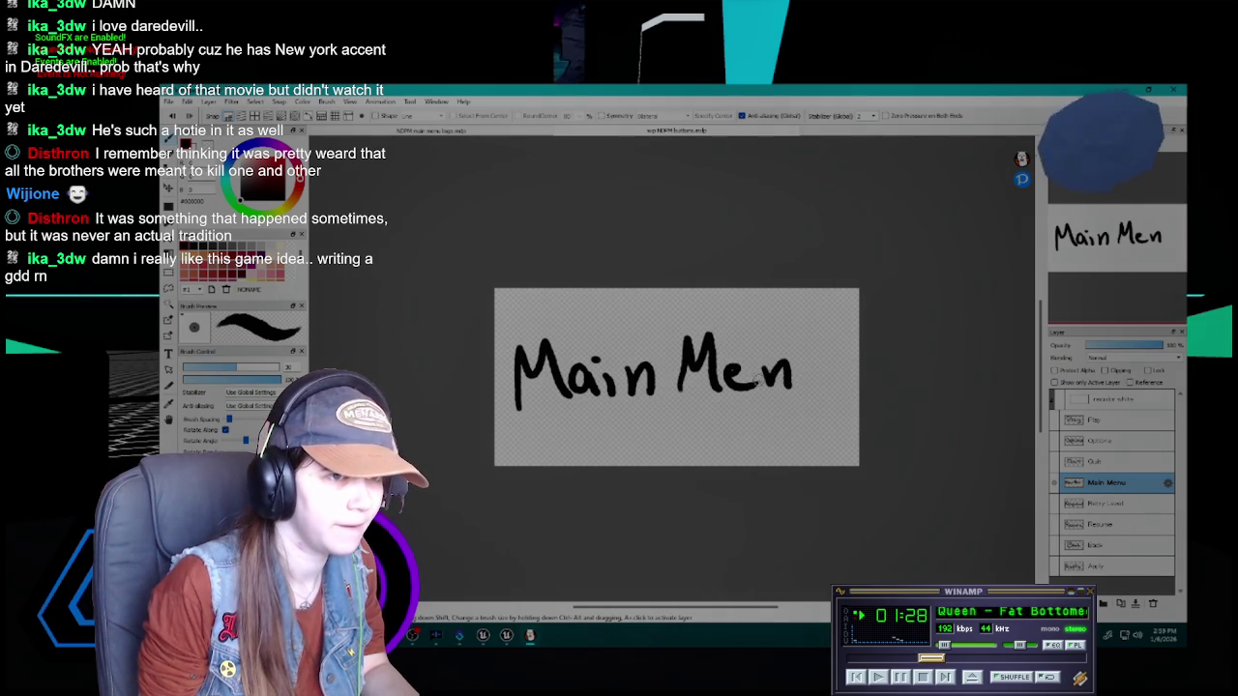
key("ctrl+z")
mouse_move(762, 367)
left_mouse_down()
mouse_move(793, 388)
mouse_move(770, 381)
mouse_move(832, 379)
left_mouse_up()
key("ctrl+z")
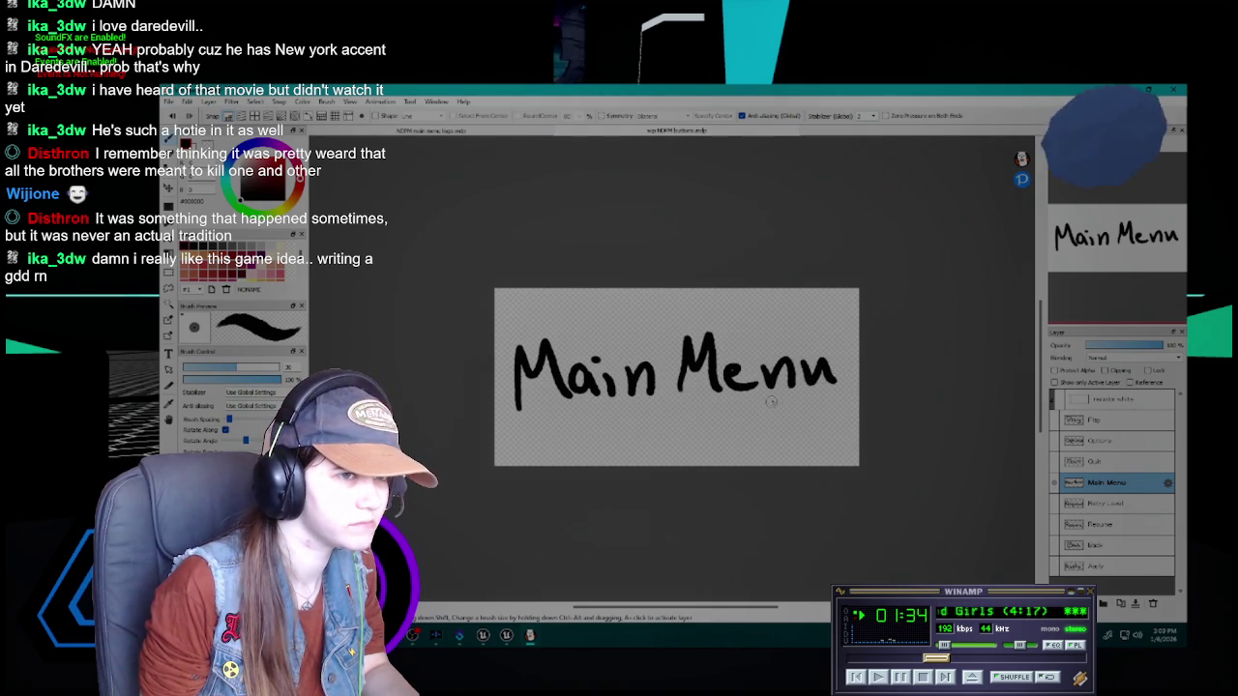
Letter the u to complete 'Main Menu', then add a new blank layer
key("ctrl+z")
left_click_drag(802, 360, 829, 383)
key("ctrl+z")
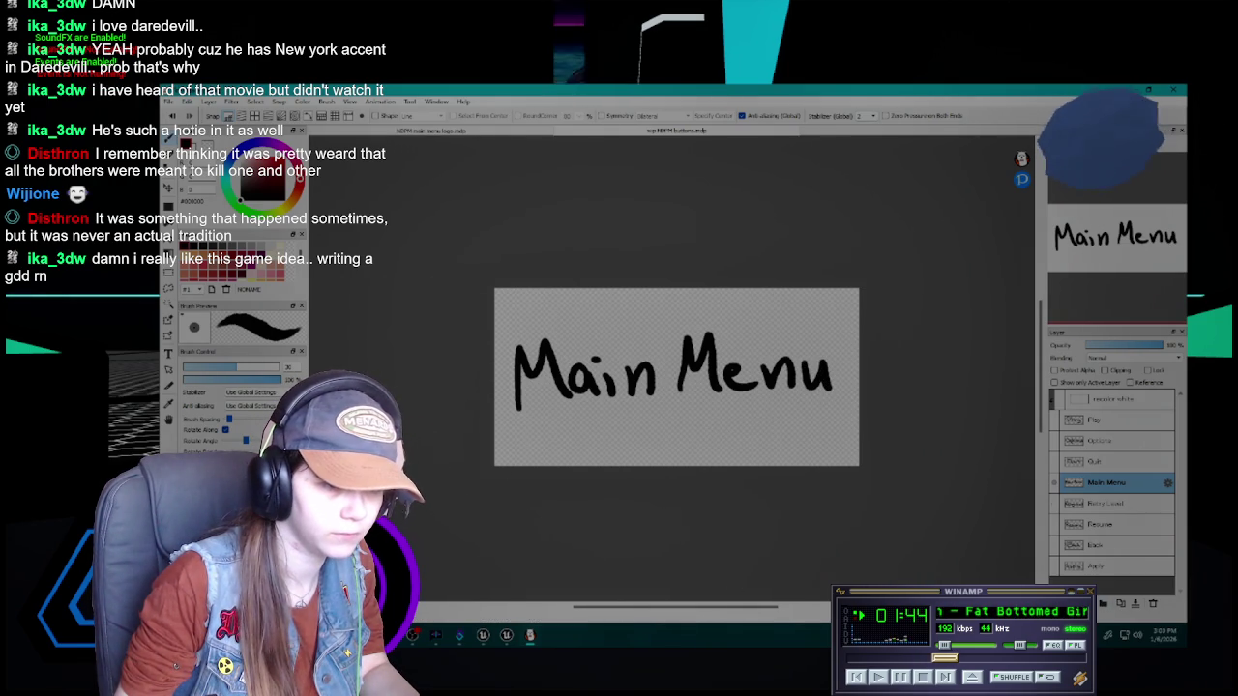
key("ctrl+shift+n")
Hide the Main Menu layer, delete the empty Layer1, and duplicate the Retry Level layer
left_click(1054, 503)
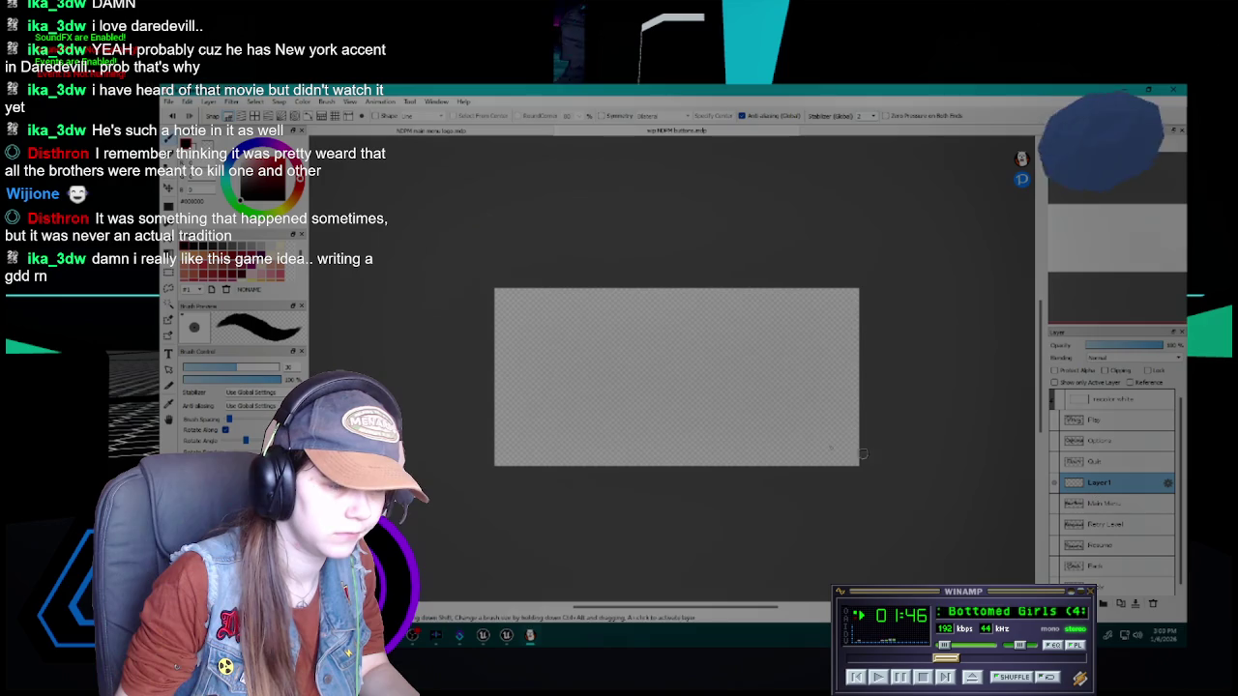
left_click(1114, 523)
left_click(1110, 486)
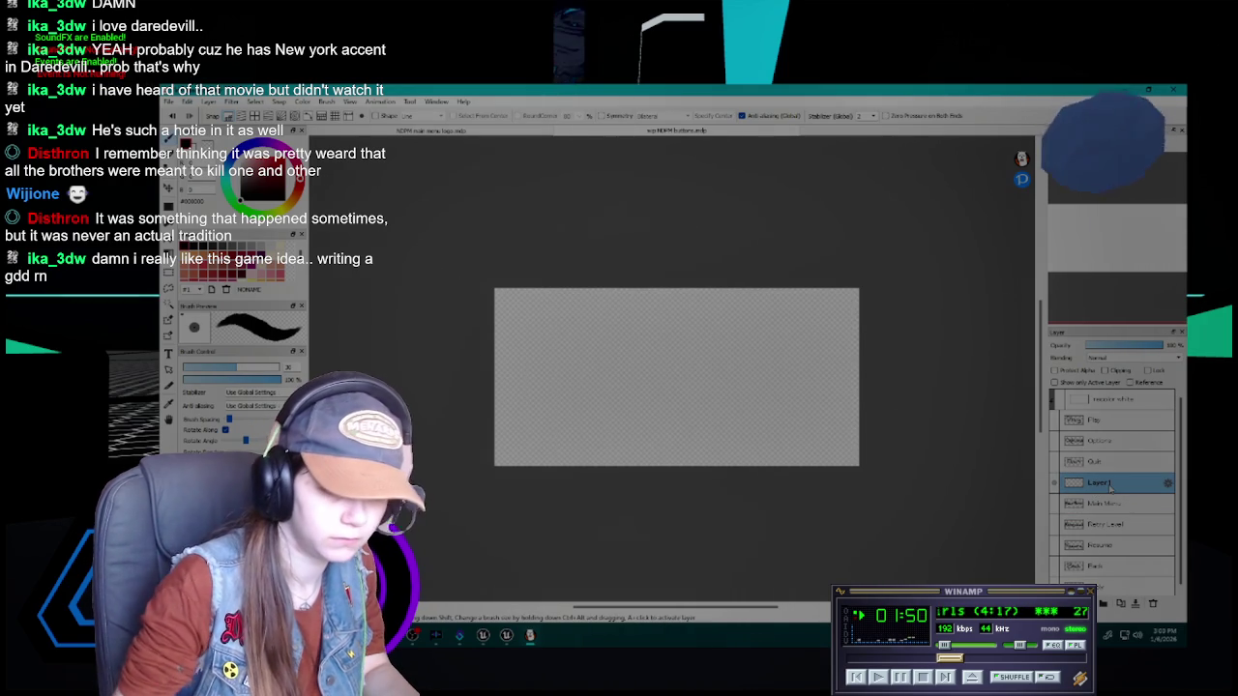
left_click(1152, 603)
left_click(1102, 504)
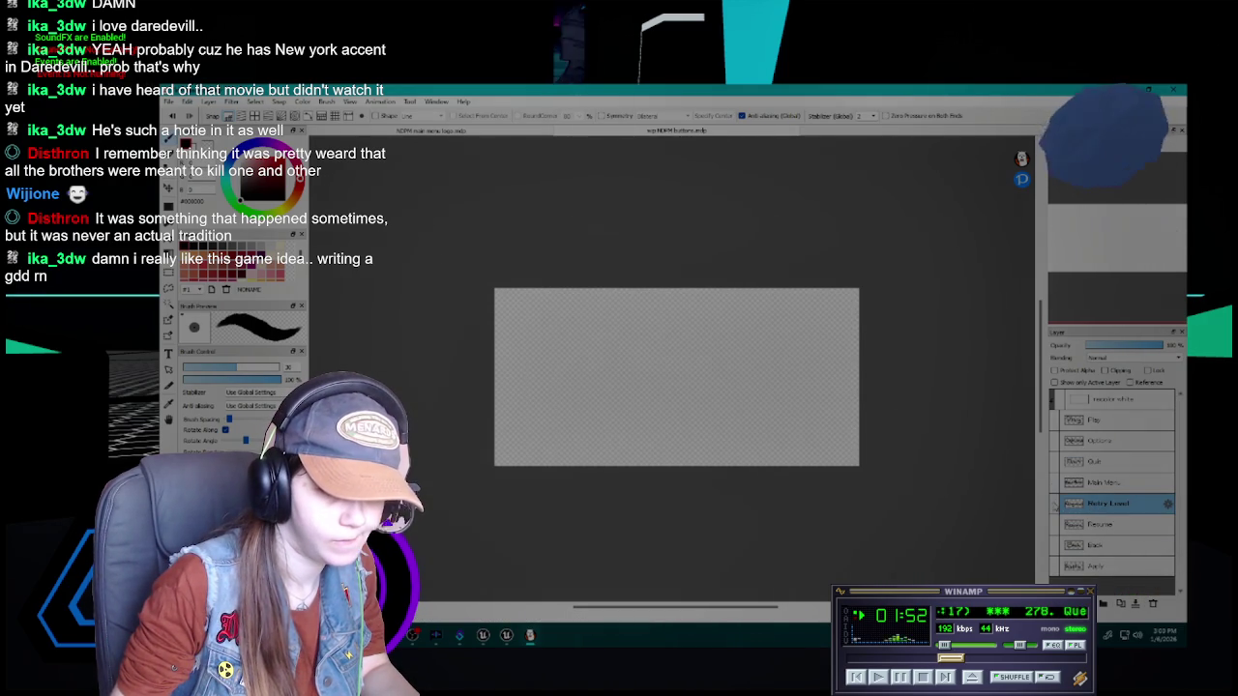
left_click(1122, 603)
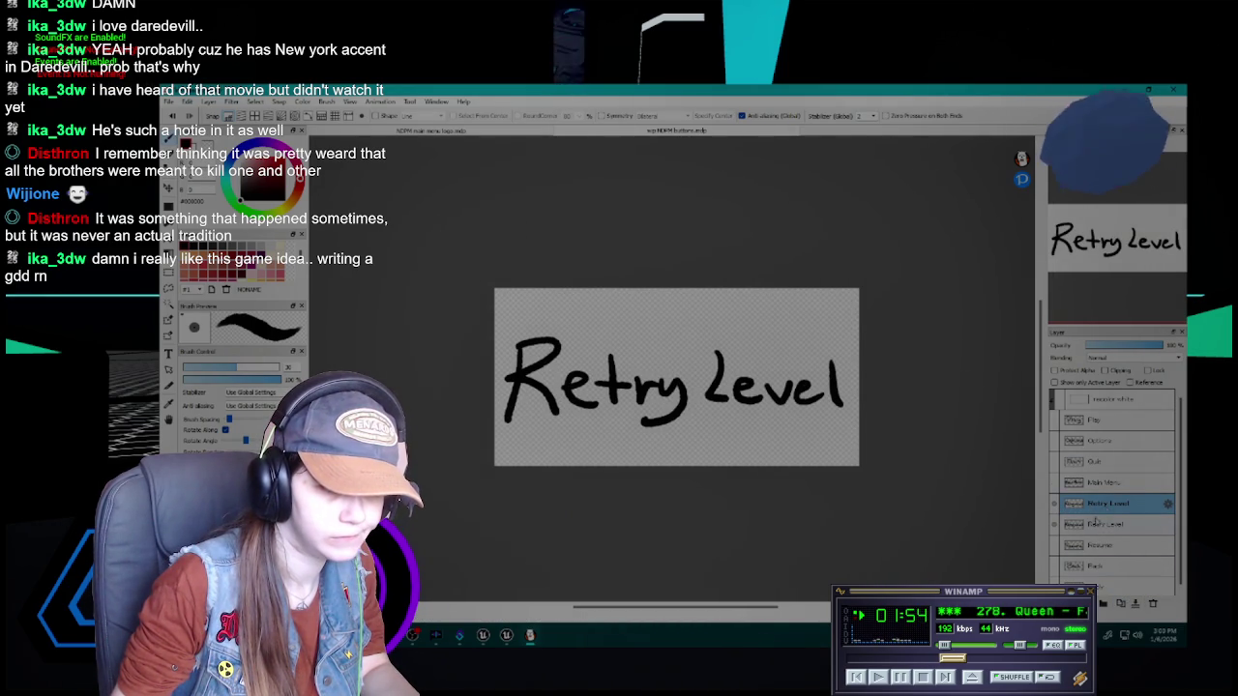
Rename the Retry Level copy to 'Next Level' in Layer Property
double_click(1108, 504)
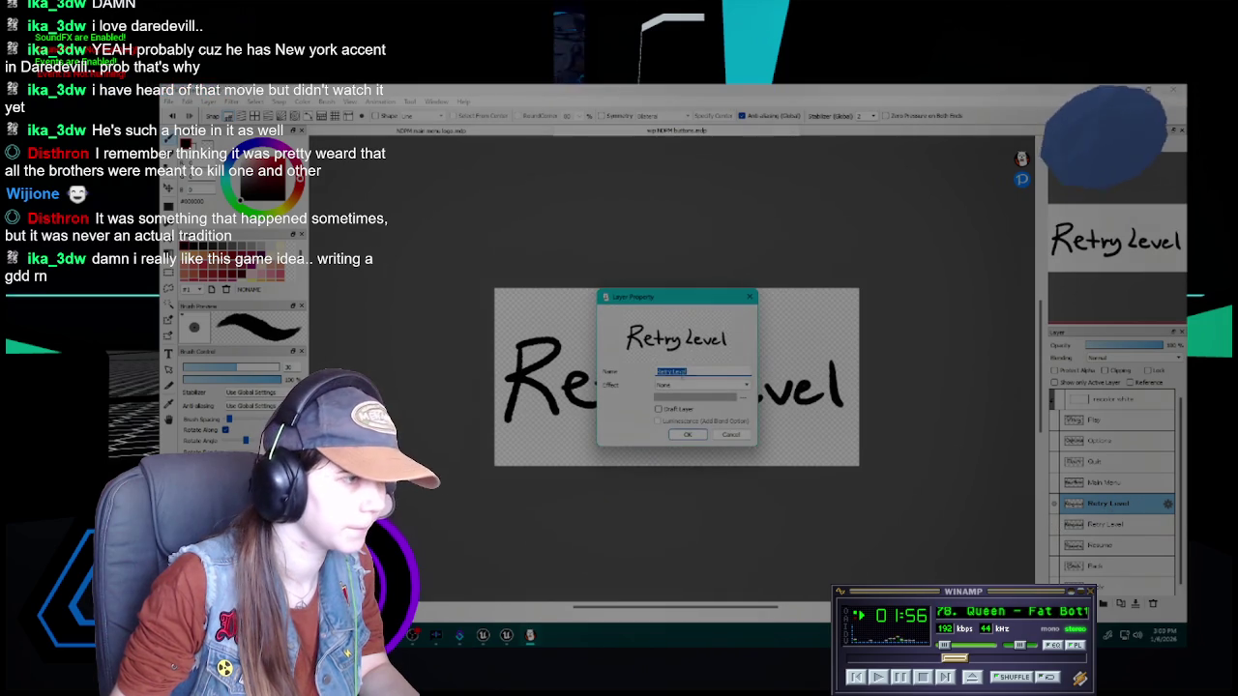
key("BackSpace")
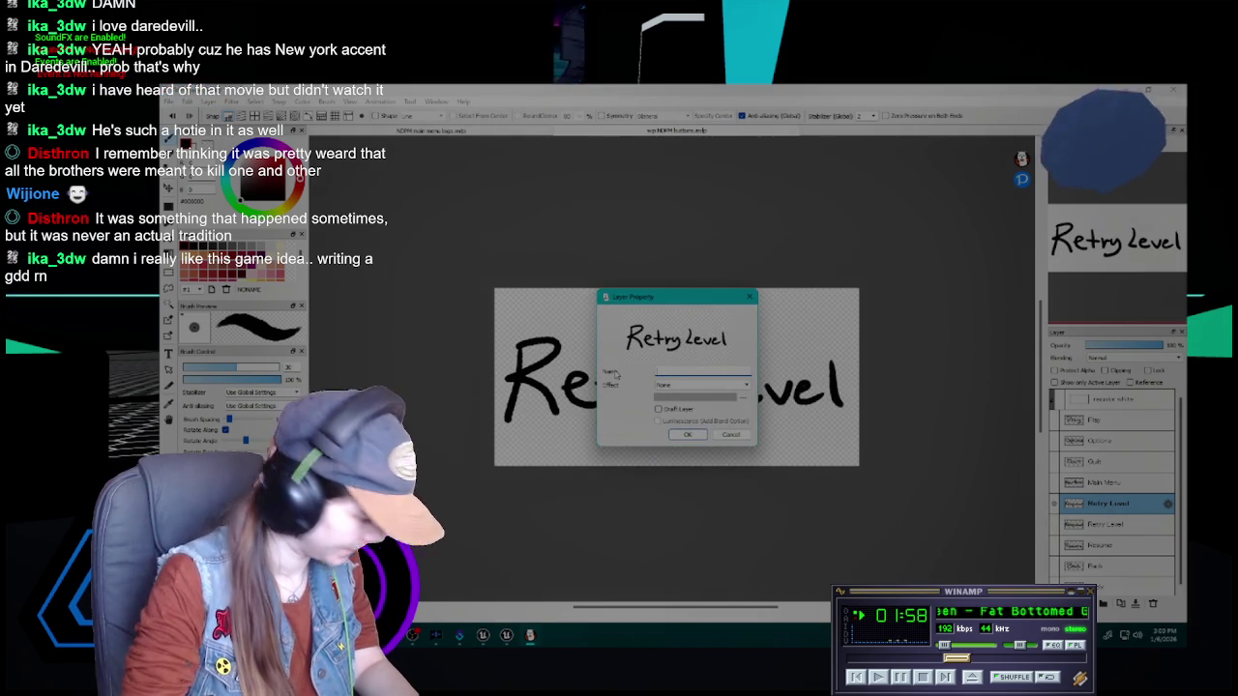
type("Retry Level")
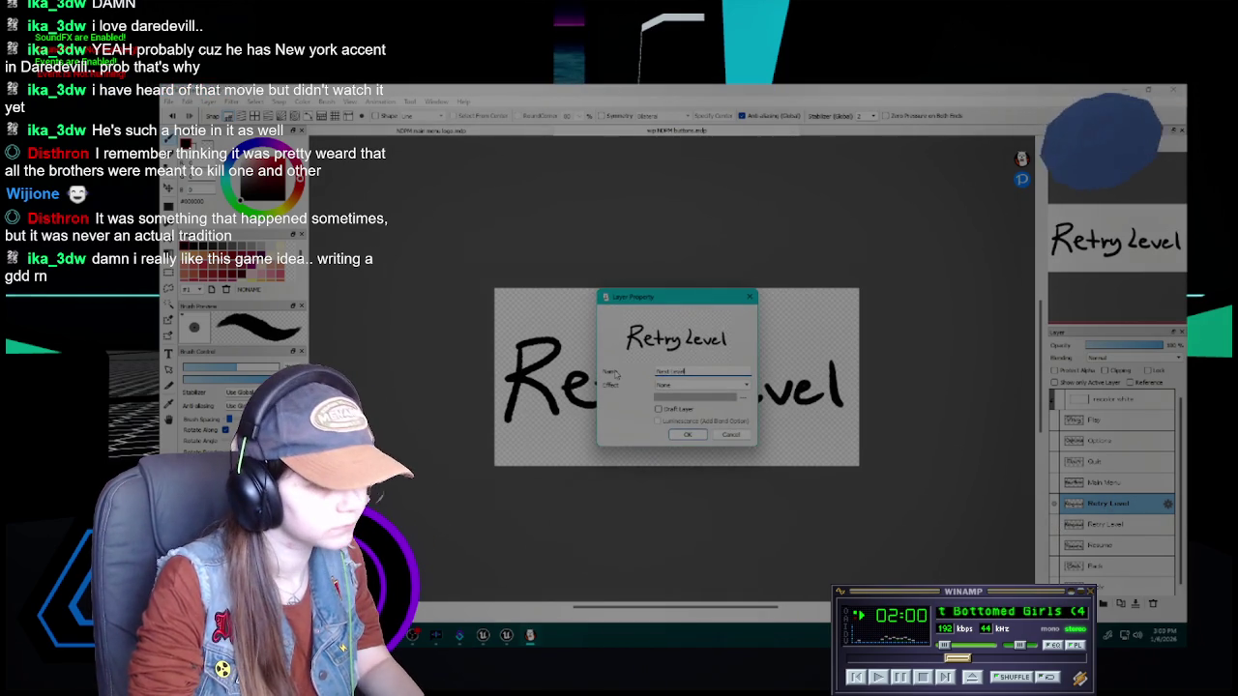
key("Return")
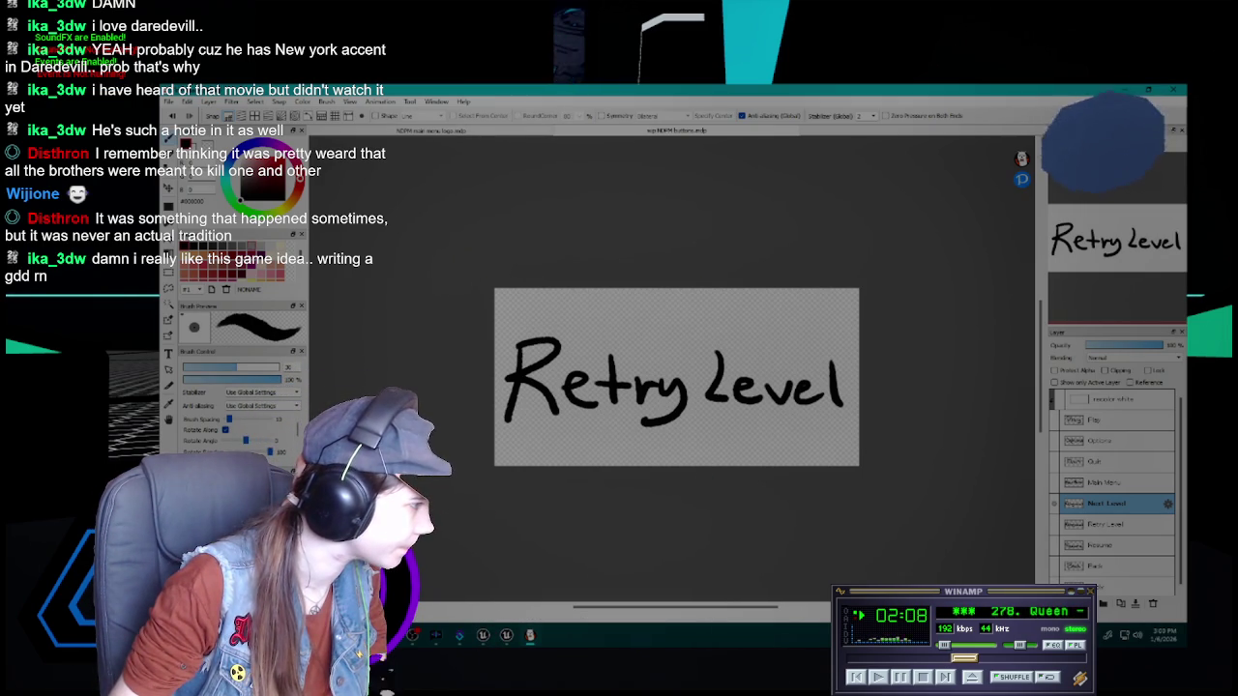
Erase 'Retry' from the copied lettering and try an N in front of 'Level'
key("e")
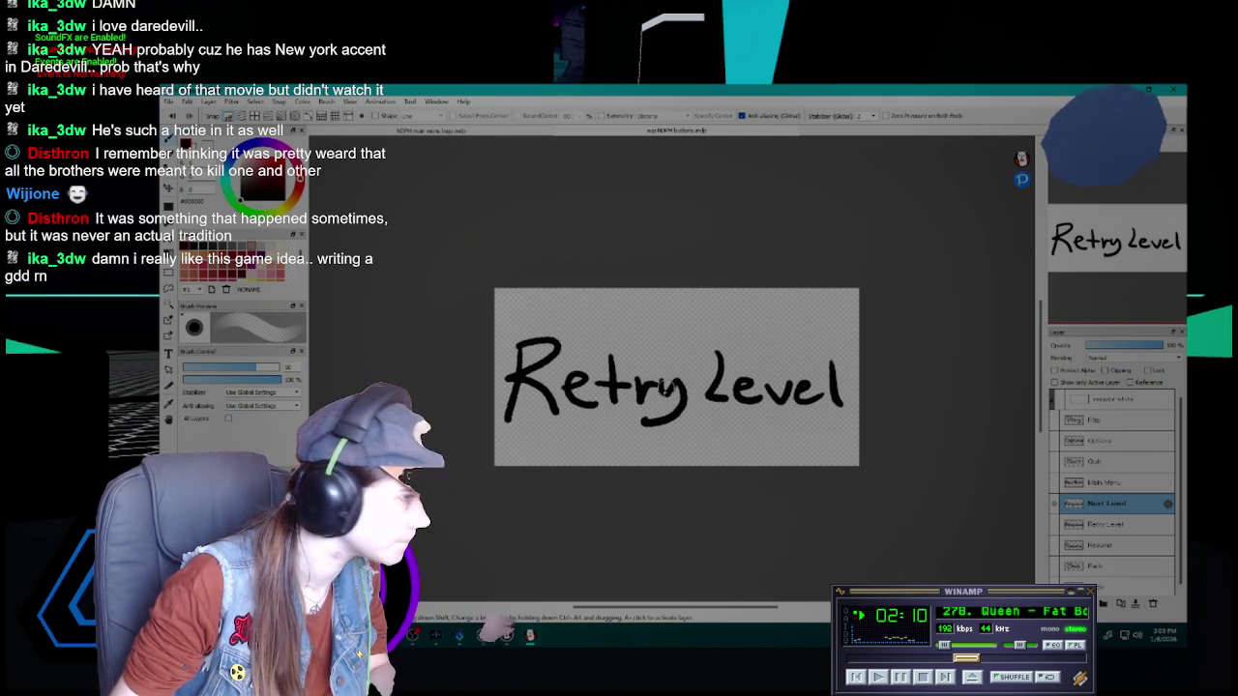
mouse_move(525, 335)
left_mouse_down()
mouse_move(505, 367)
mouse_move(532, 368)
mouse_move(536, 396)
mouse_move(556, 338)
mouse_move(588, 398)
mouse_move(618, 396)
mouse_move(629, 379)
mouse_move(653, 385)
mouse_move(656, 423)
mouse_move(682, 387)
left_mouse_up()
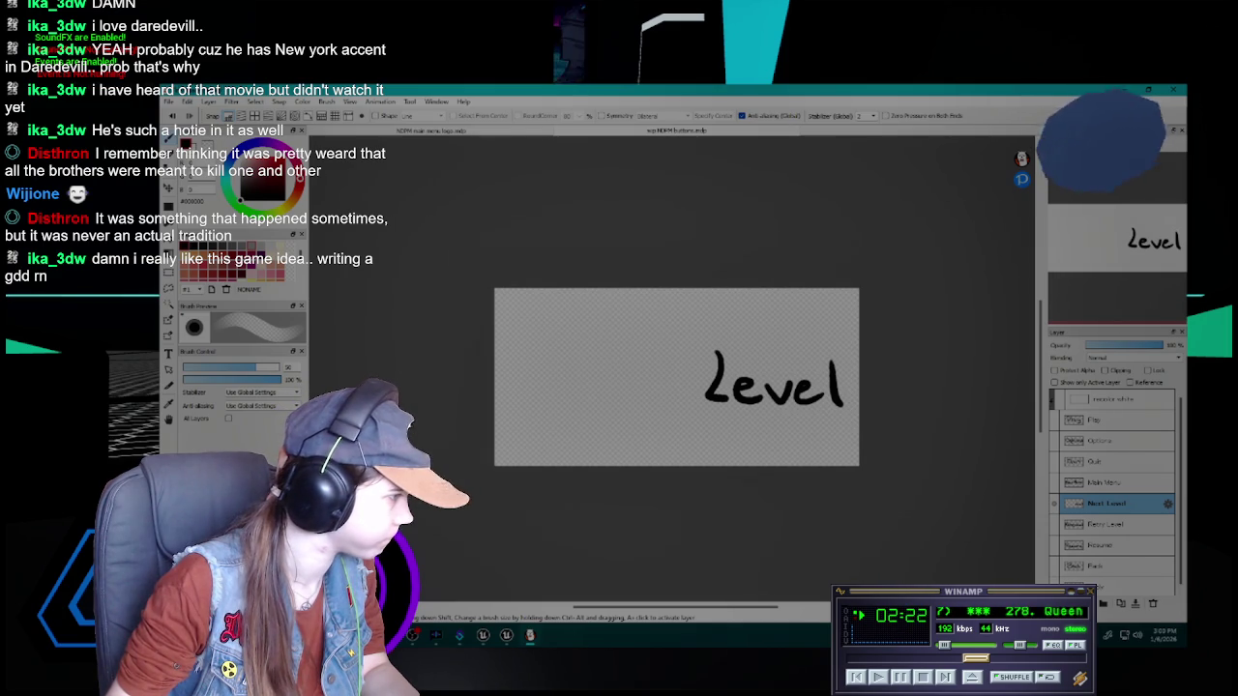
key("b")
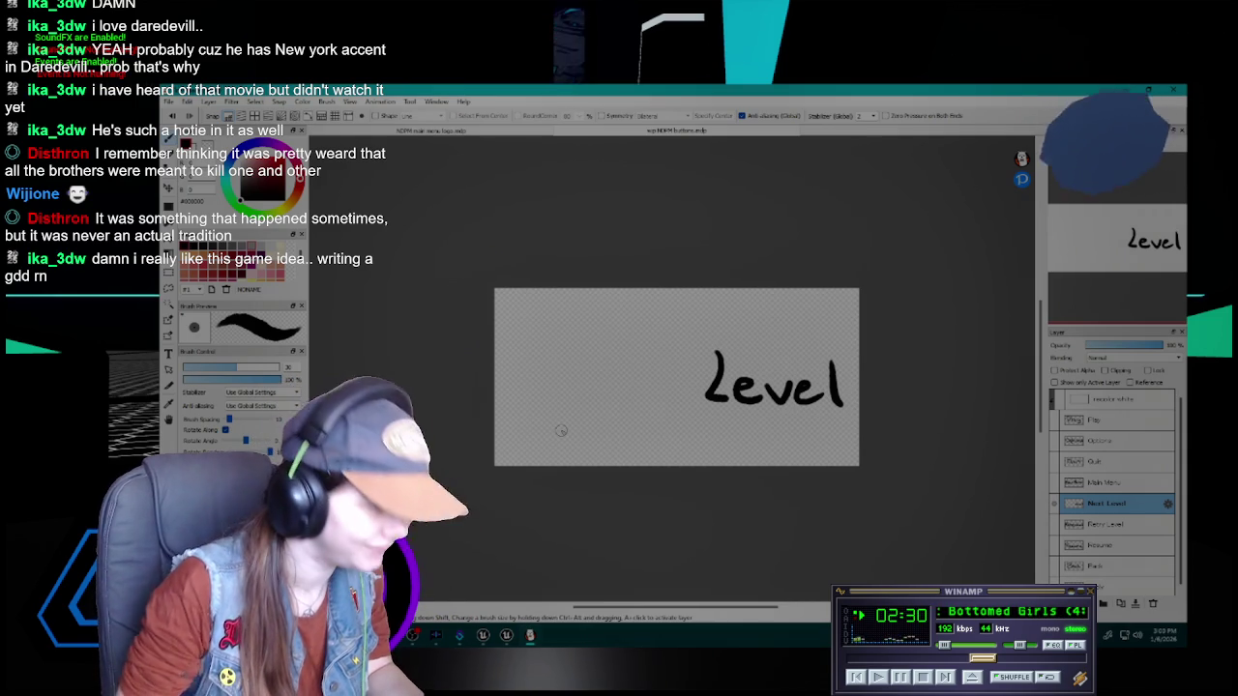
mouse_move(528, 400)
left_mouse_down()
mouse_move(556, 395)
mouse_move(567, 354)
left_mouse_up()
key("ctrl+z")
mouse_move(528, 400)
left_mouse_down()
mouse_move(569, 382)
mouse_move(569, 350)
left_mouse_up()
key("ctrl+z")
Hand-letter 'Next' before 'Level', undoing and redrawing strokes until it looks right
mouse_move(538, 394)
left_mouse_down()
mouse_move(575, 389)
mouse_move(580, 346)
mouse_move(618, 385)
left_mouse_up()
key("ctrl+z")
key("ctrl+z")
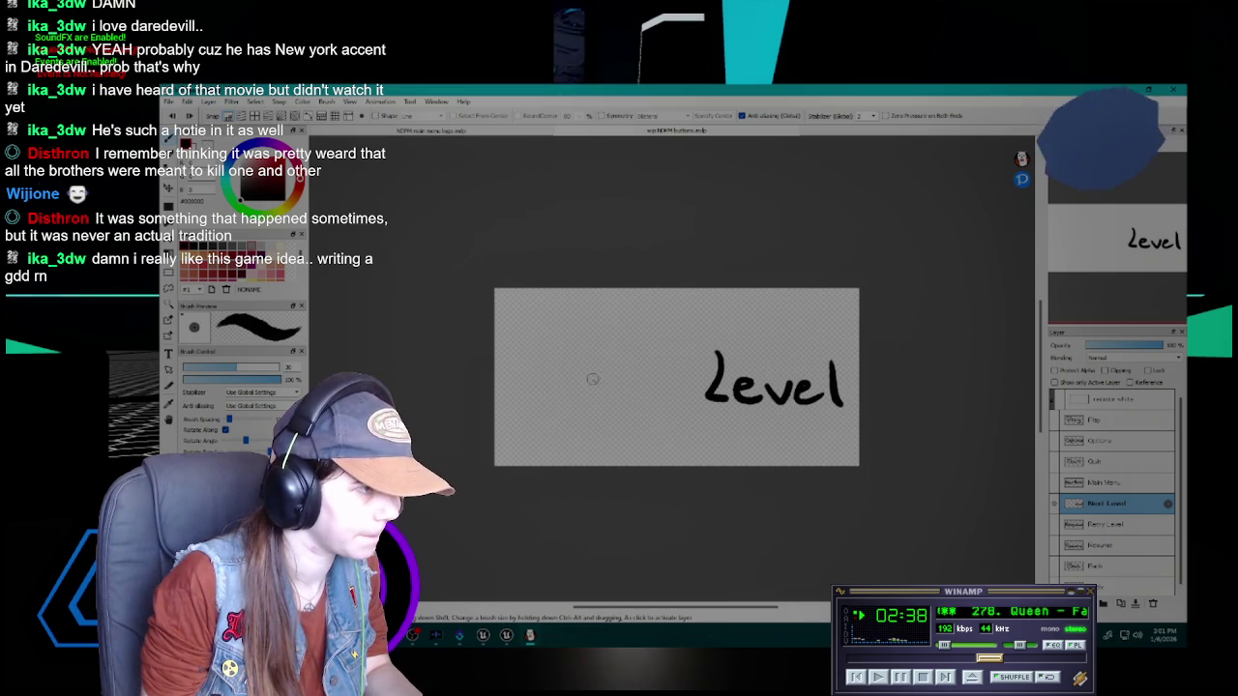
mouse_move(663, 354)
left_mouse_down()
mouse_move(665, 394)
mouse_move(684, 374)
left_mouse_up()
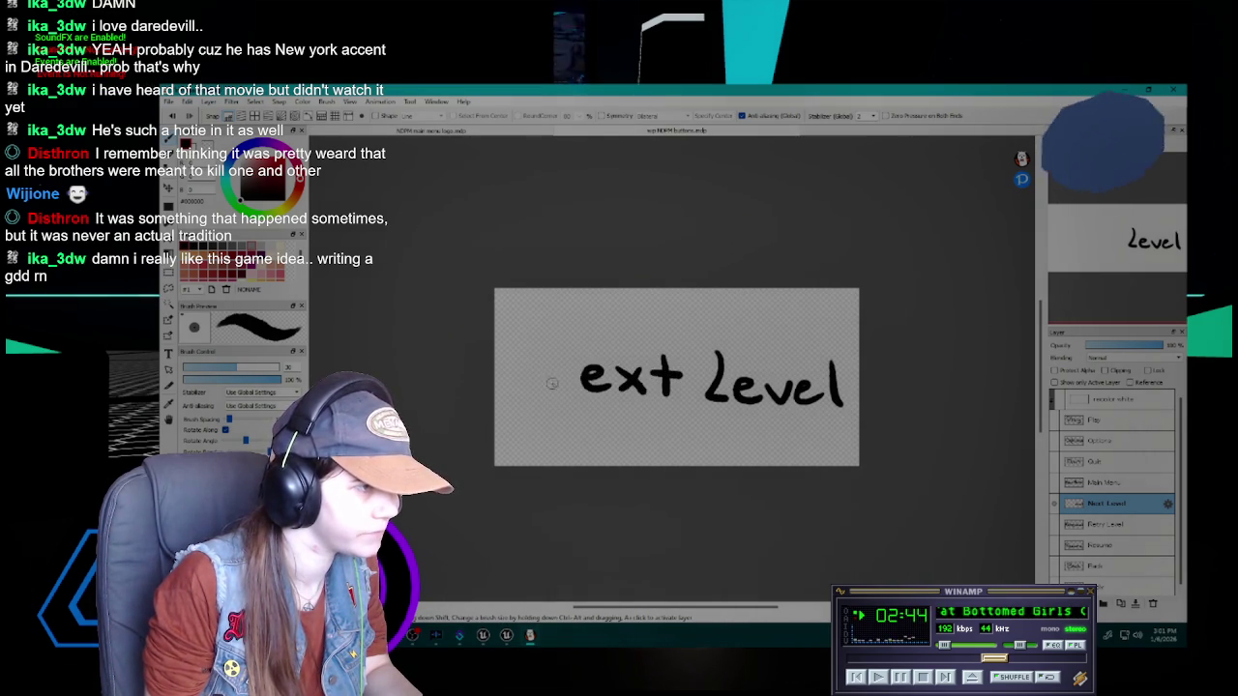
mouse_move(539, 391)
left_mouse_down()
mouse_move(577, 384)
mouse_move(580, 350)
mouse_move(573, 359)
left_mouse_up()
key("ctrl+z")
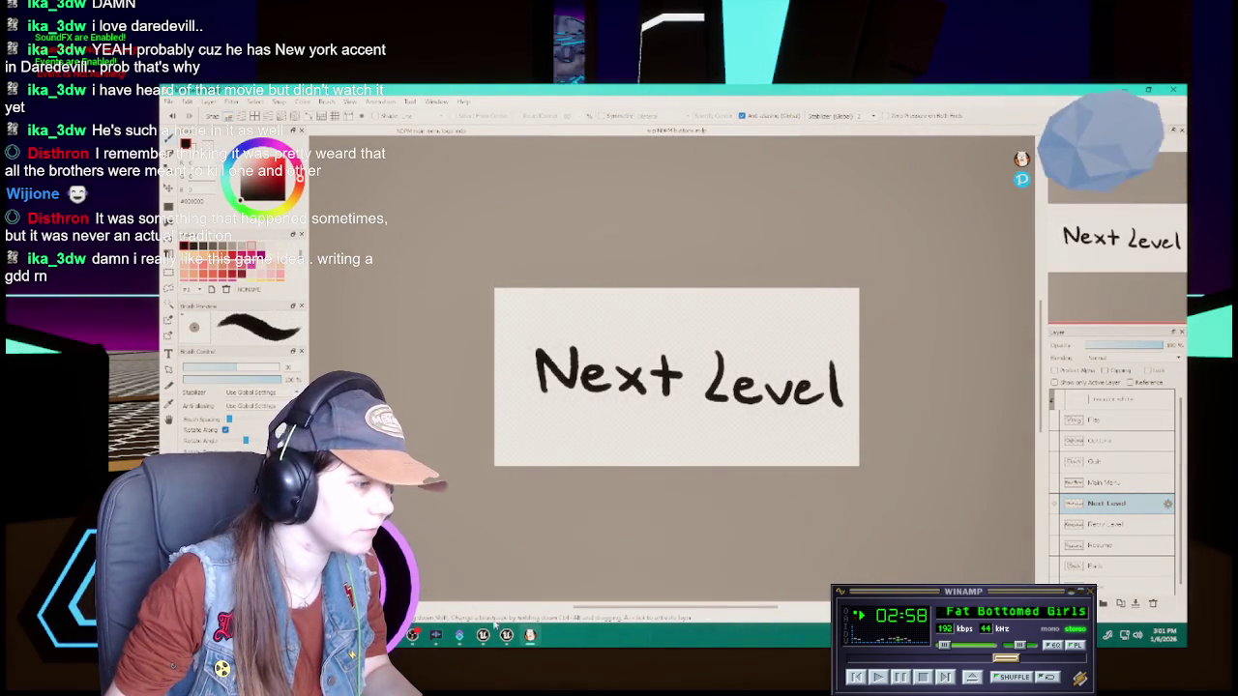
key("alt+Tab")
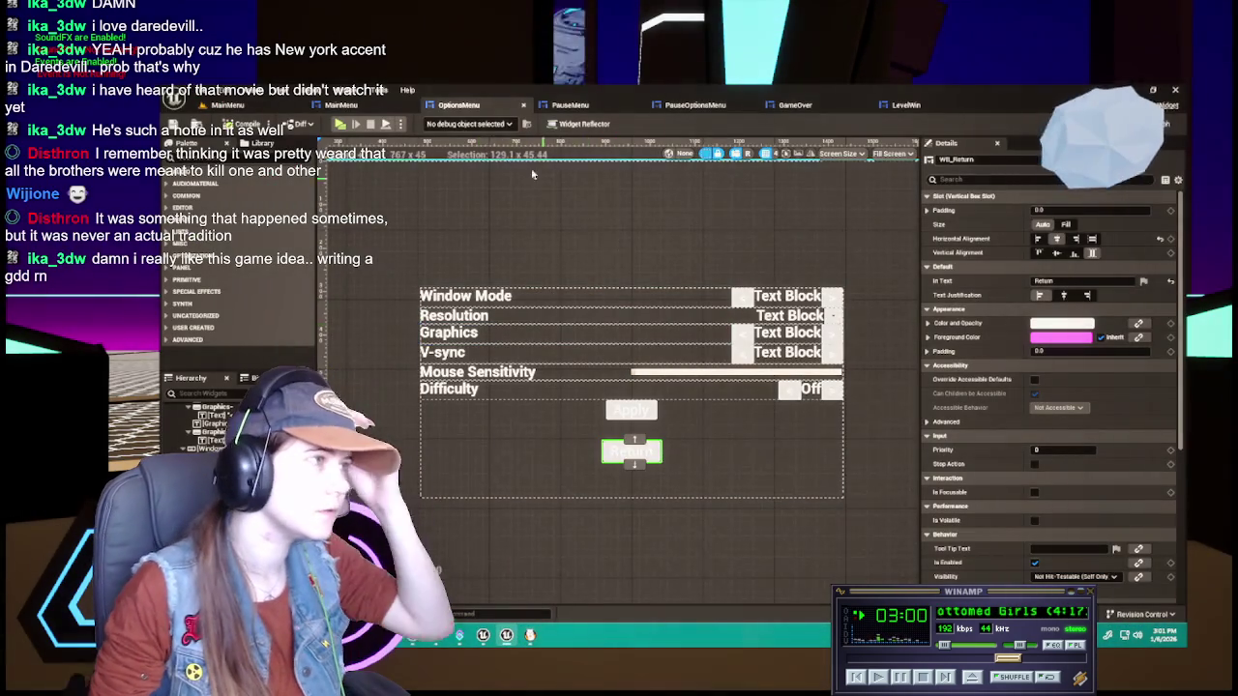
Compare against the MainMenu widget, then create a 'MainMenu' folder inside UI/Textures
left_click(377, 106)
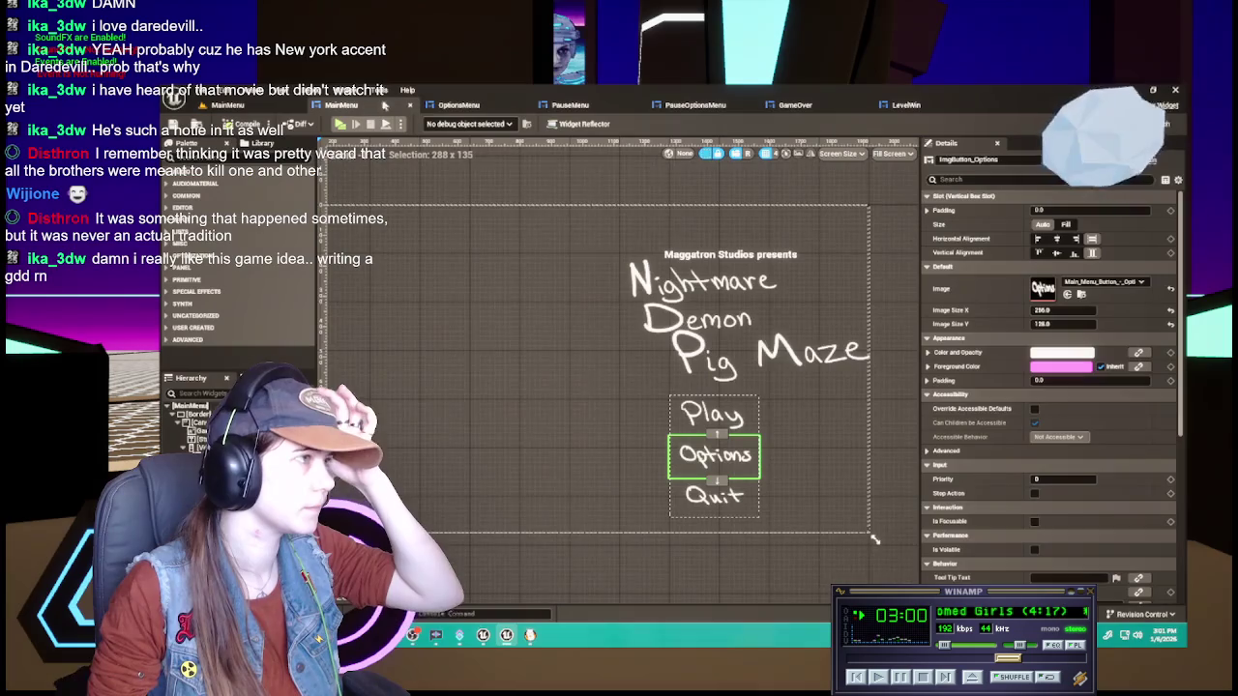
left_click(464, 105)
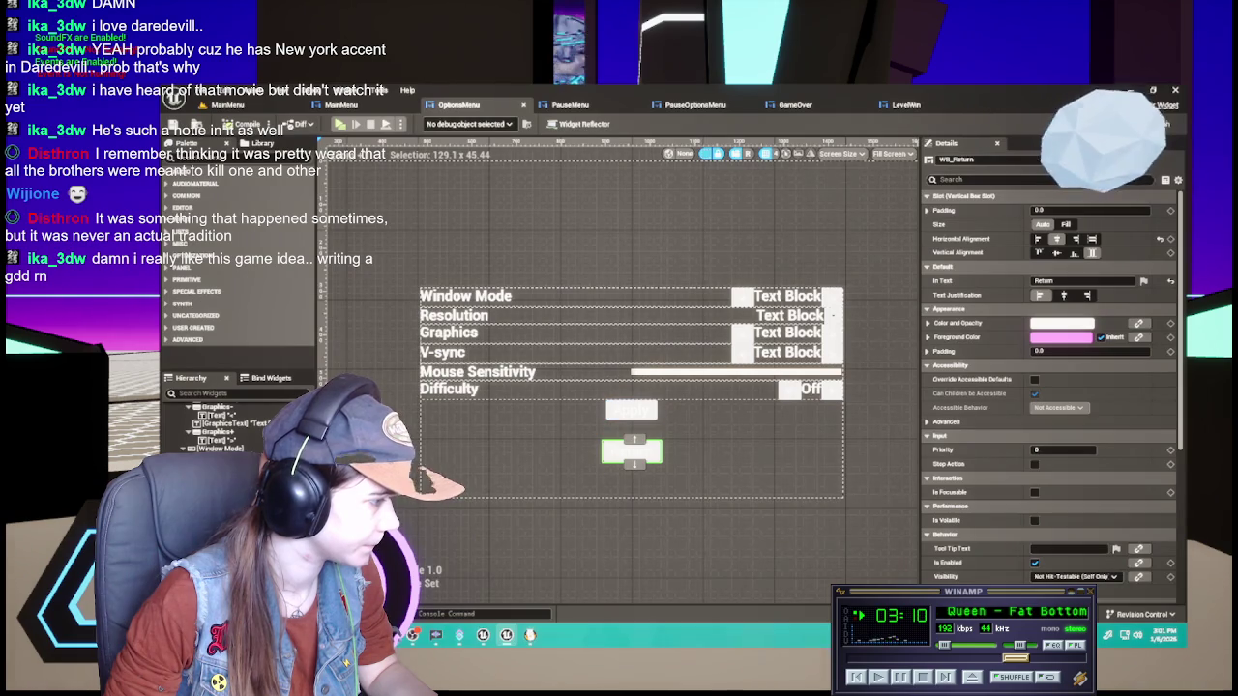
key("ctrl+space")
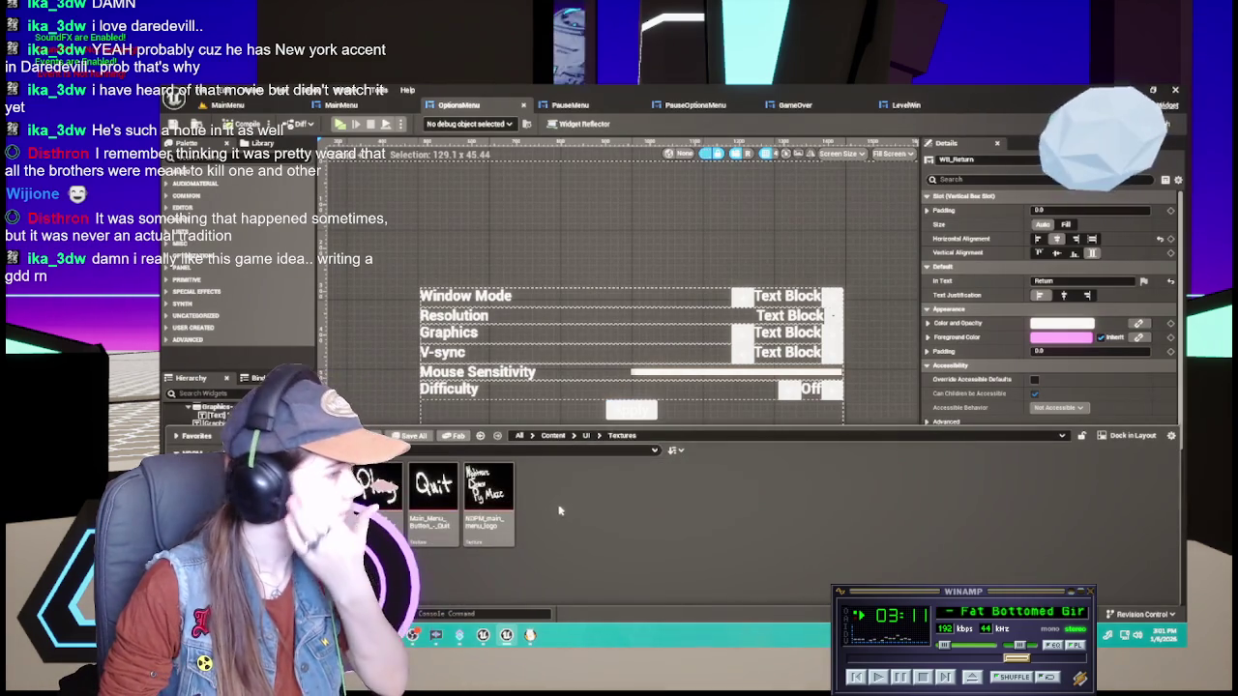
right_click(548, 514)
left_click(624, 285)
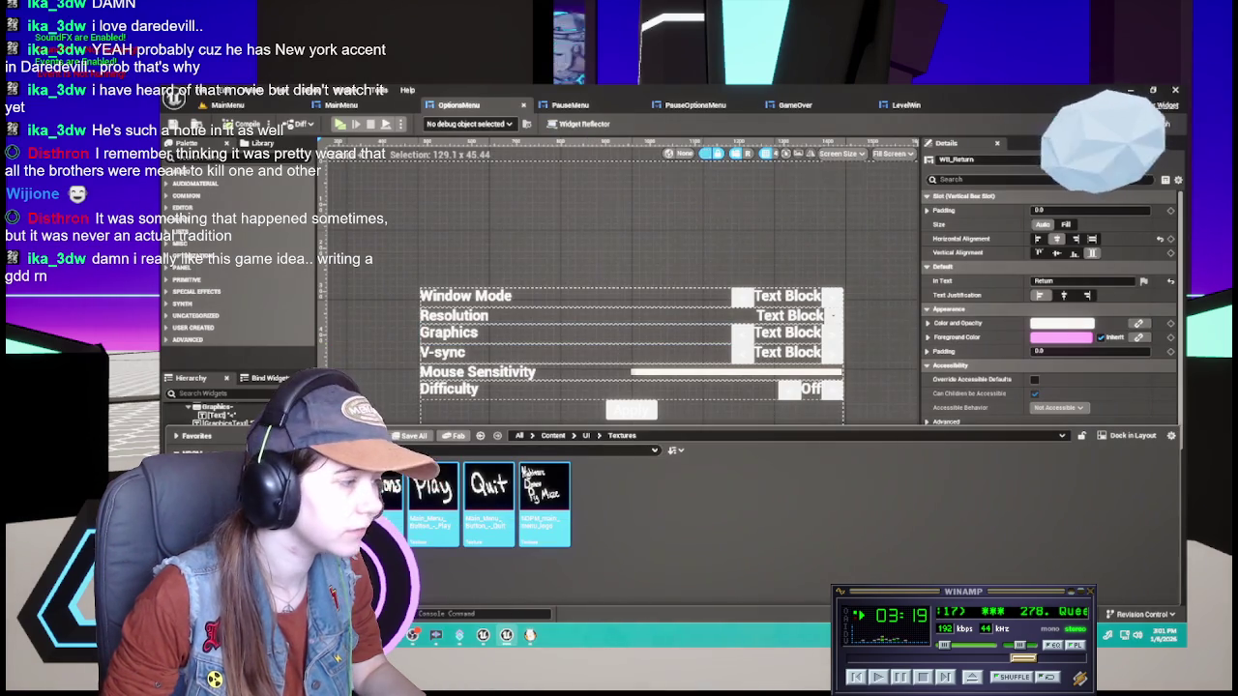
key("Delete")
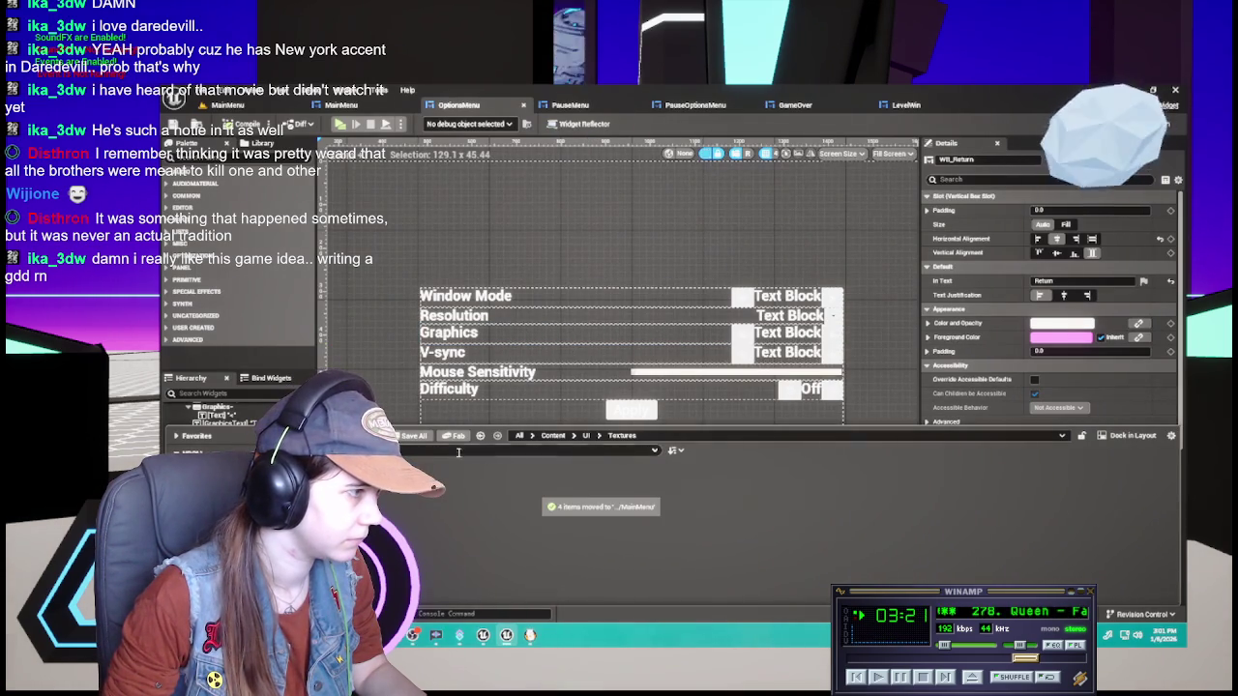
Move the Quit button and logo textures into the MainMenu folder
left_click(517, 436)
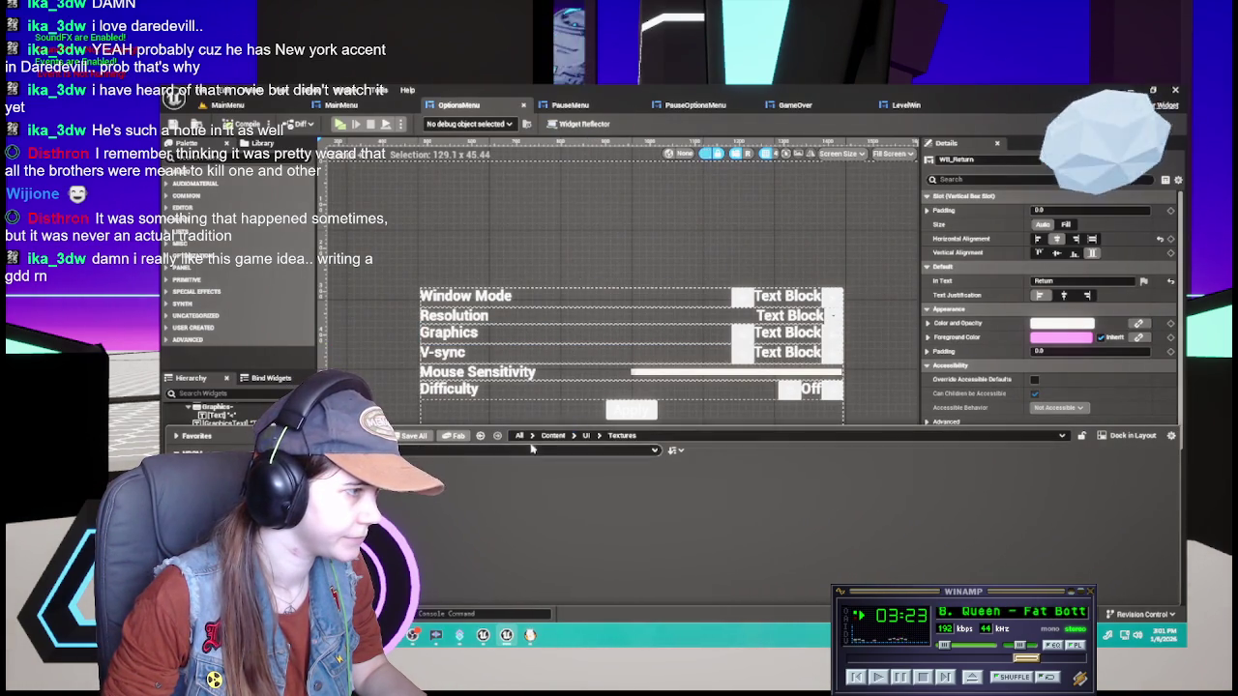
right_click(324, 236)
key("Escape")
left_click(480, 436)
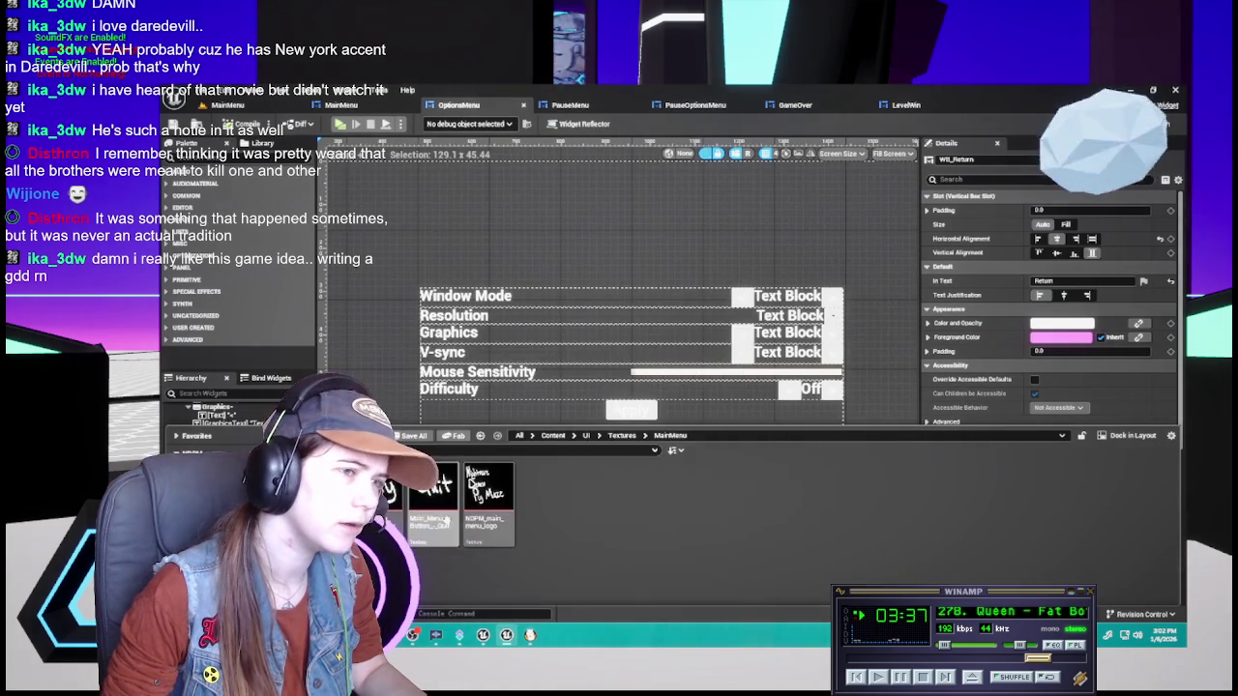
left_click(469, 473, "shift")
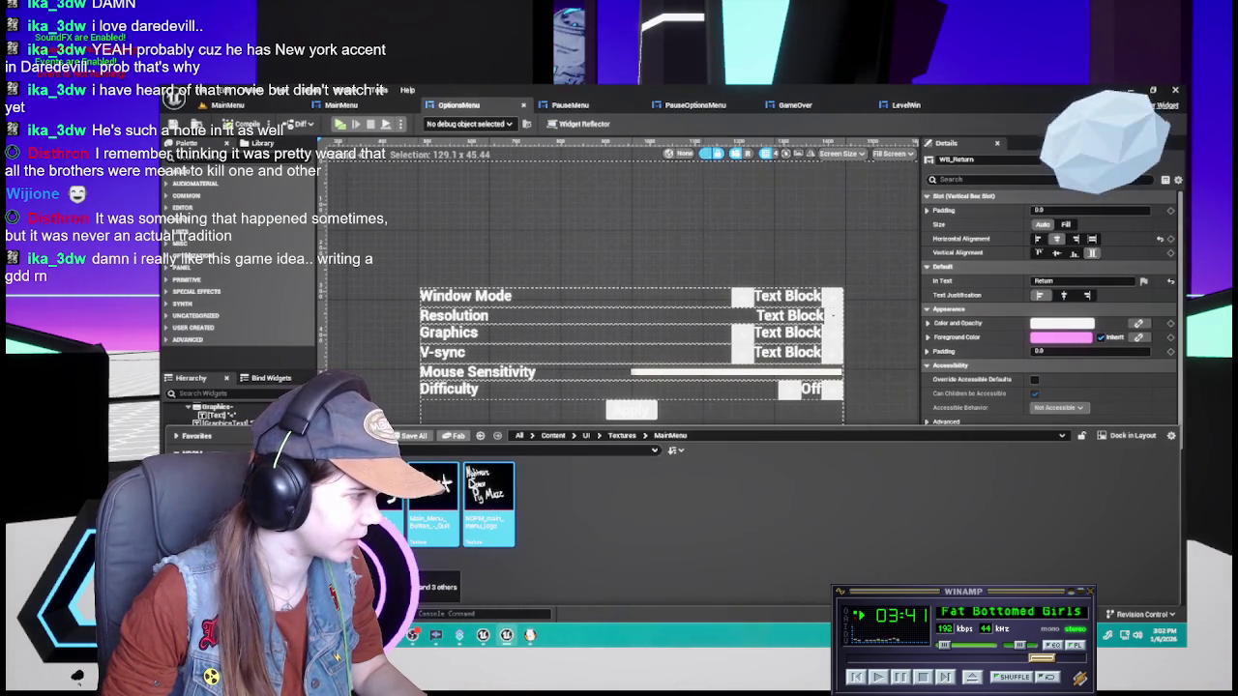
key("Delete")
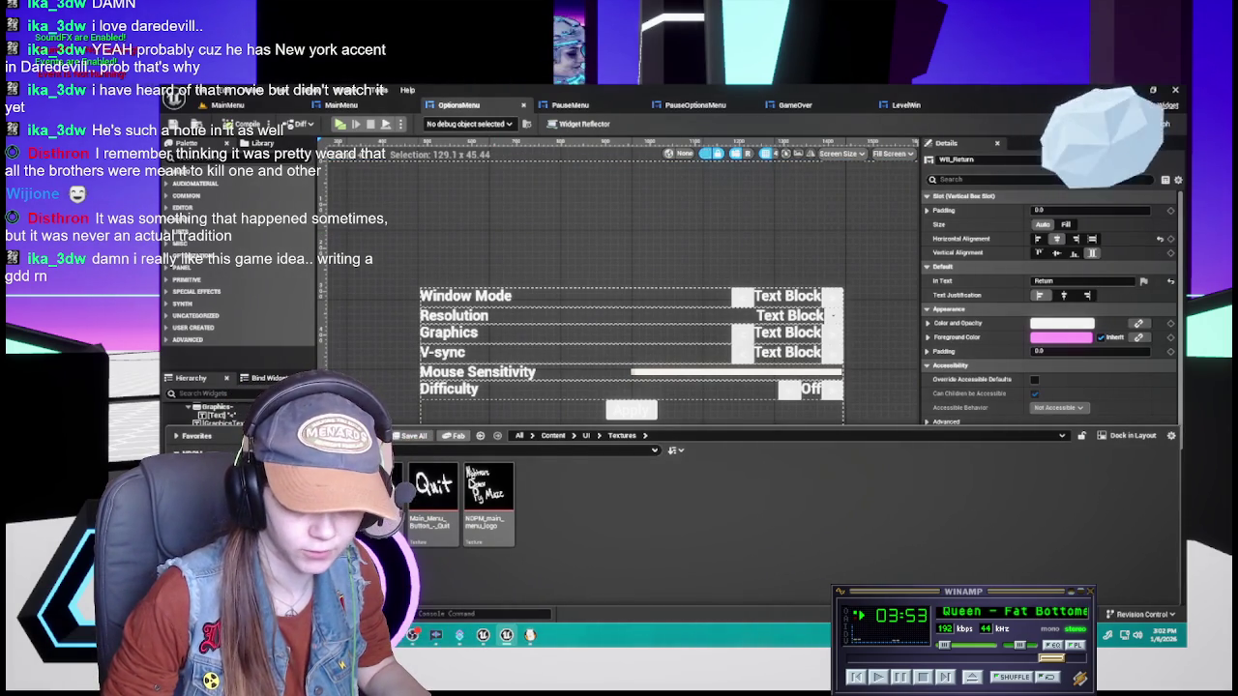
left_click(530, 635)
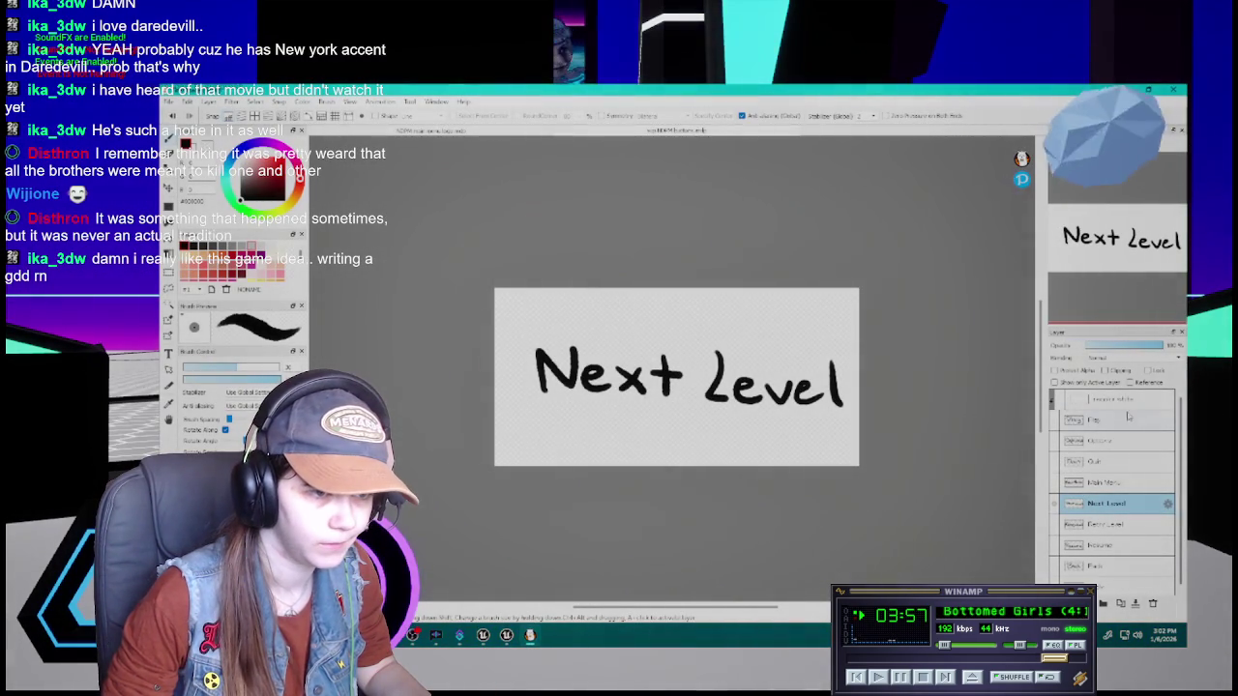
Clip the white recolor layer to the Main Menu lettering and export it as a transparent PNG
left_click_drag(1128, 416, 1124, 481)
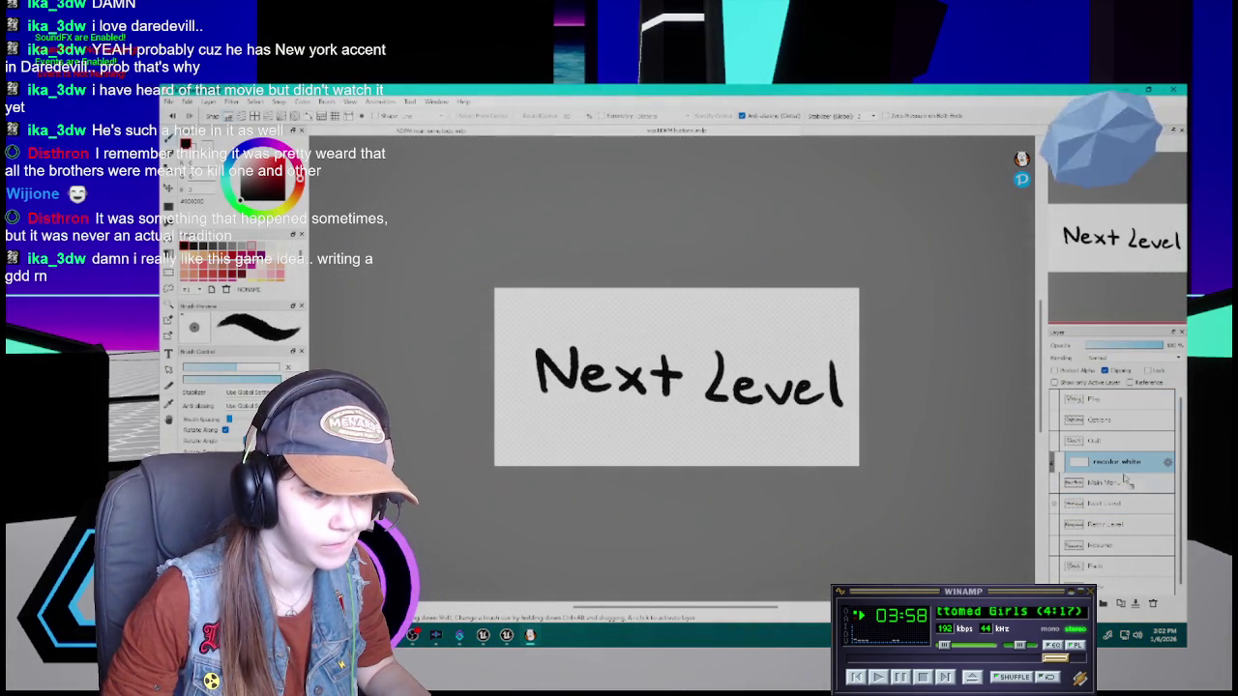
left_click(1054, 482)
left_click(1054, 503)
left_click(1054, 462)
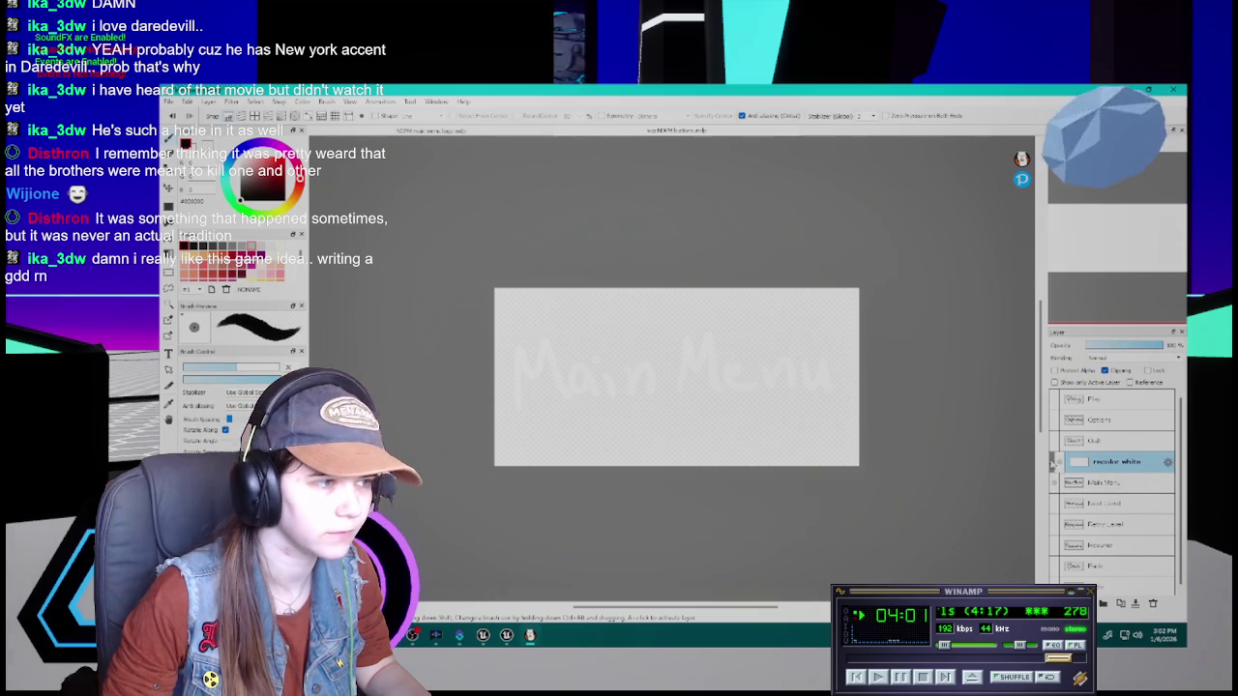
left_click(172, 102)
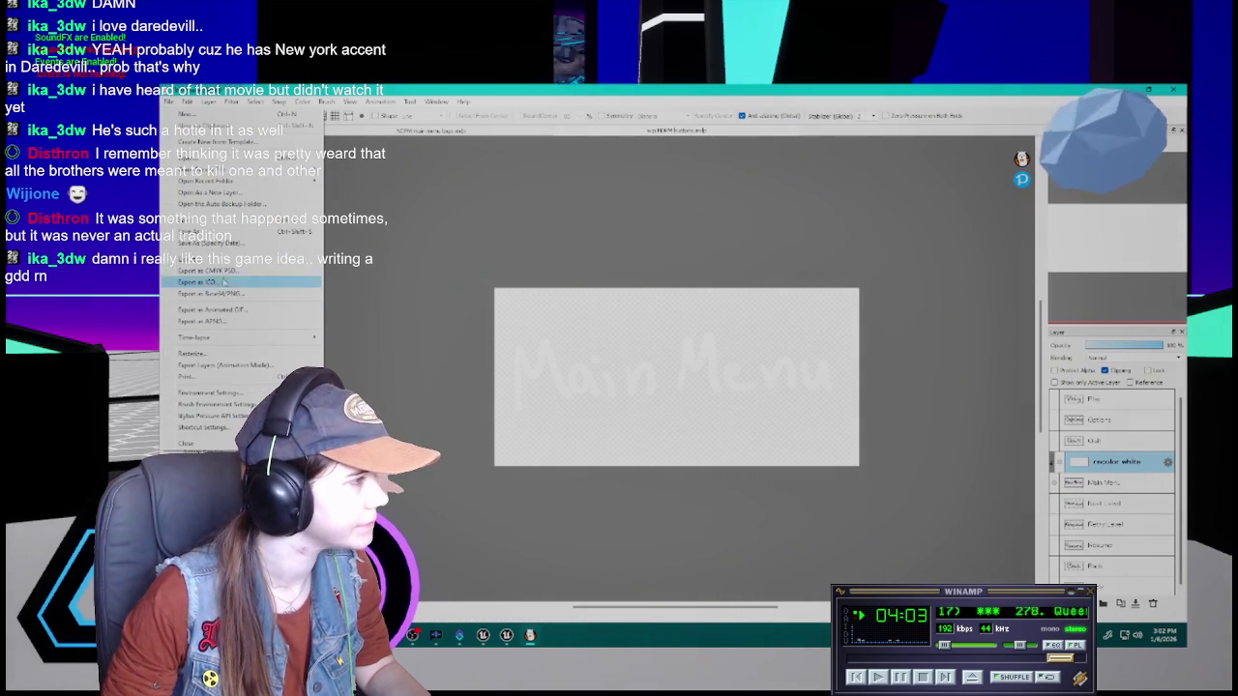
left_click(212, 259)
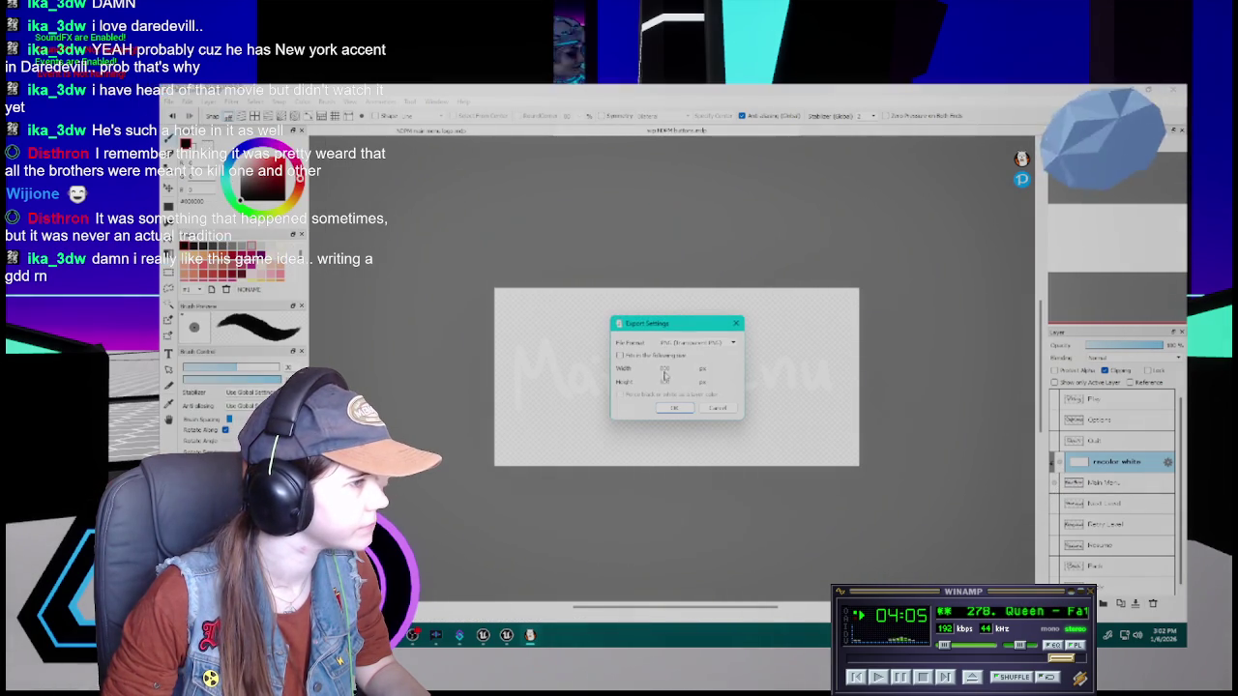
left_click(665, 414)
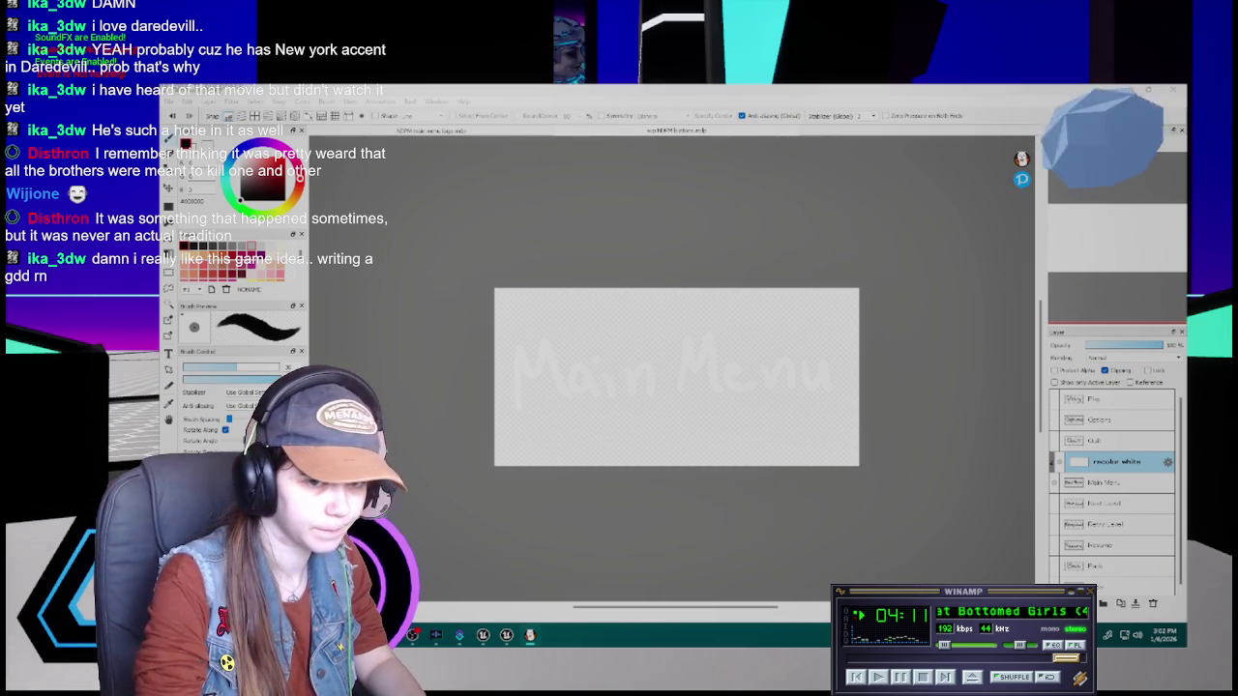
left_click(963, 396)
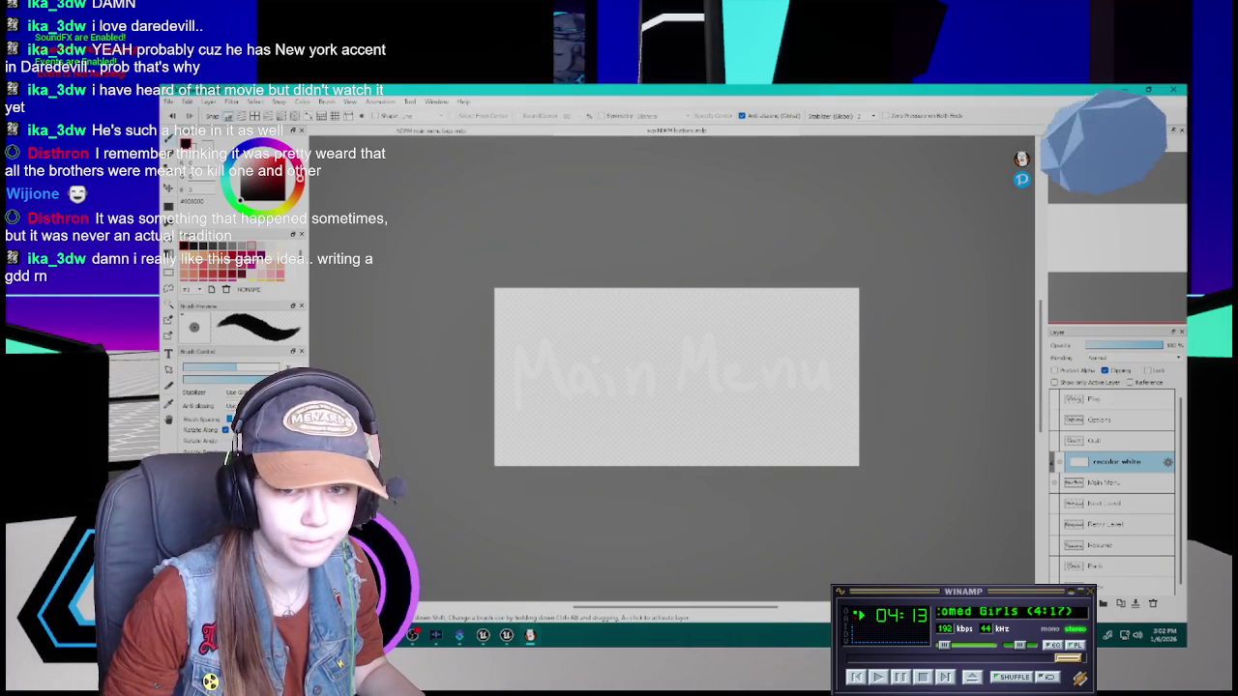
Move the white recolor onto the Next Level lettering and export it as a transparent PNG
left_click(1058, 464)
left_click(1054, 482)
left_click(1054, 504)
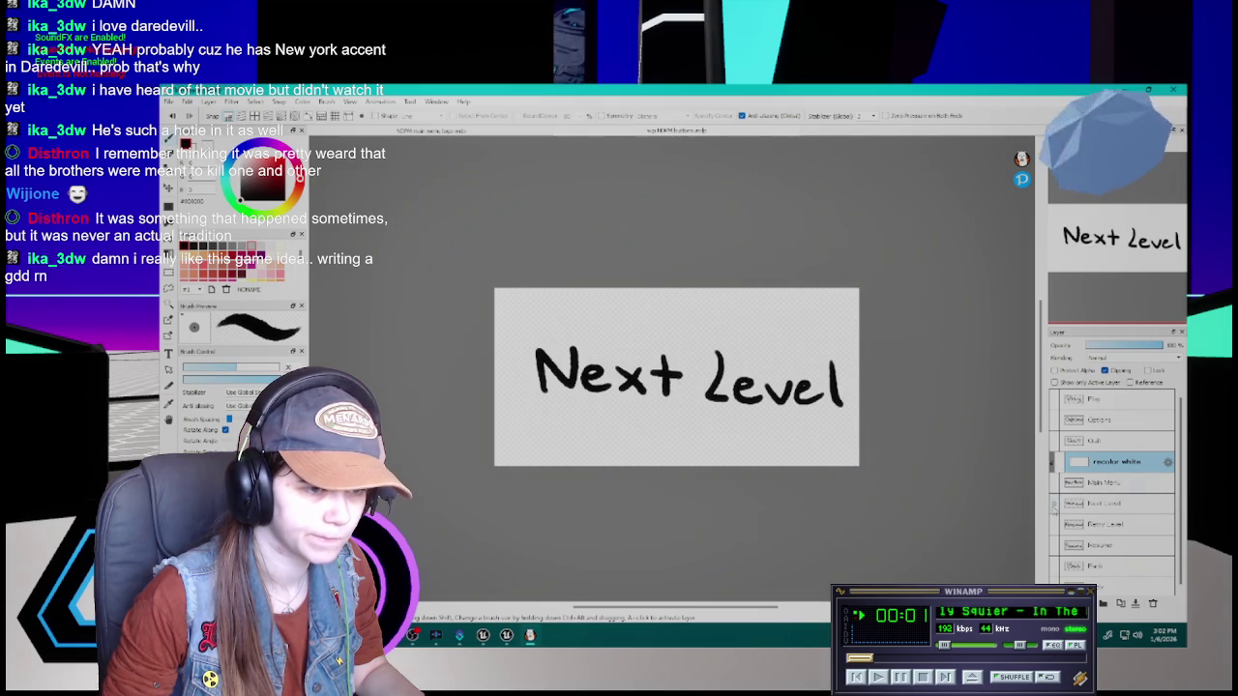
left_click_drag(1121, 471, 1120, 491)
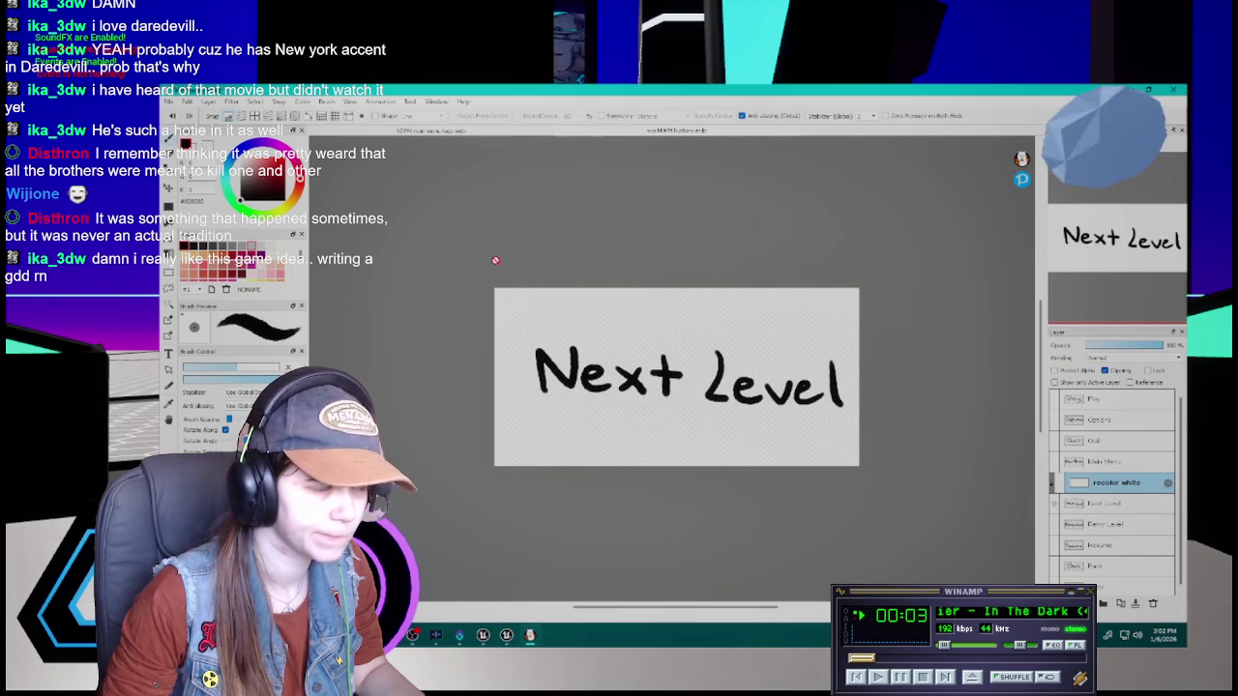
left_click(170, 102)
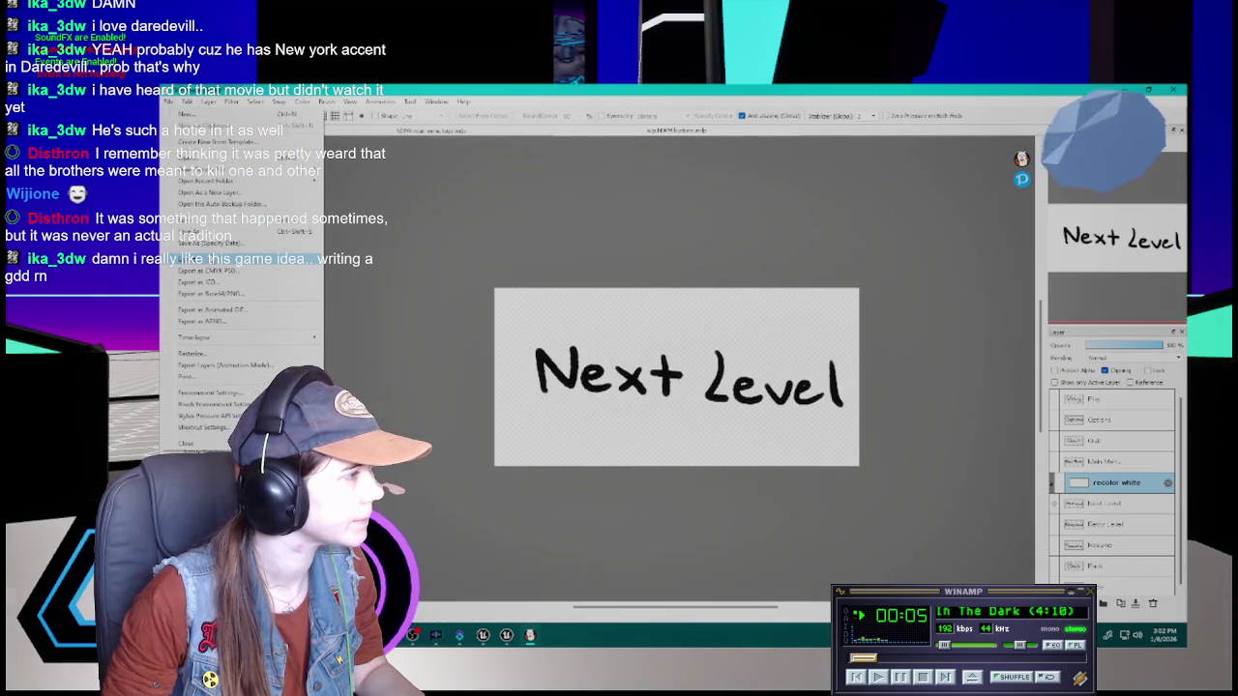
left_click(210, 261)
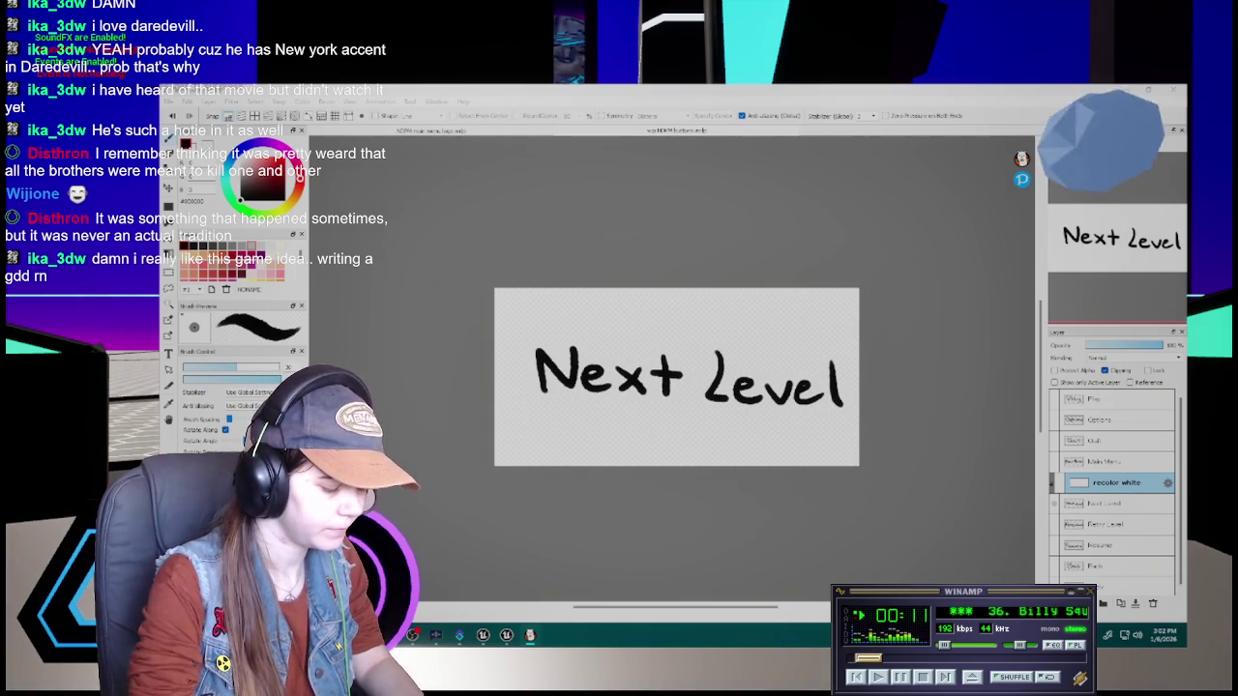
key("alt+Tab")
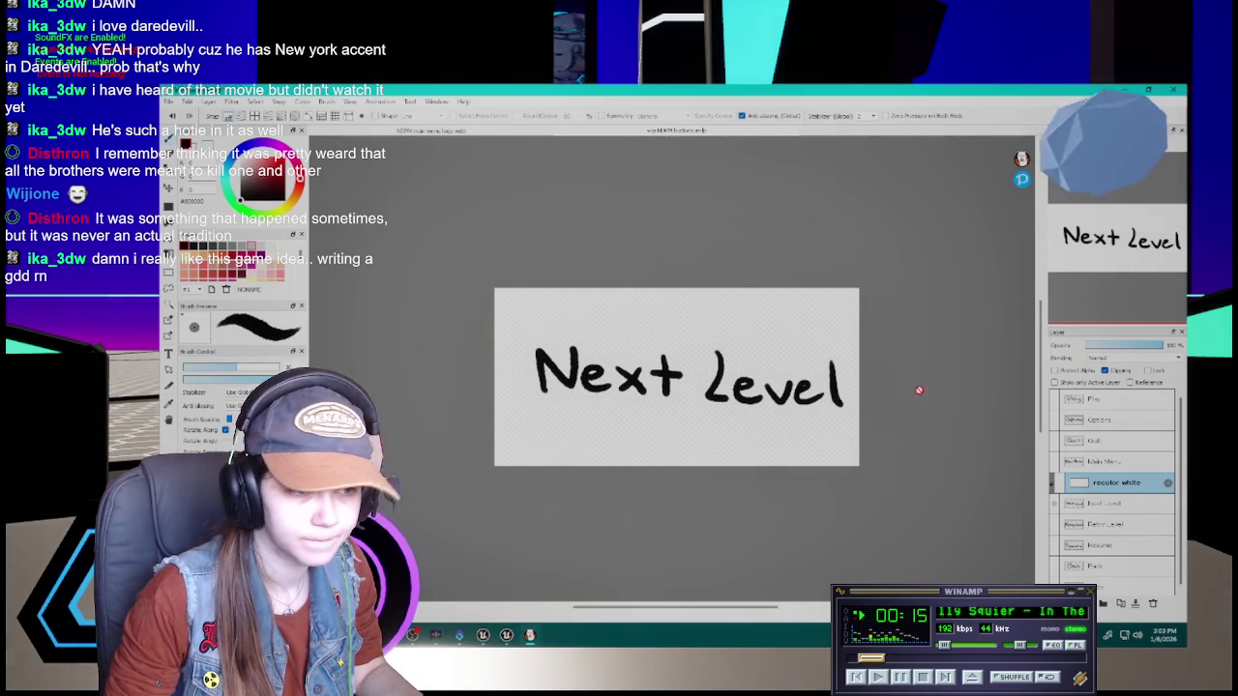
left_click(1059, 483)
left_click(168, 101)
left_click(210, 293)
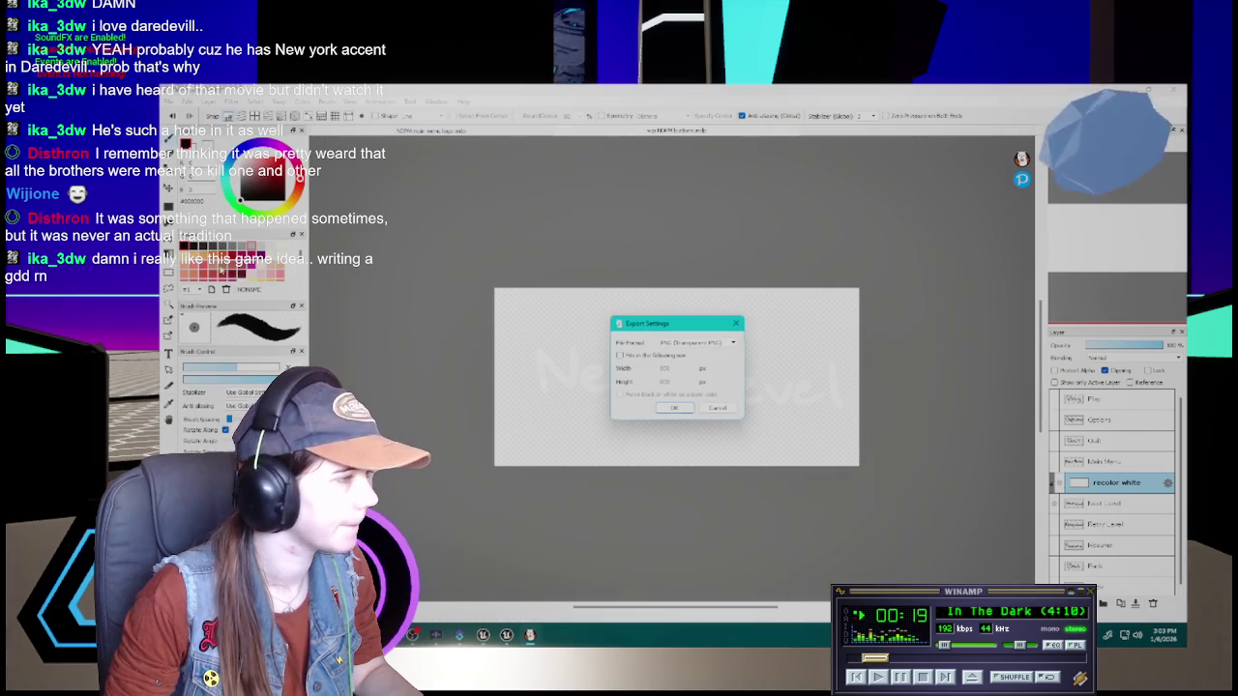
left_click(687, 410)
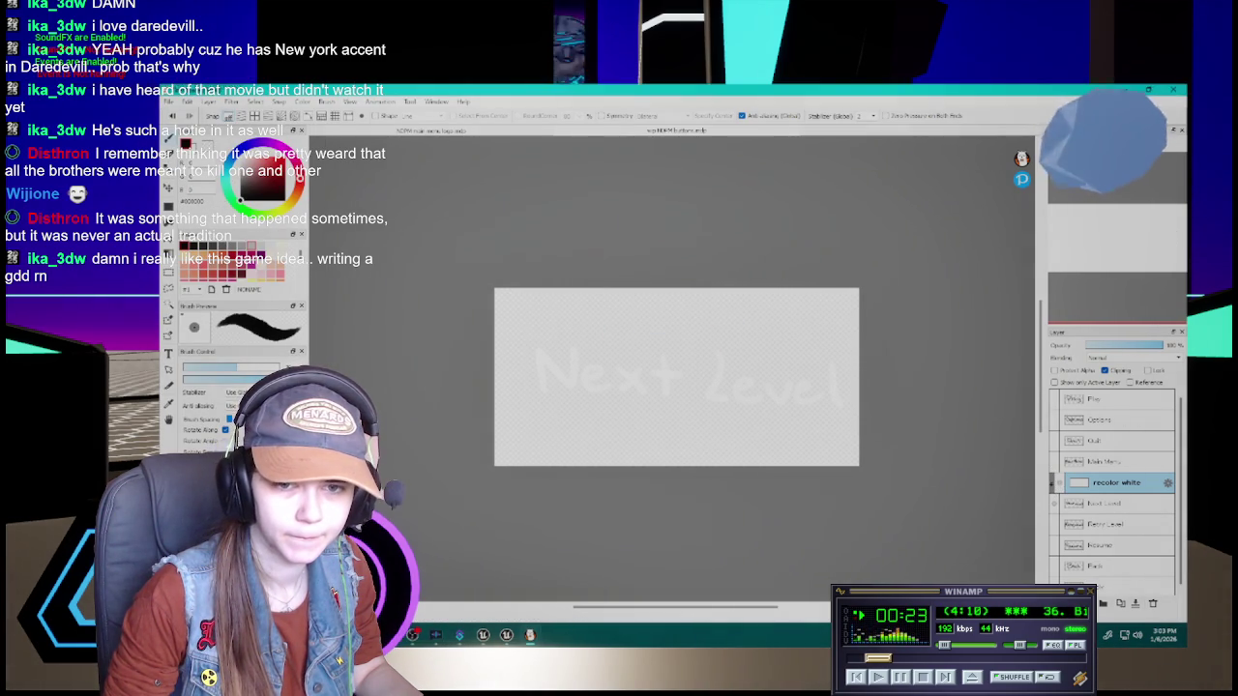
Turn the Retry Level lettering white and export it as a transparent PNG
left_click(1057, 485)
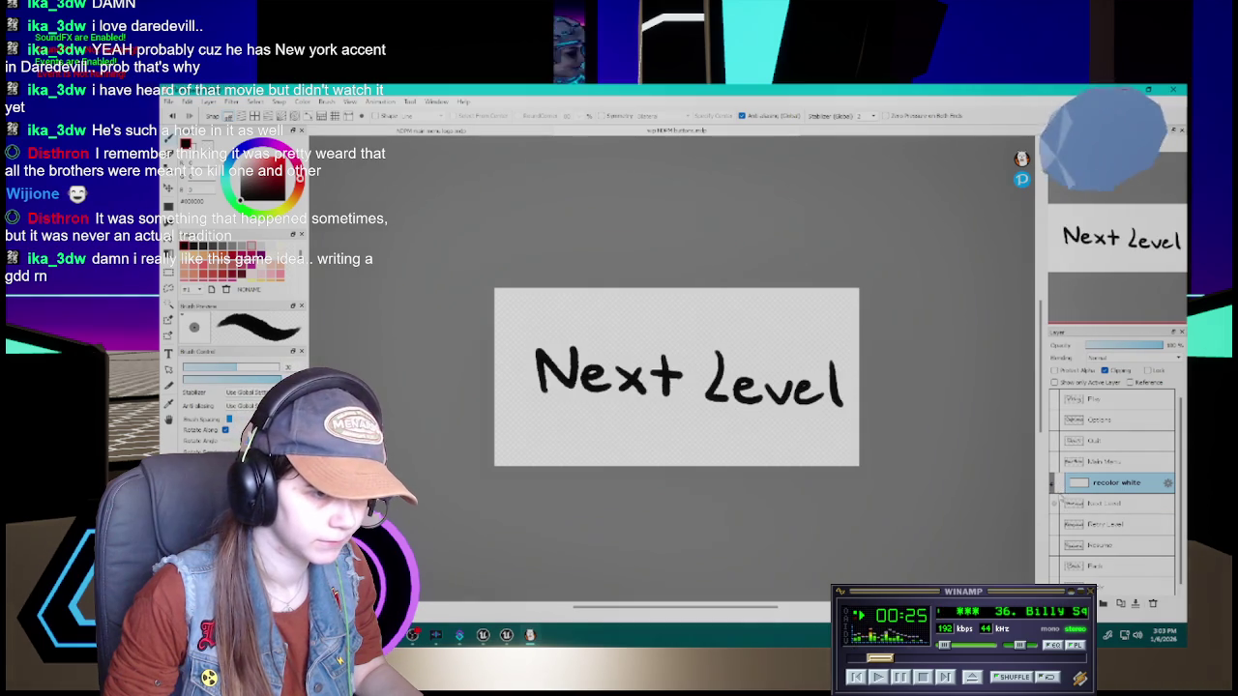
left_click(1055, 503)
left_click(1058, 524)
mouse_move(1102, 488)
left_mouse_down()
mouse_move(1100, 519)
mouse_move(1107, 505)
left_mouse_up()
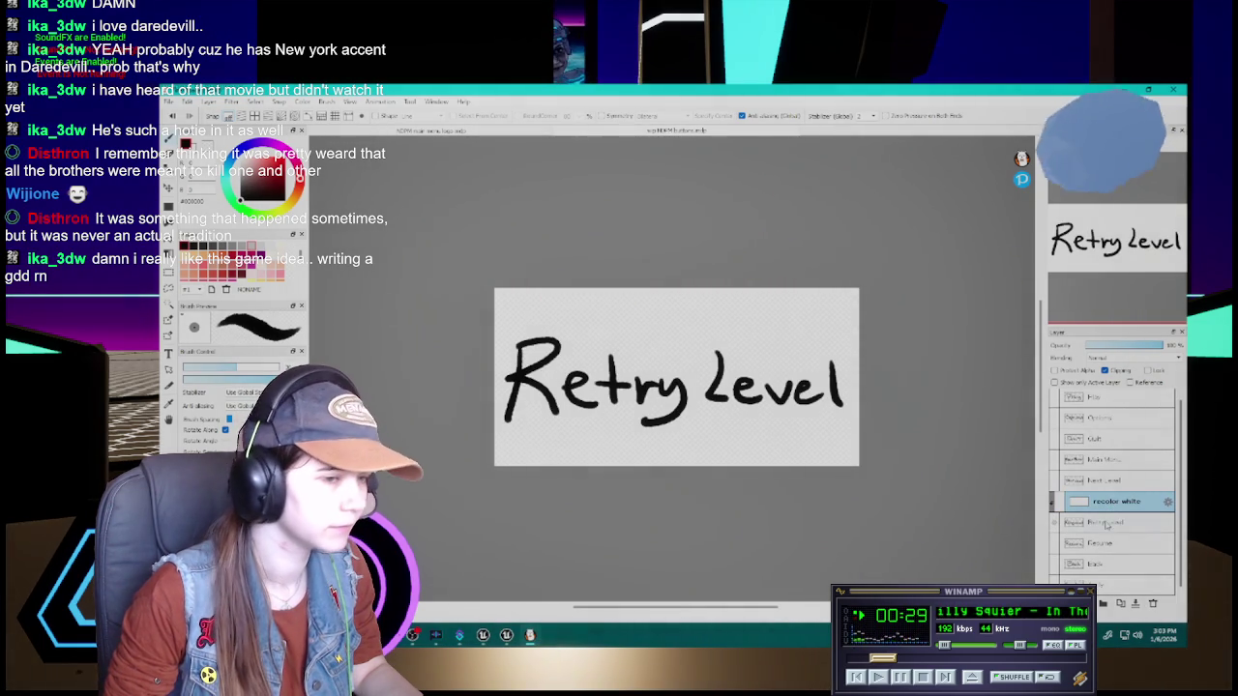
left_click(1055, 501)
left_click(170, 101)
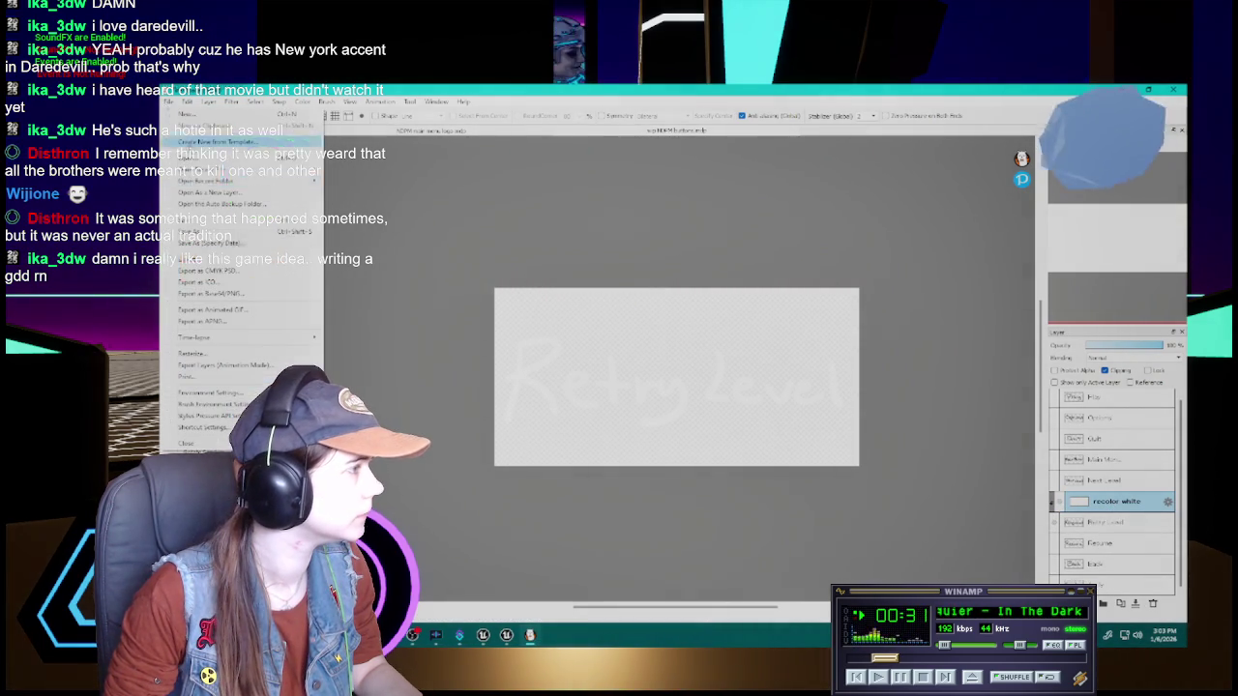
left_click(188, 280)
left_click(725, 408)
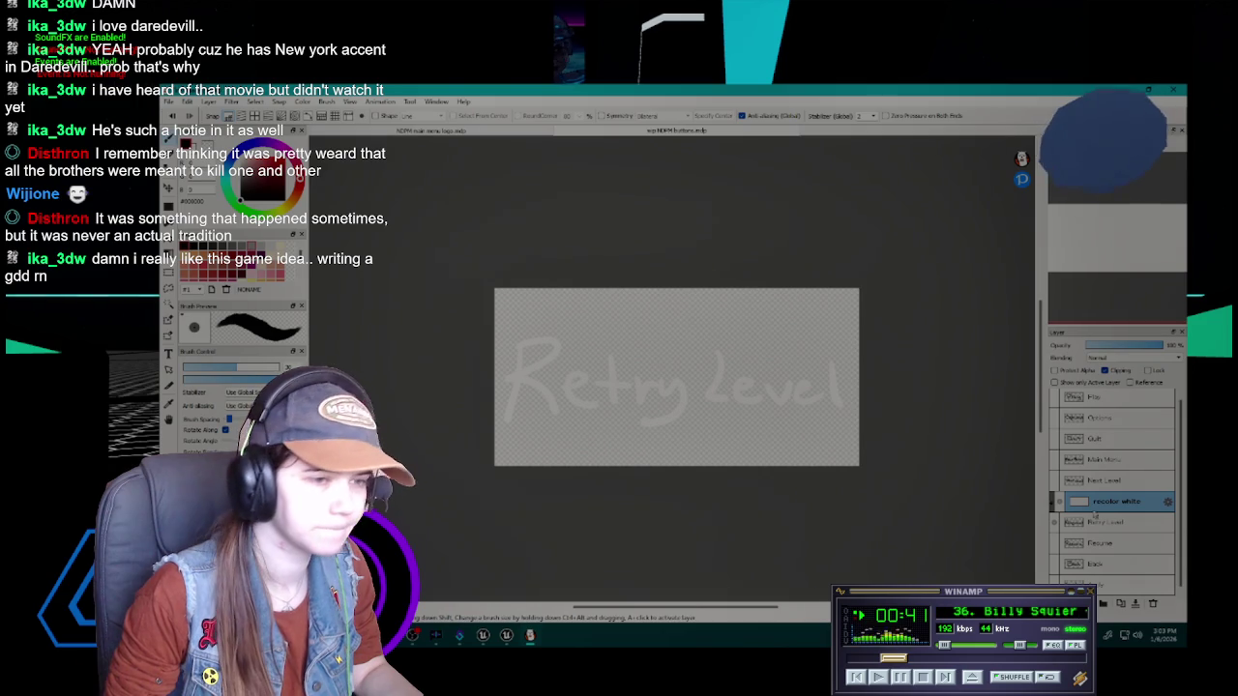
Export the white Resume lettering as a transparent PNG
left_click(1055, 523)
left_click(1055, 523)
left_click(1055, 544)
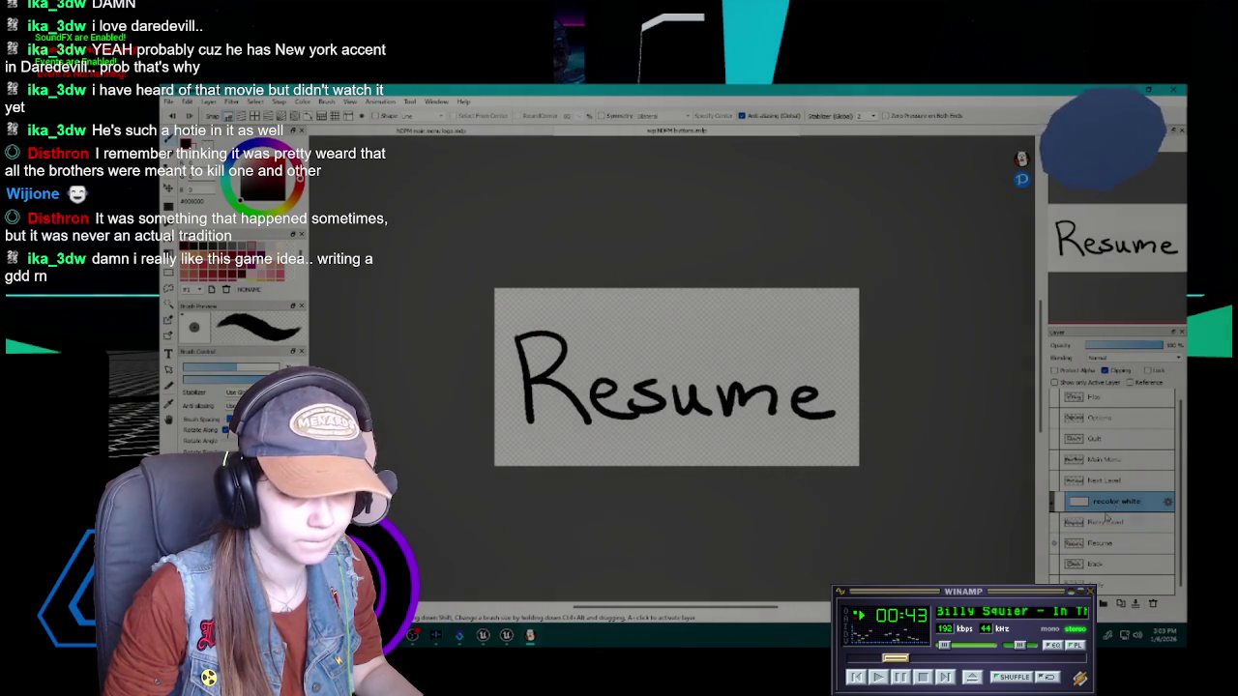
left_click_drag(1112, 501, 1112, 527)
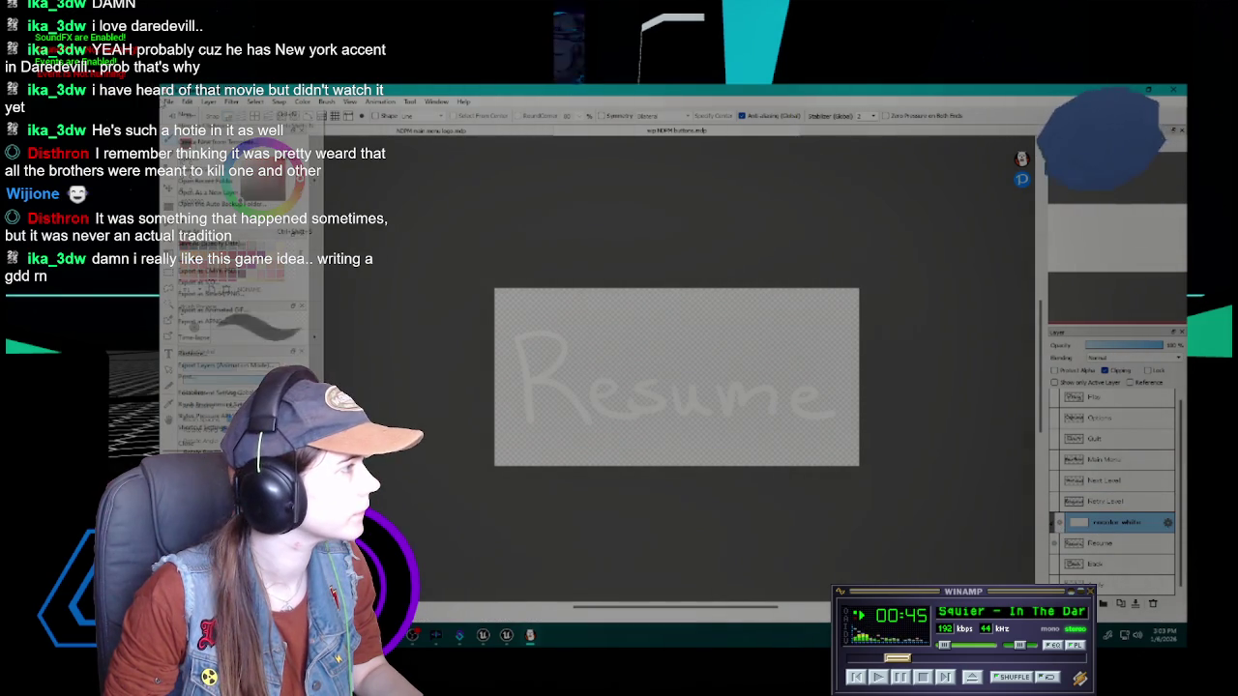
left_click(242, 281)
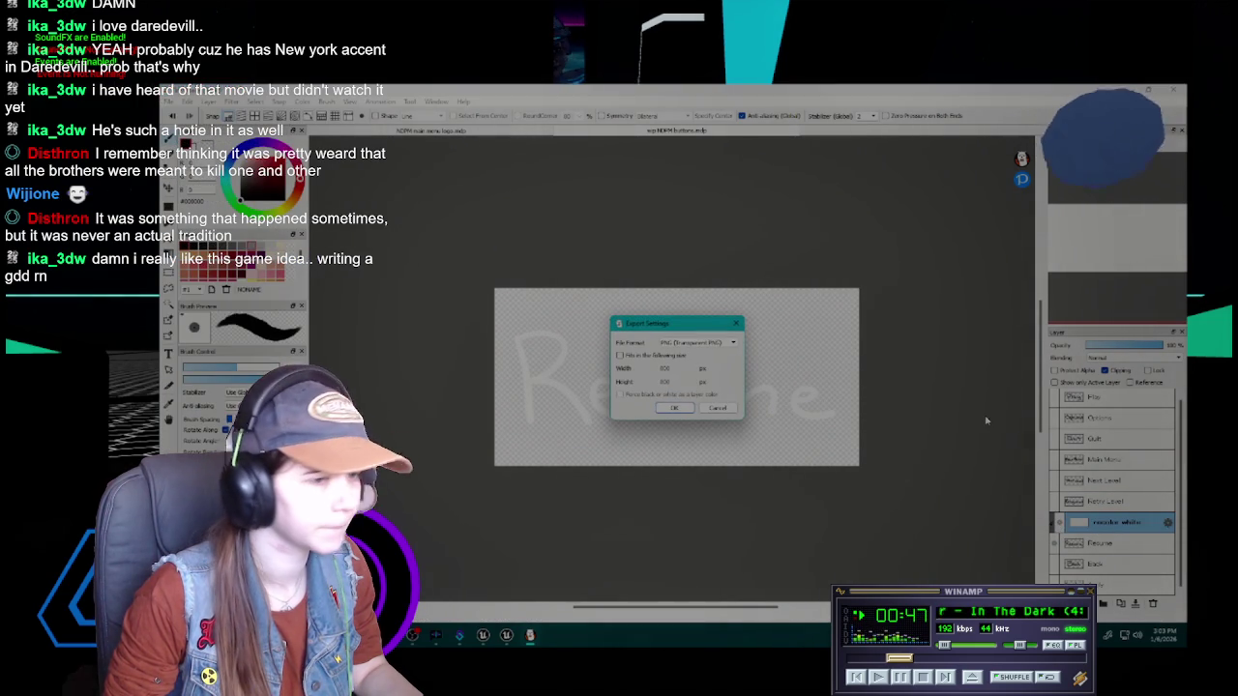
left_click(670, 408)
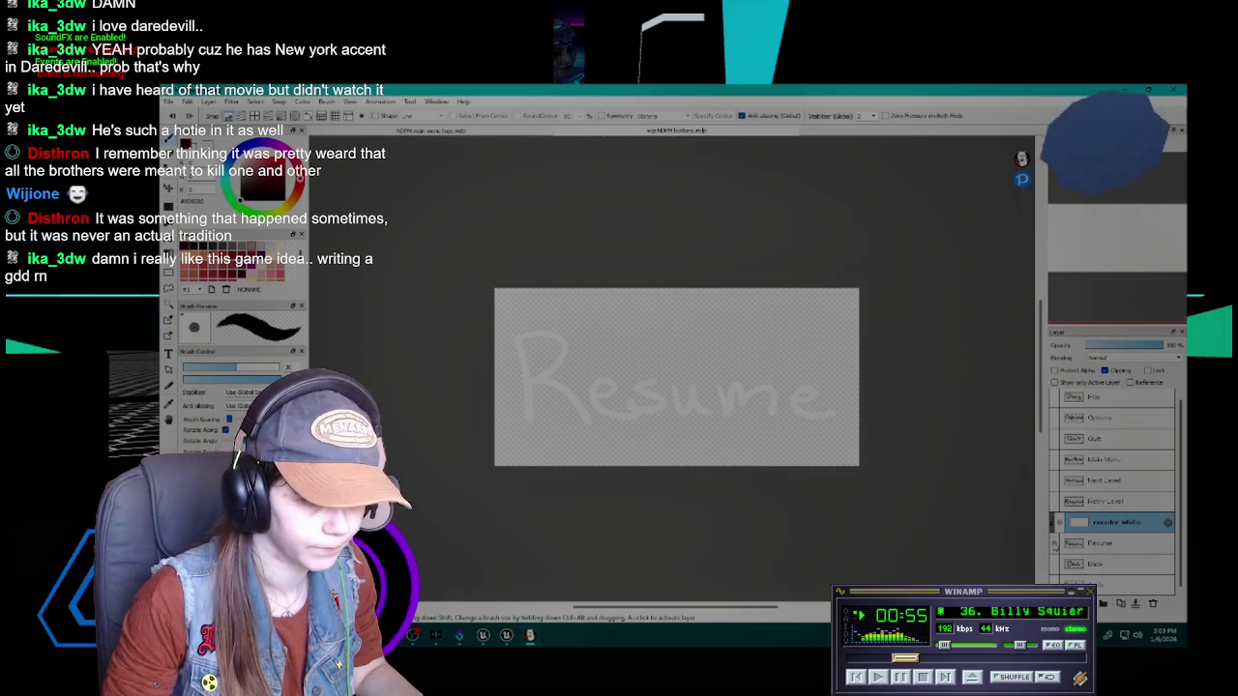
Export the white Back lettering as a transparent PNG
left_click(1055, 544)
left_click_drag(1117, 522, 1117, 543)
left_click(1057, 545)
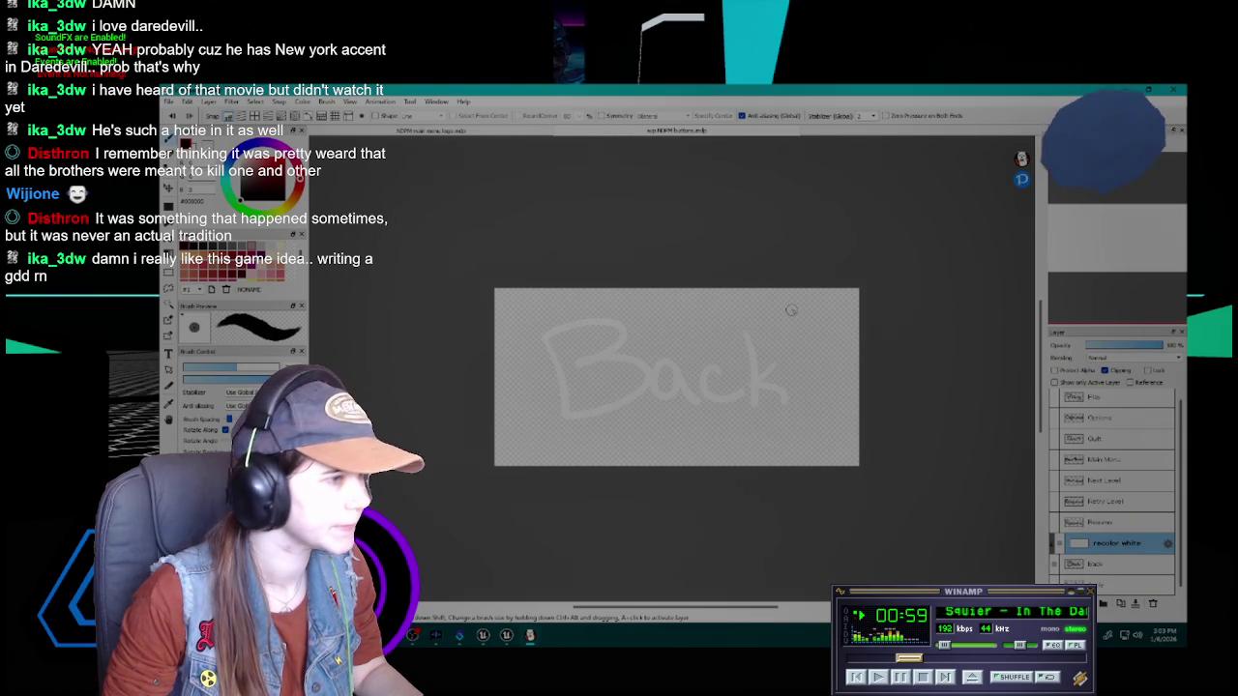
left_click(169, 102)
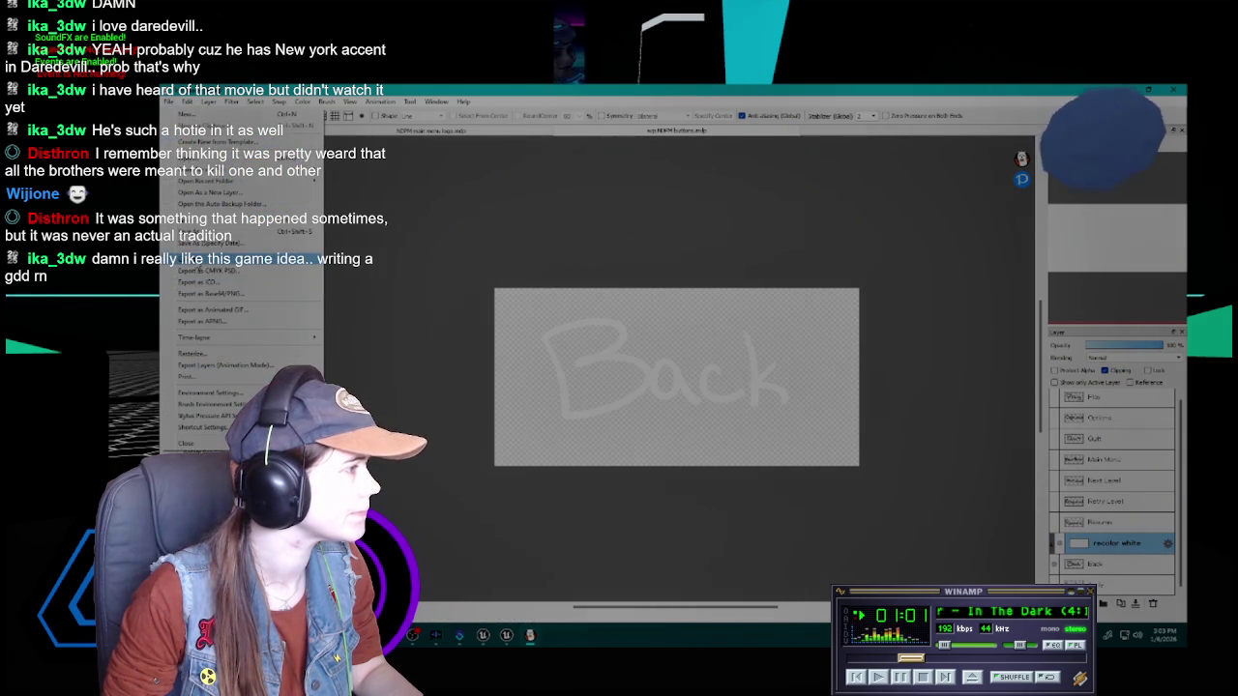
left_click(211, 258)
left_click(674, 408)
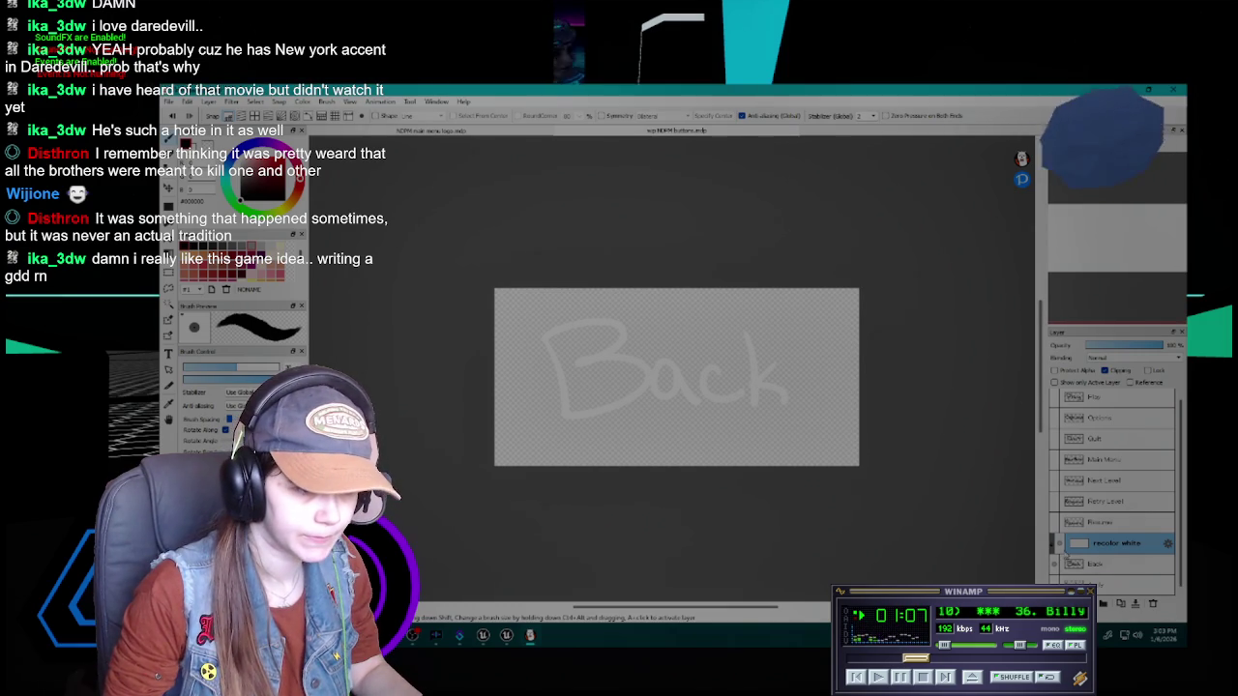
Export the white Apply lettering as a single transparent PNG, then move the recolor layer to the top
left_click(1064, 547)
left_click(1057, 563)
left_click(1057, 580)
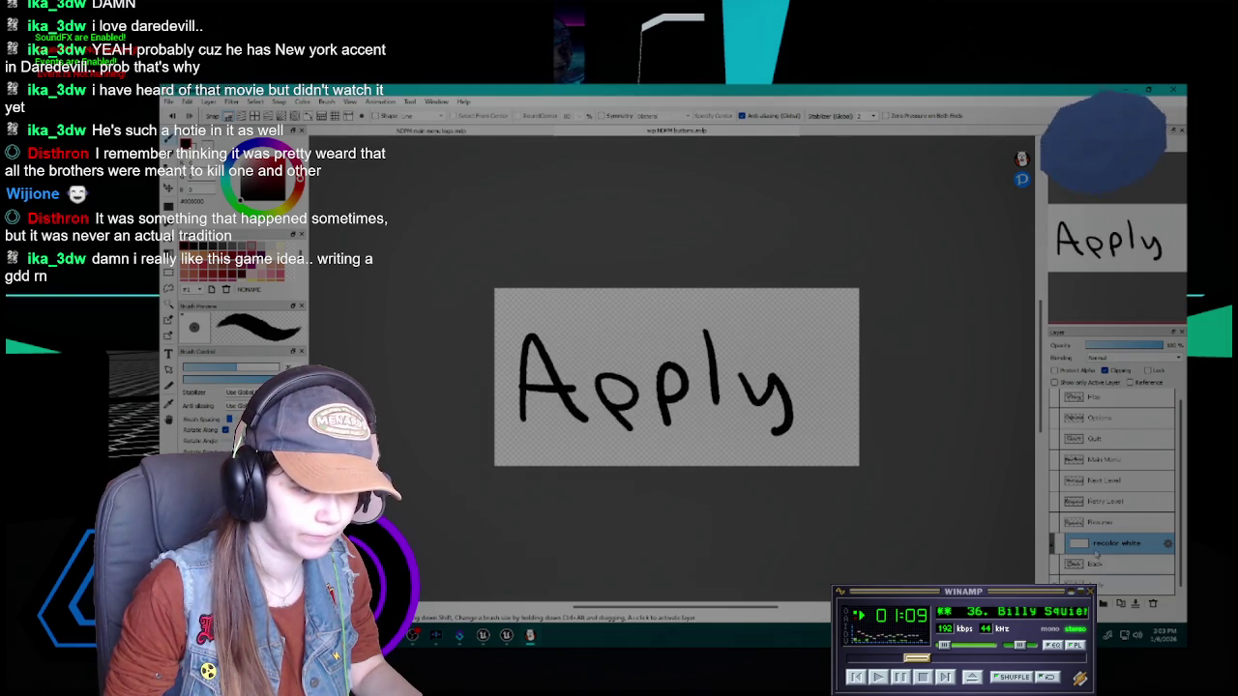
left_click_drag(1111, 542, 1112, 566)
left_click(1054, 566)
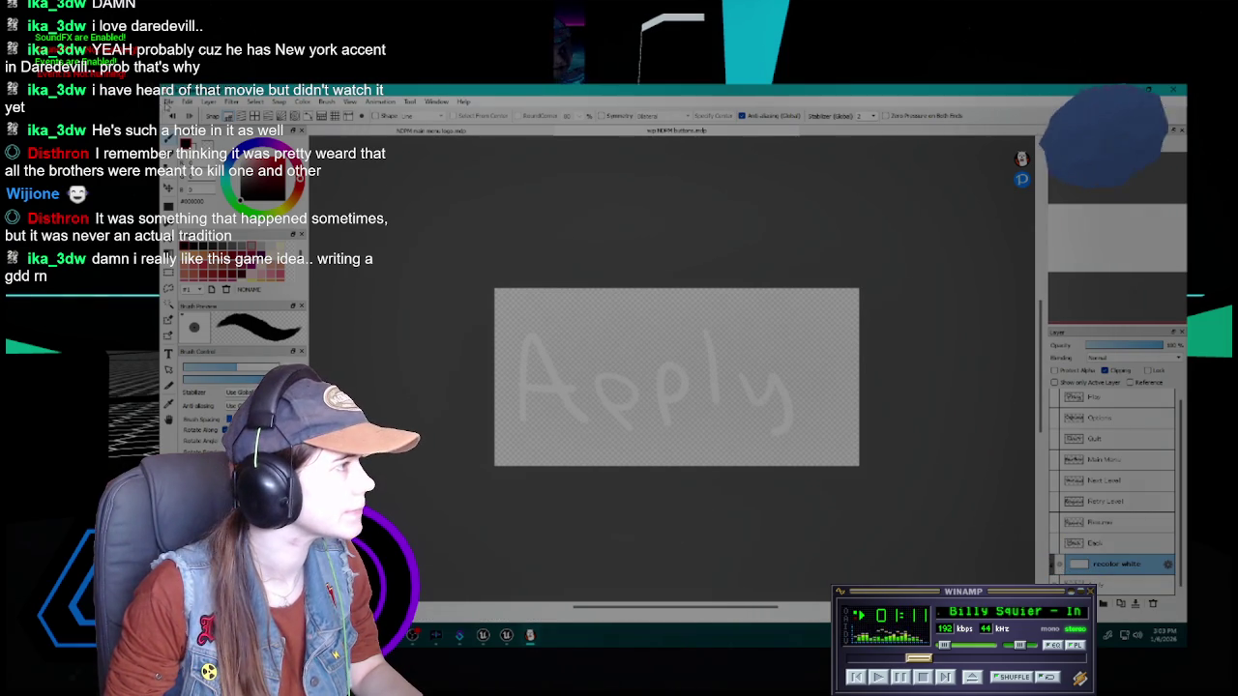
left_click(170, 101)
left_click(211, 295)
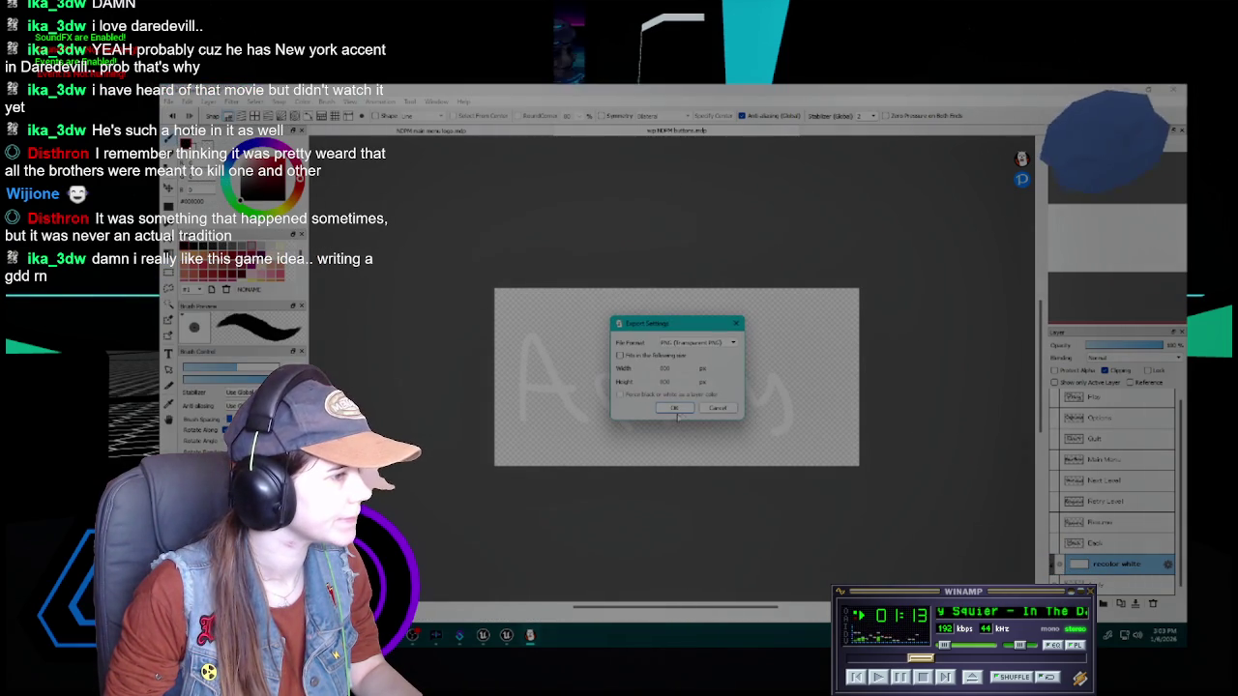
left_click(674, 415)
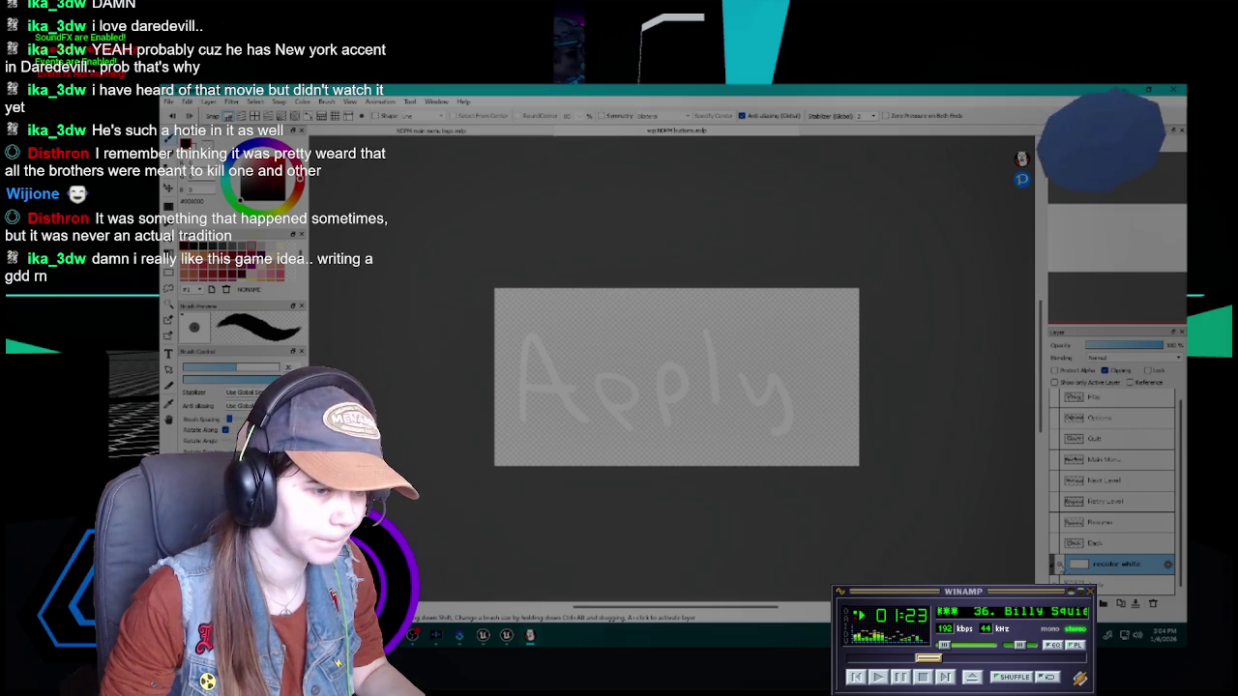
left_click_drag(1112, 563, 1112, 398)
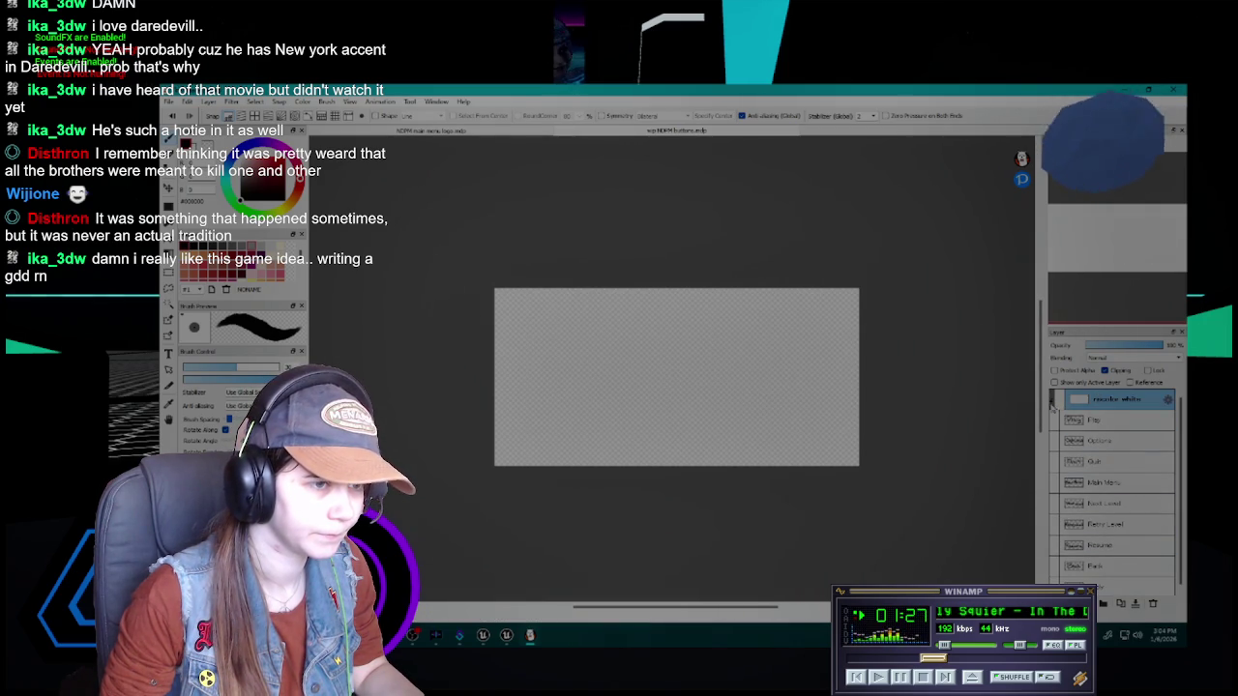
Make the black Back lettering layer visible again with the Resume layer hidden
left_click(1054, 546)
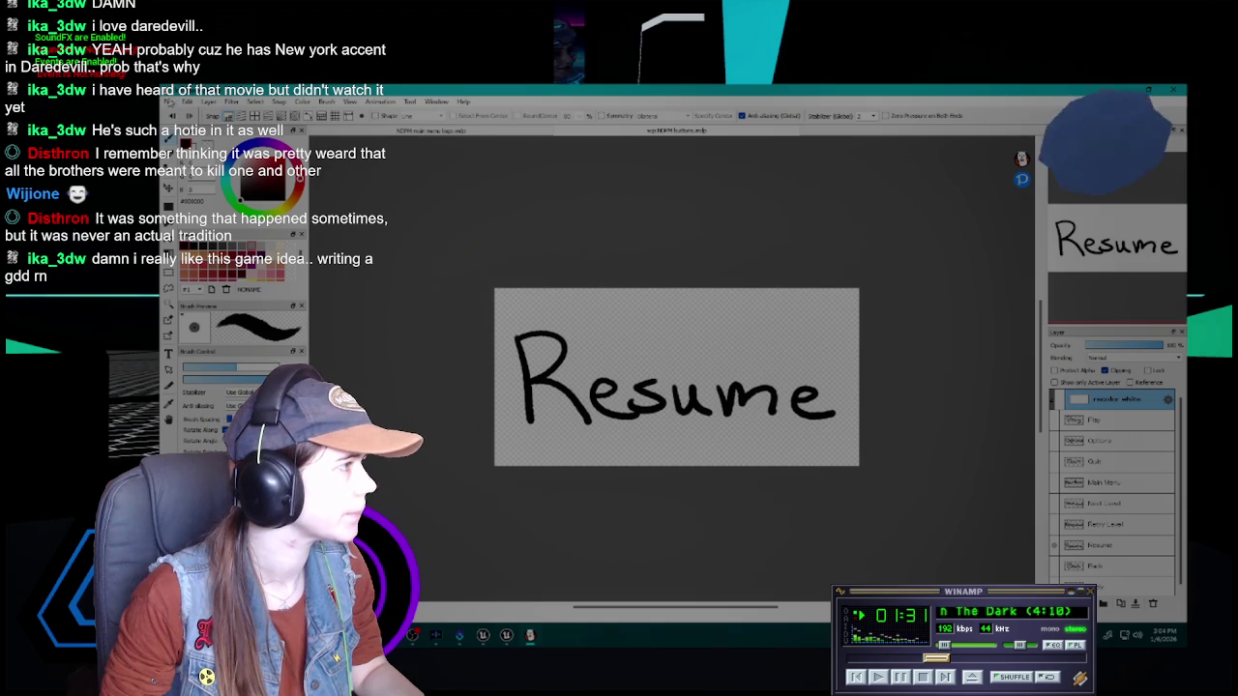
scroll(1085, 533, "down", 1)
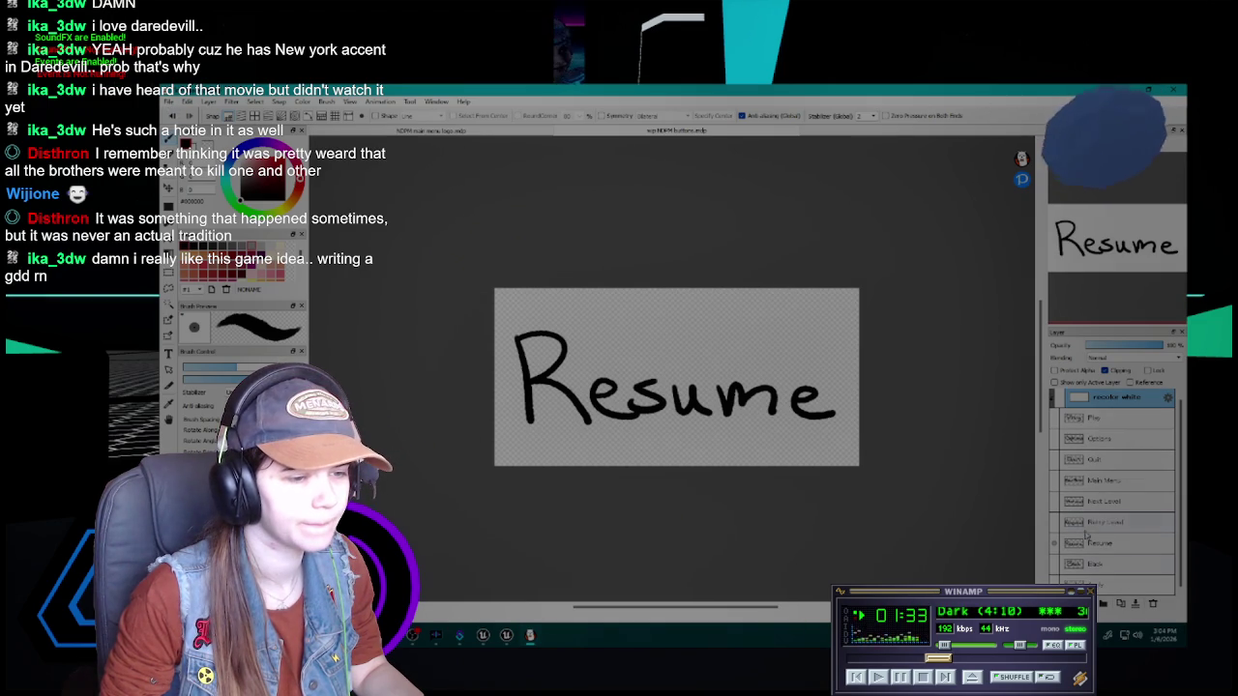
left_click(1054, 564)
left_click(1054, 544)
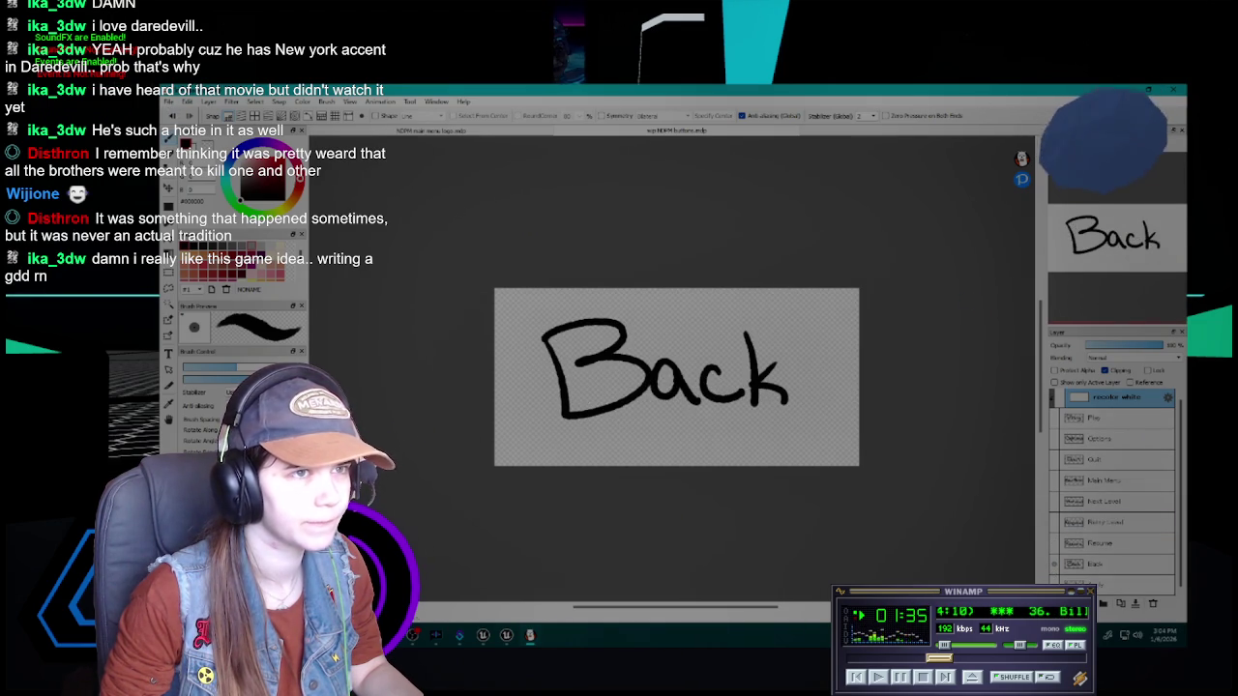
key("alt+Tab")
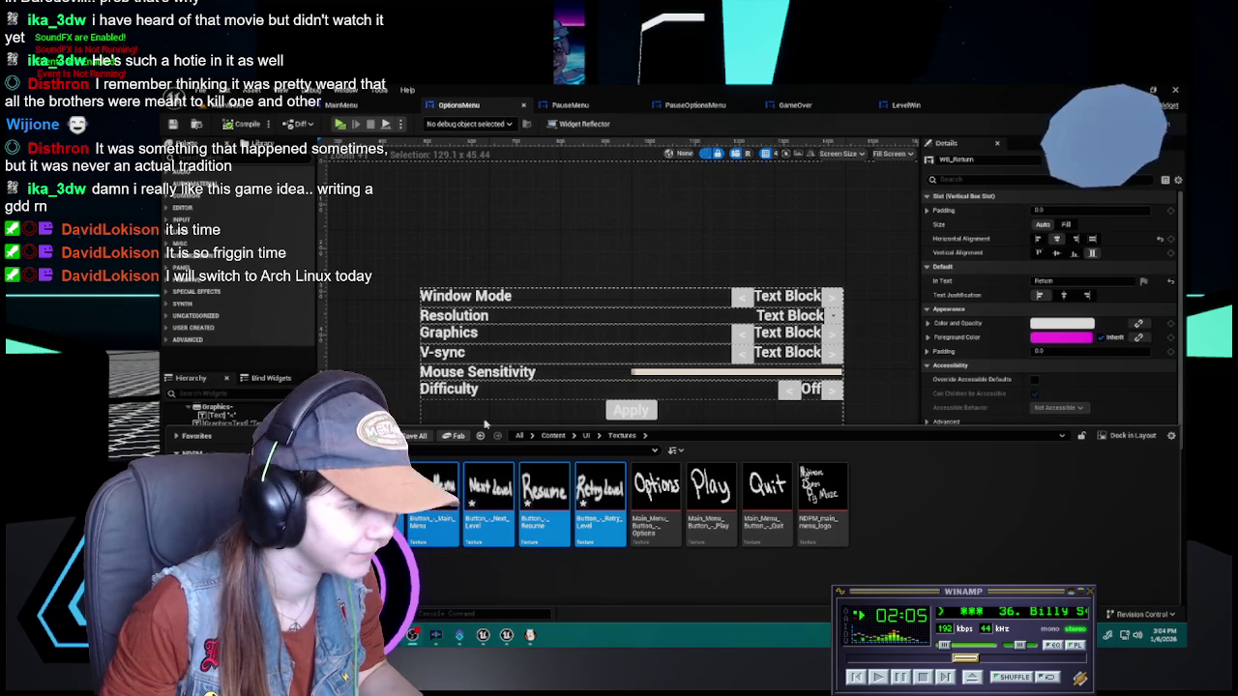
Save all six imported button textures, then close the content drawer
left_click(418, 437)
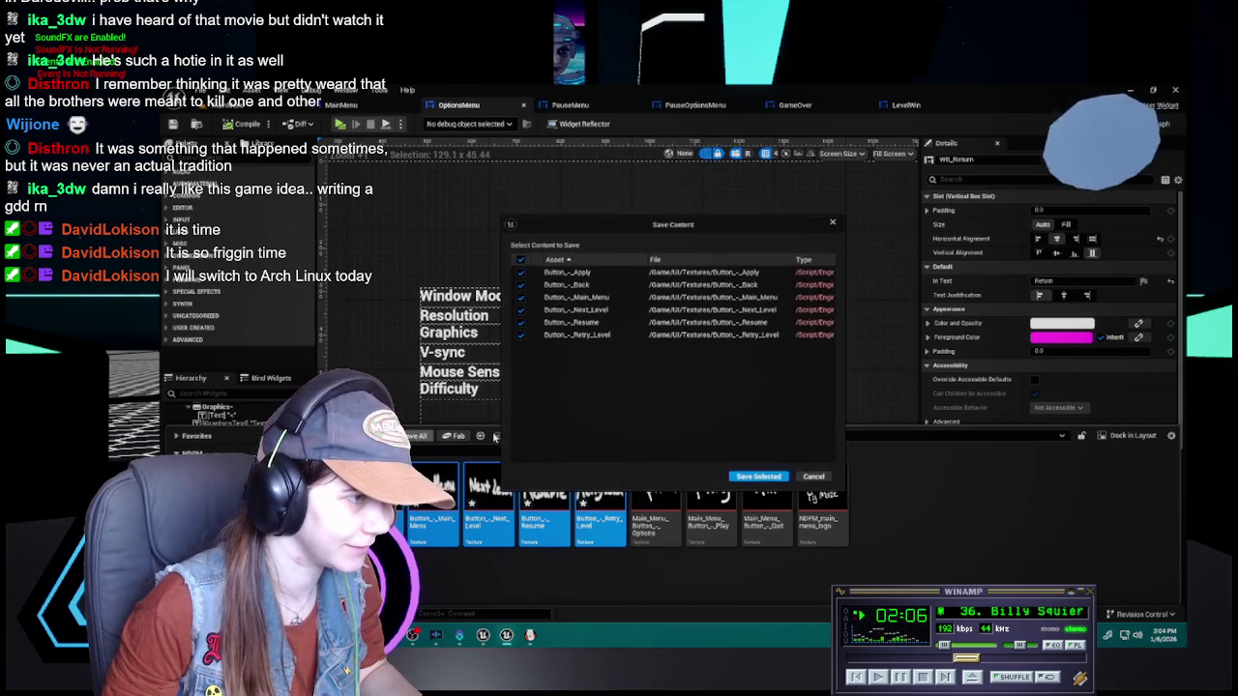
left_click(759, 477)
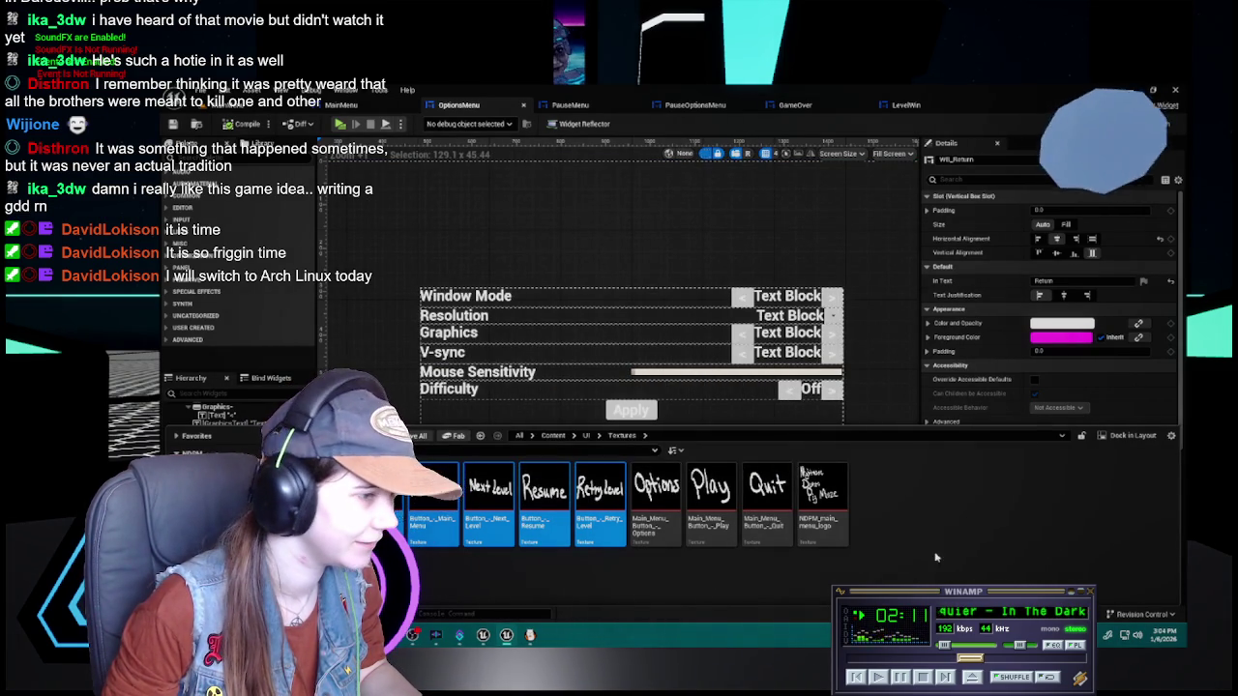
right_click(900, 510)
left_click(965, 285)
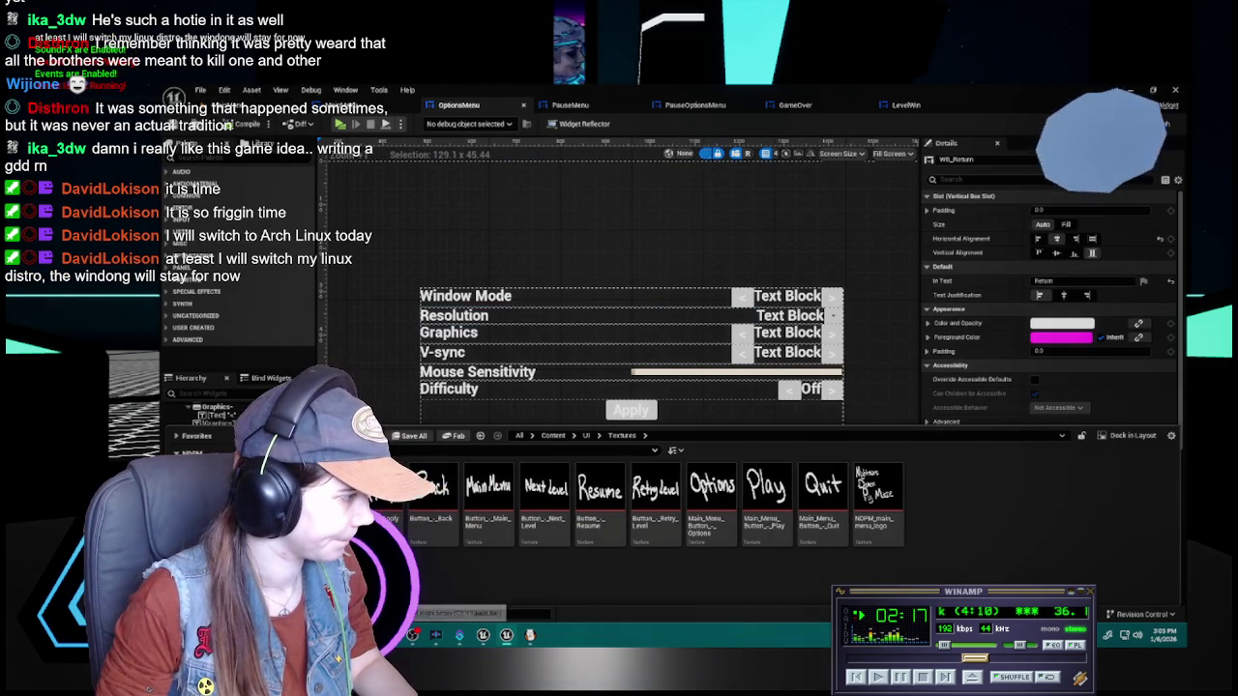
key("ctrl+space")
key("ctrl+space")
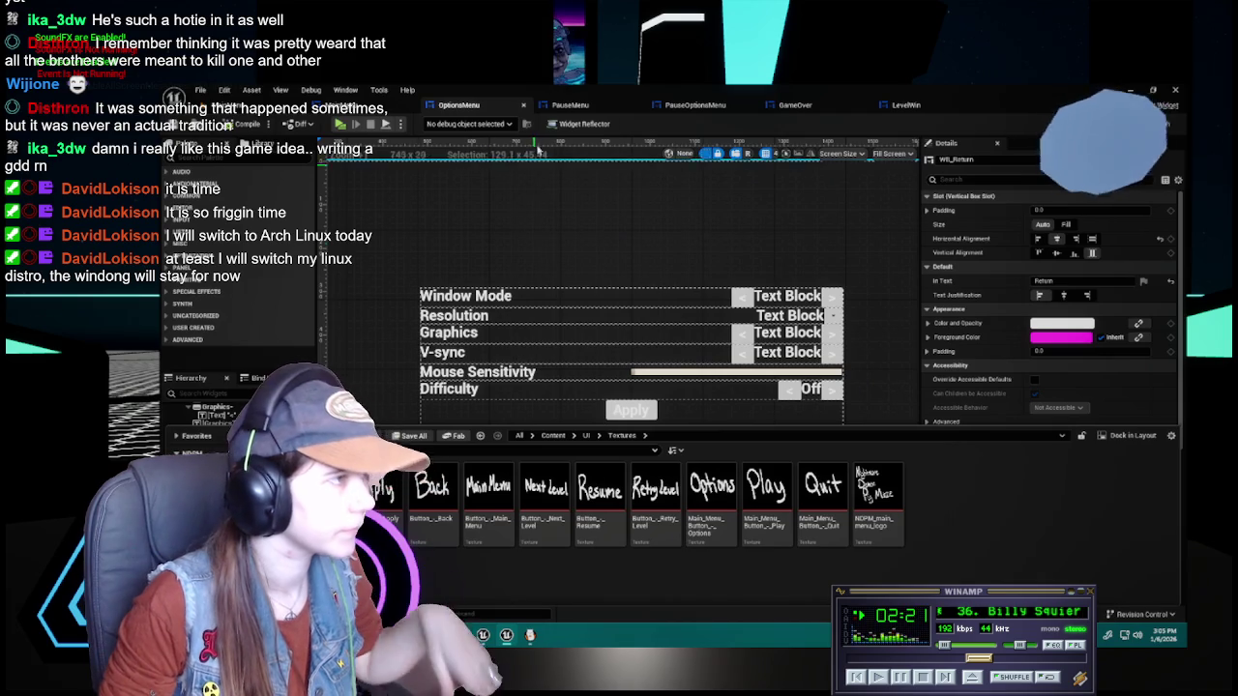
key("ctrl+space")
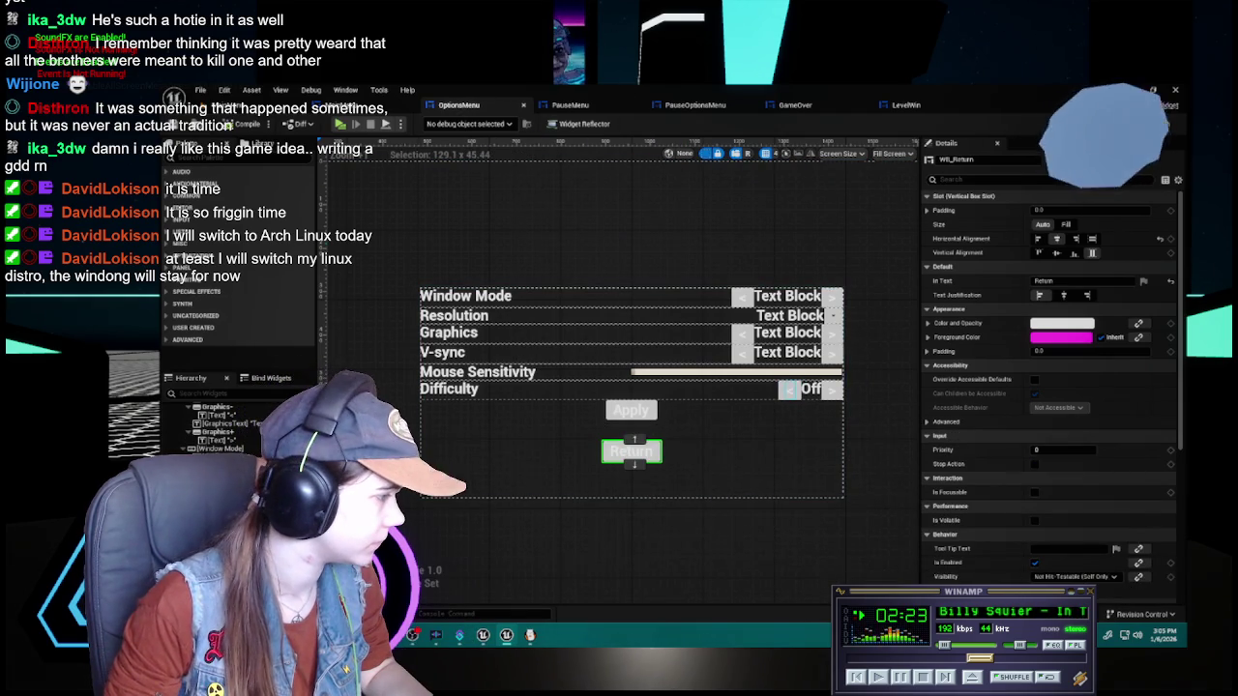
Drop an image button into the OptionsMenu vertical box below the Return button
key("ctrl+space")
left_click(586, 435)
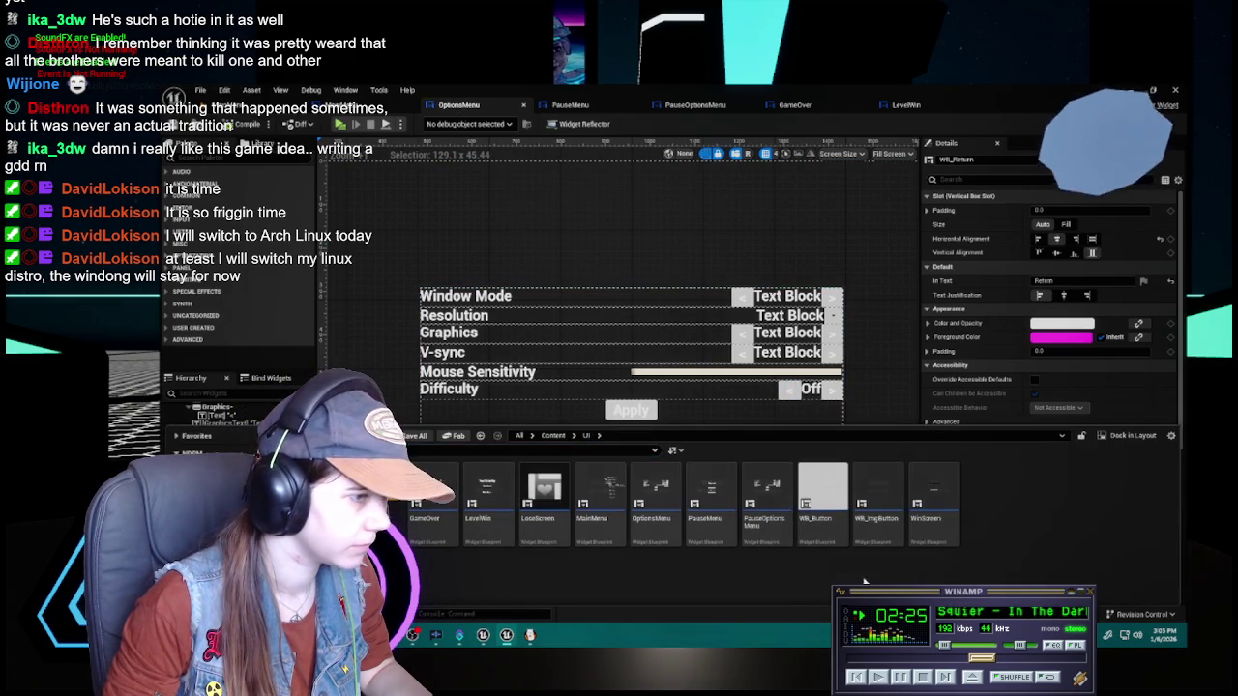
key("ctrl+space")
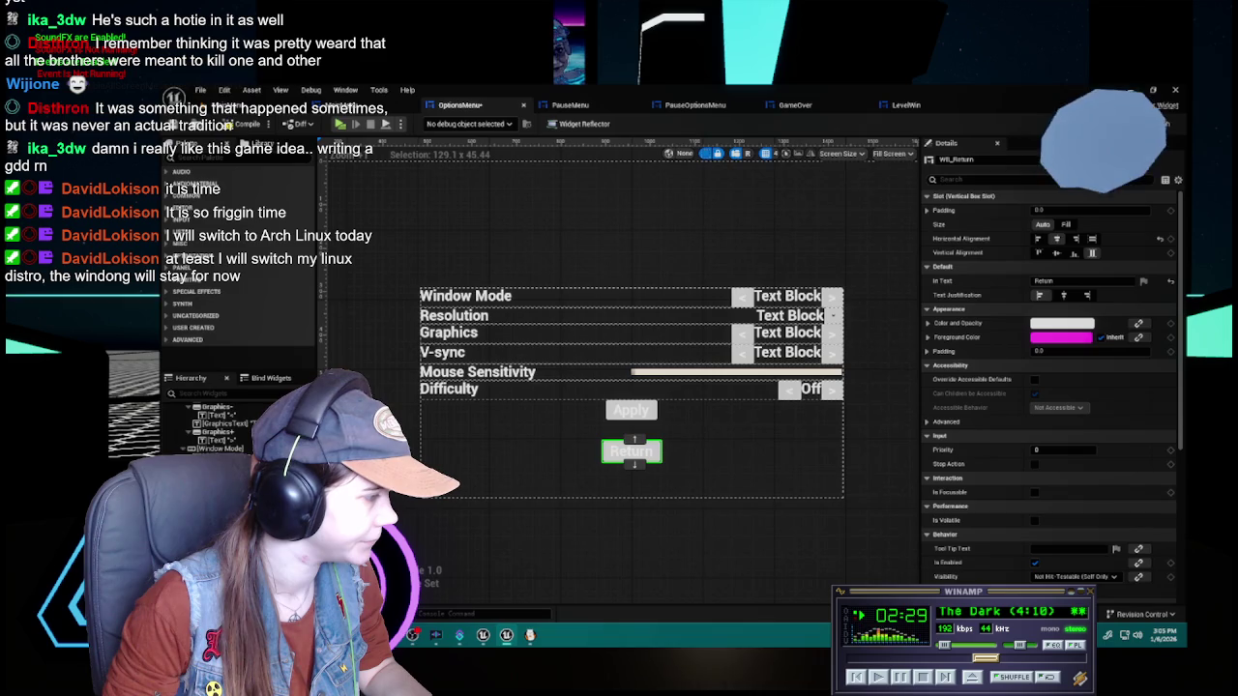
left_click_drag(631, 457, 634, 464)
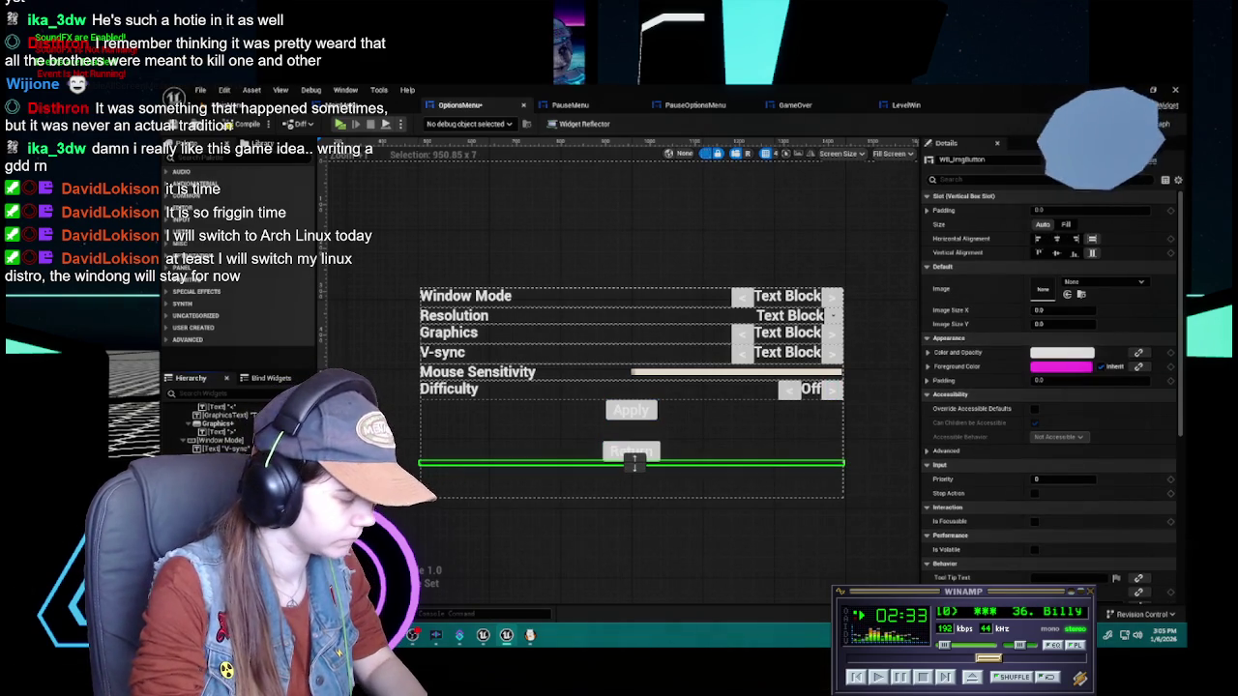
left_click_drag(633, 464, 633, 464)
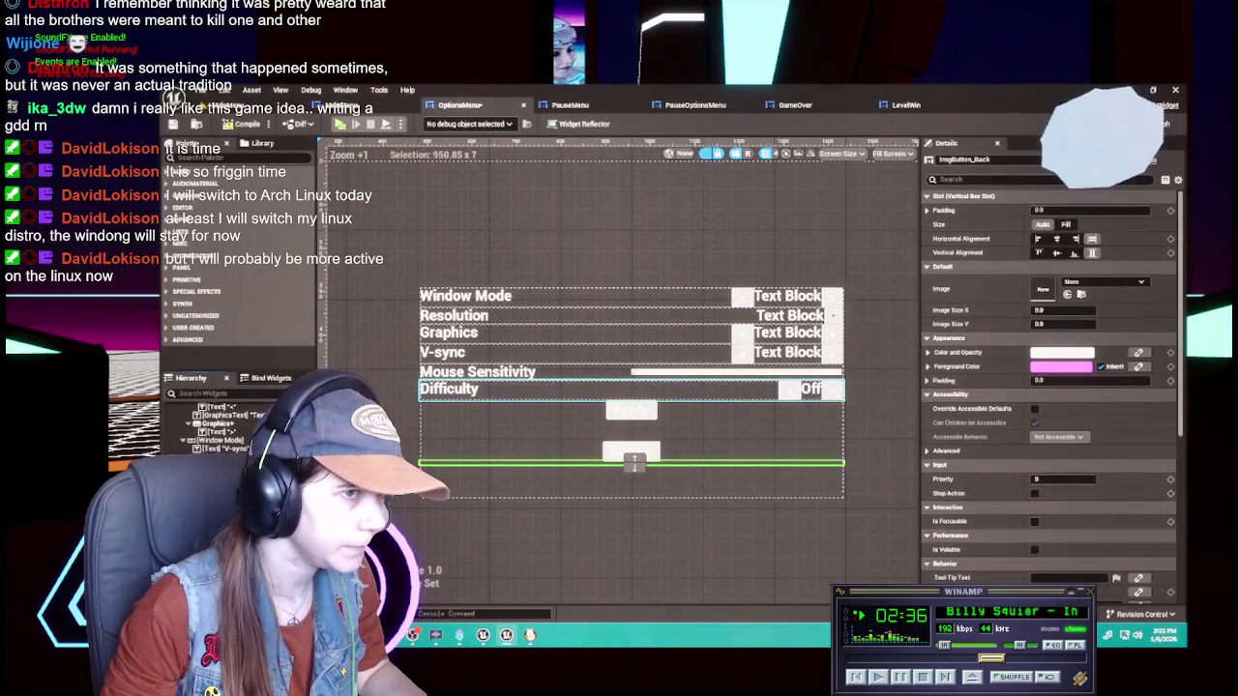
left_click(620, 456)
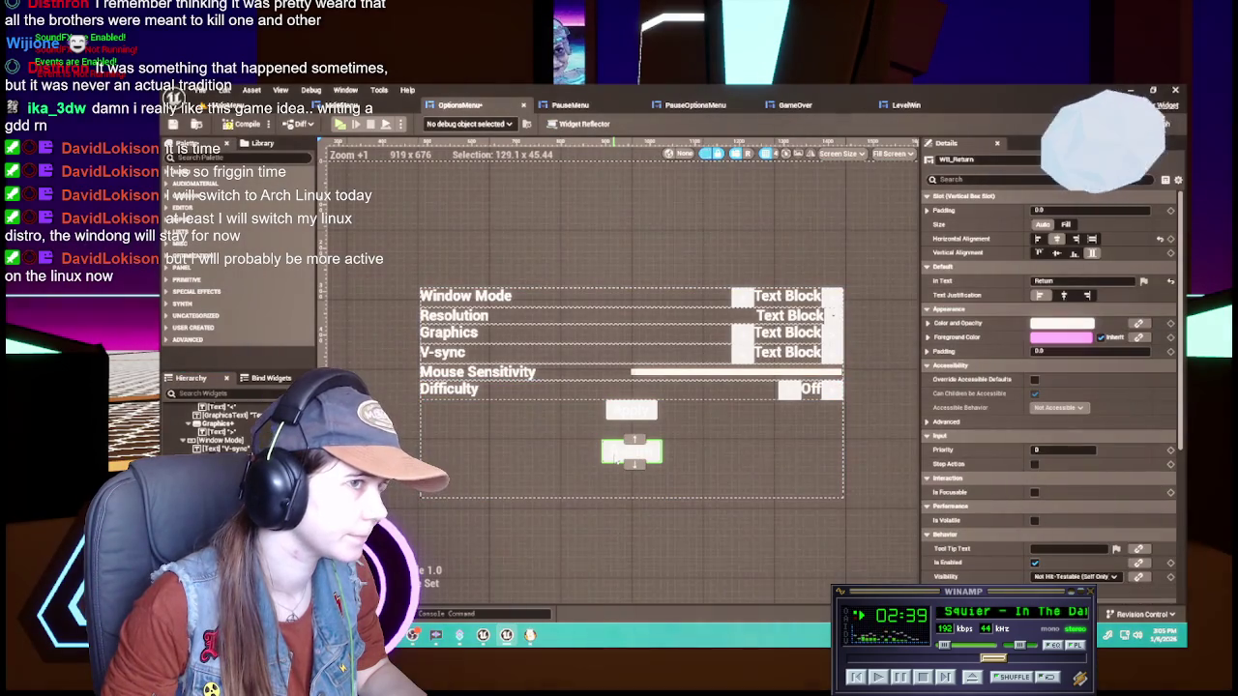
left_click_drag(632, 453, 632, 464)
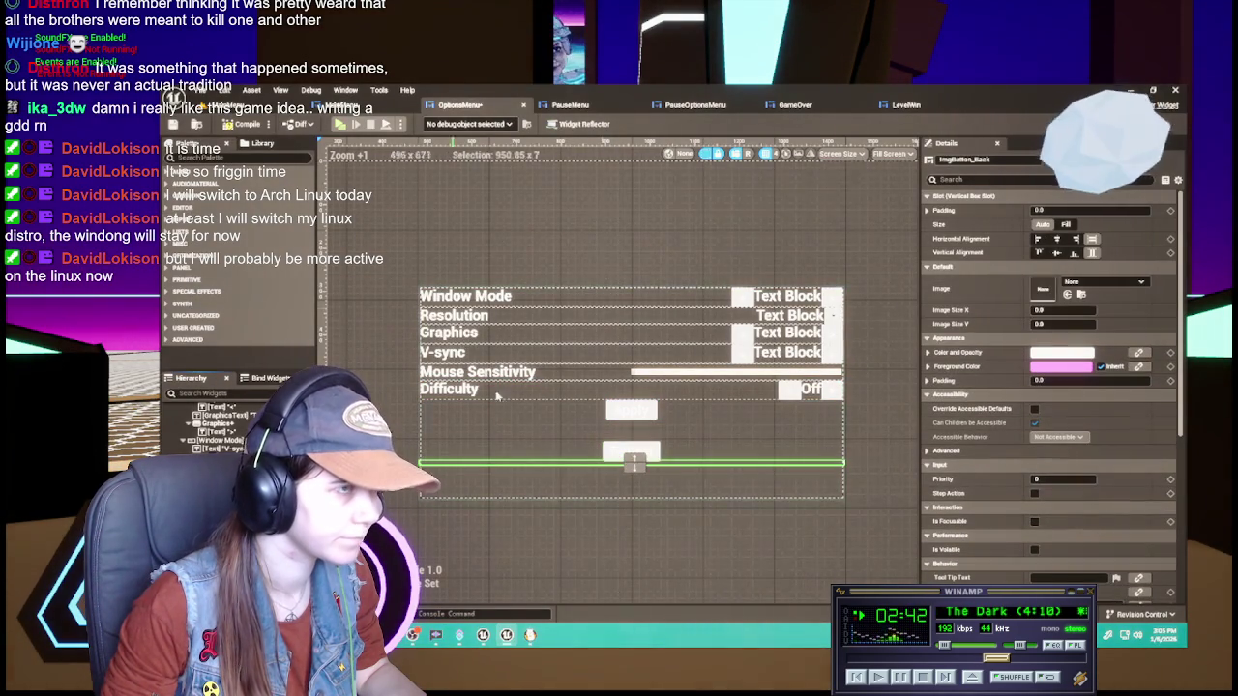
Check the MainMenu Options button's 256×128 image size
left_click(587, 109)
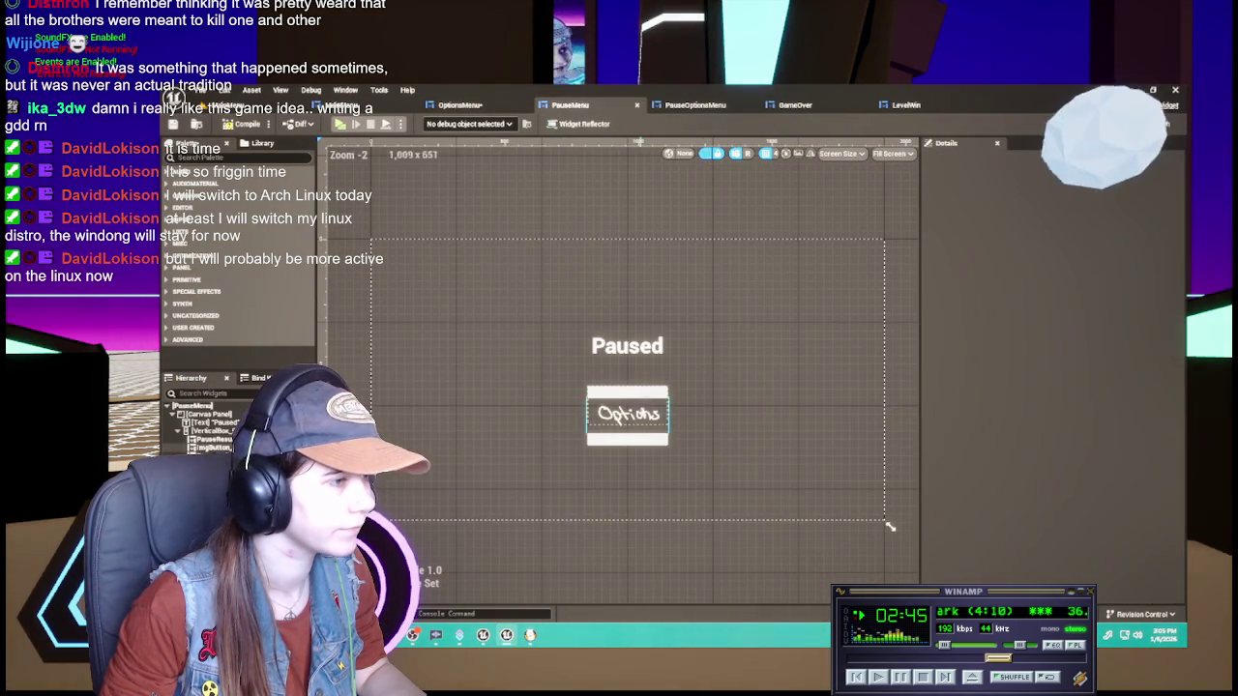
left_click(358, 104)
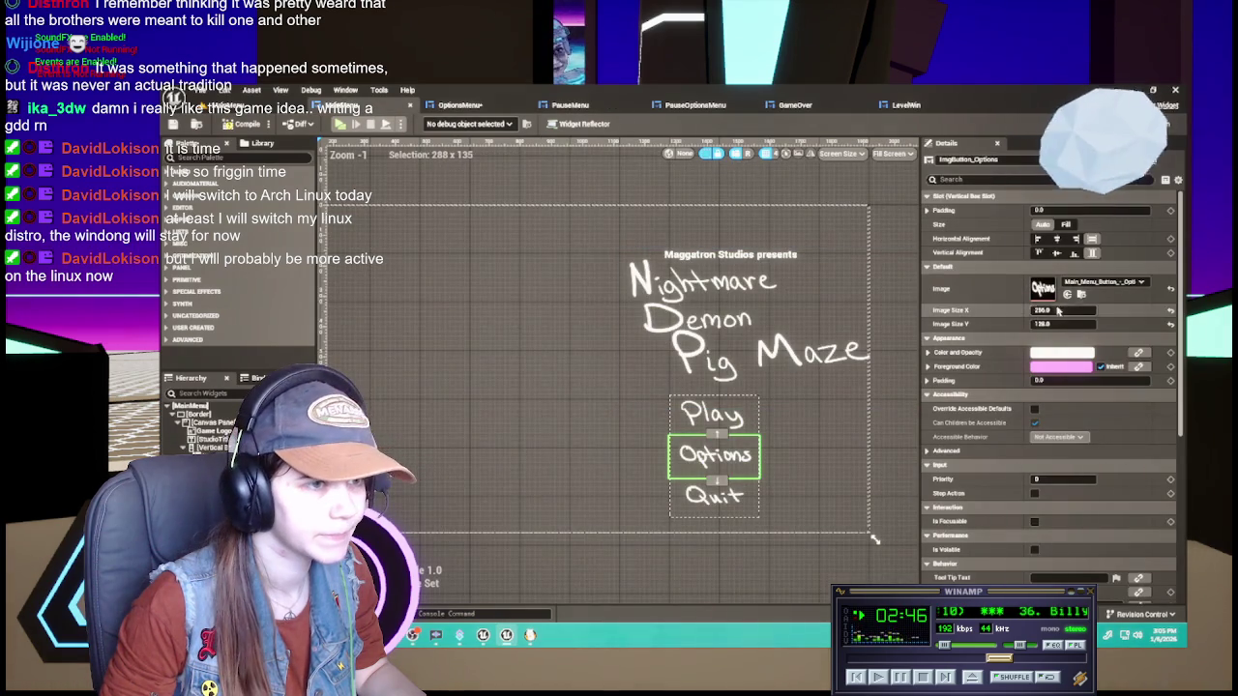
left_click(459, 105)
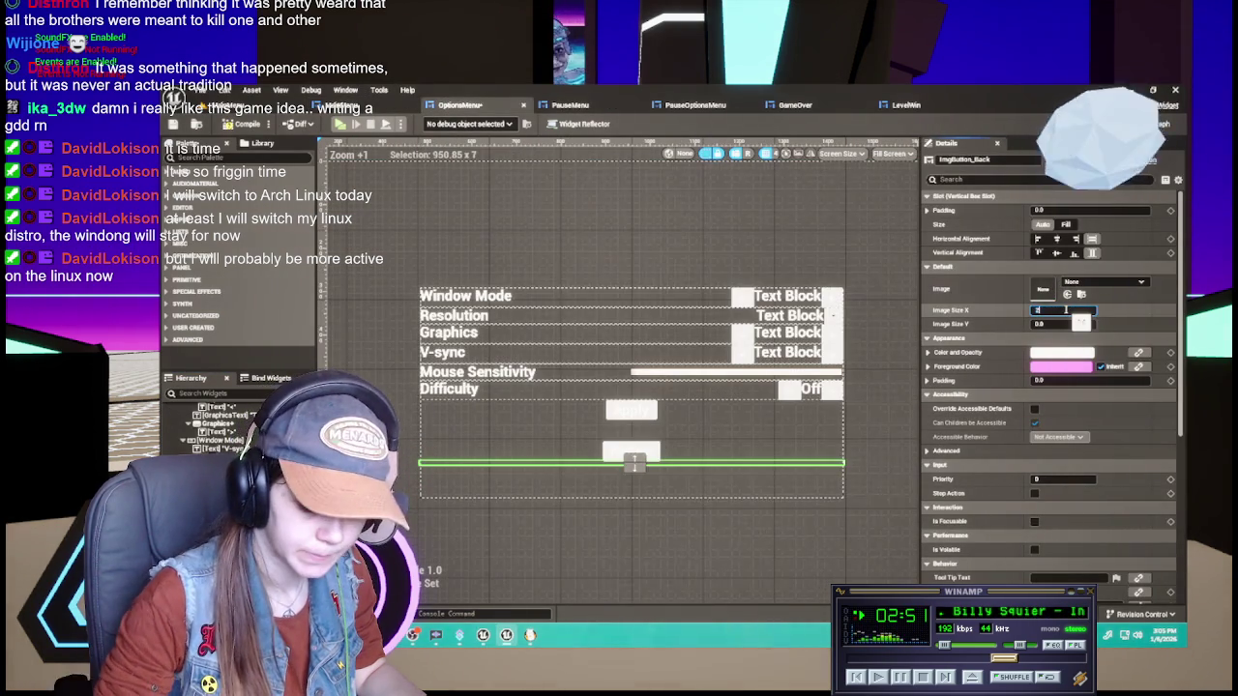
Set the image size to 256 × 128 and select the Back image button
key("Tab")
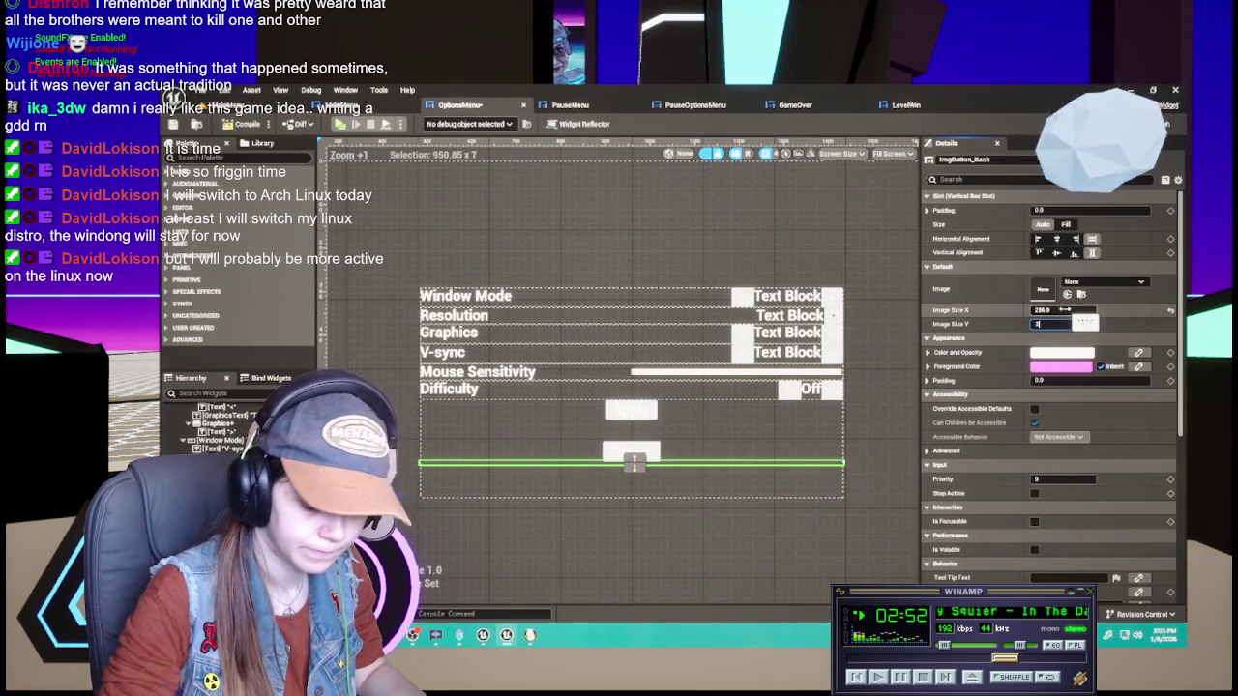
type("128")
key("Return")
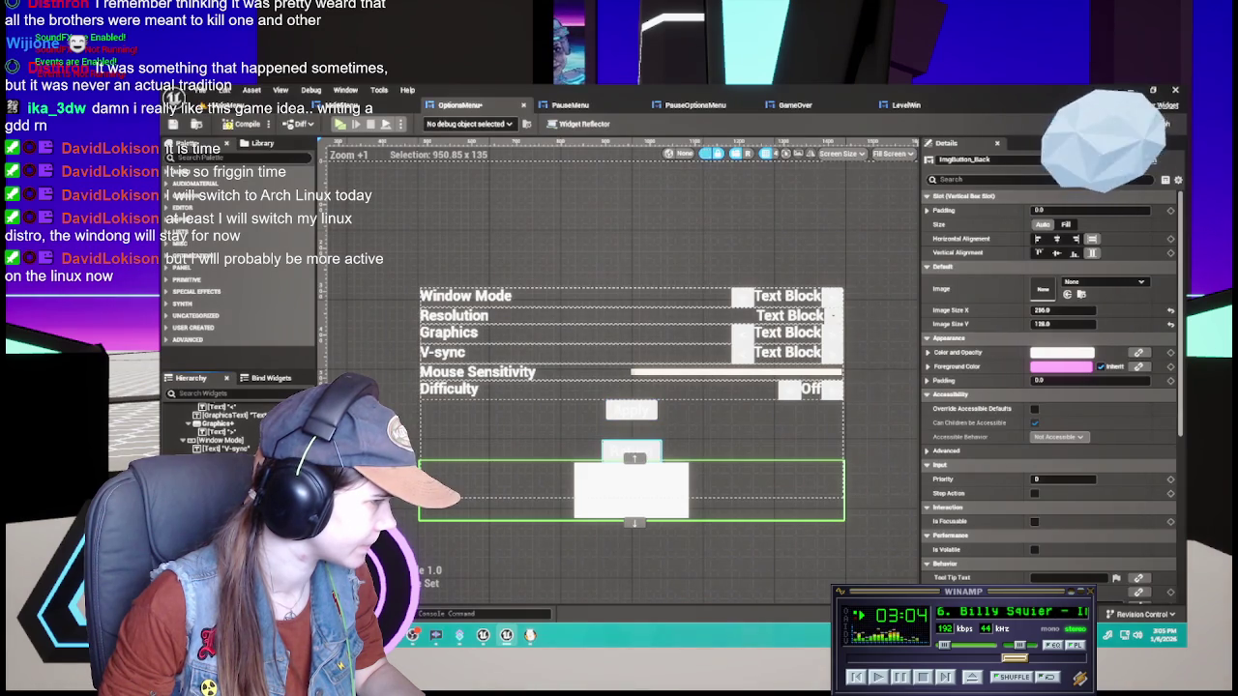
left_click(632, 452)
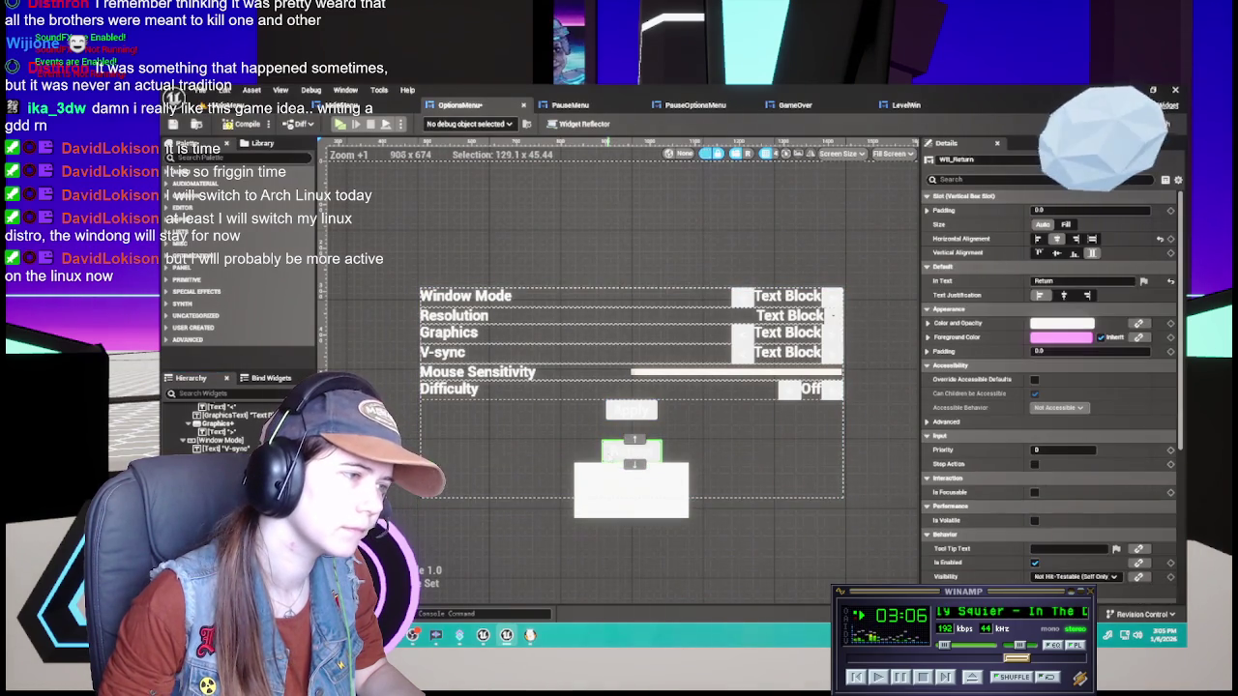
left_click(569, 459)
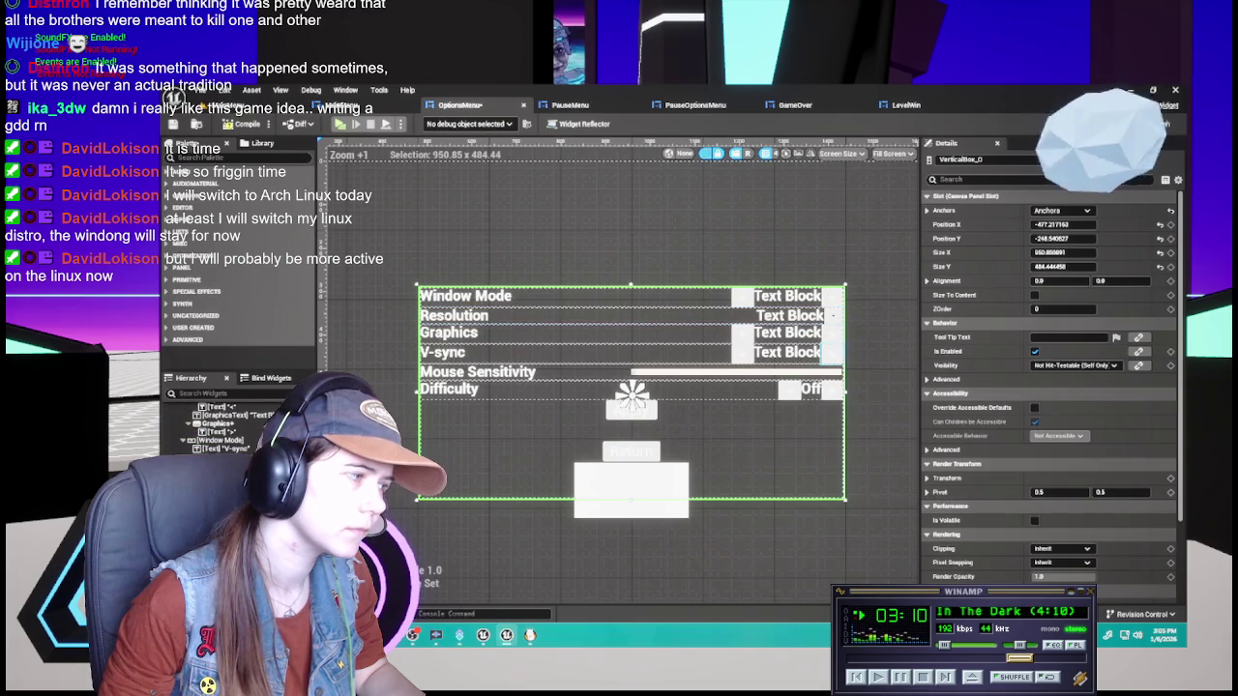
left_click(631, 452)
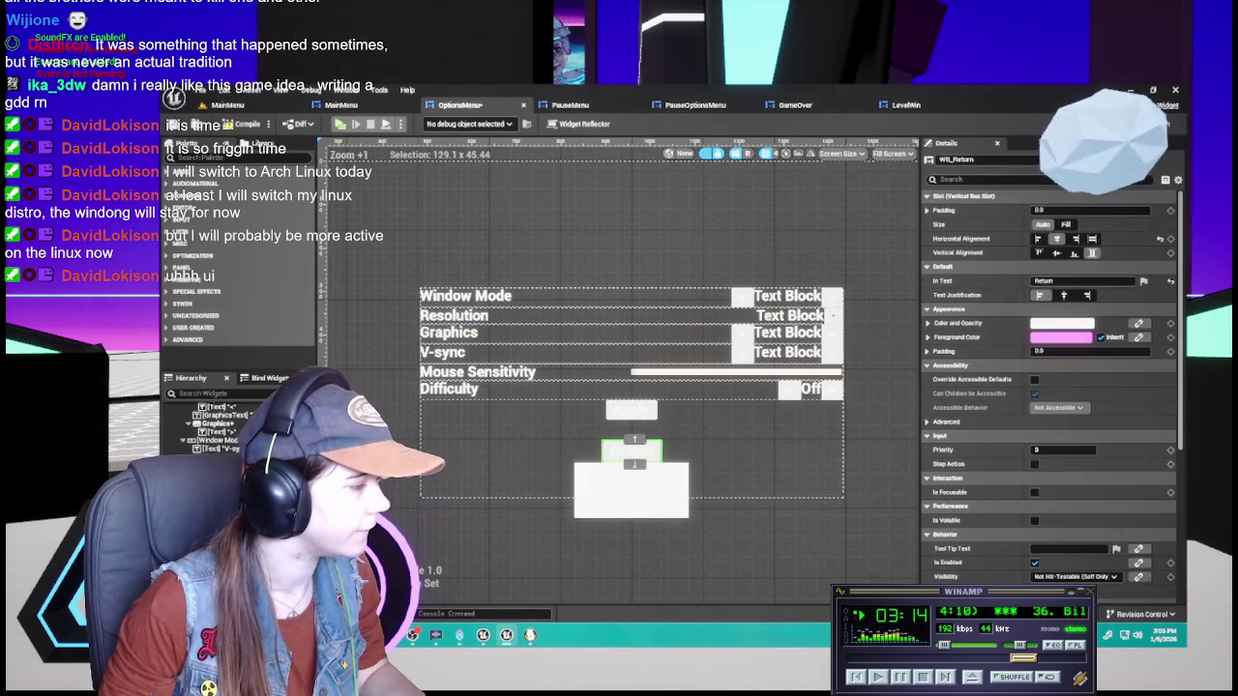
left_click(632, 493)
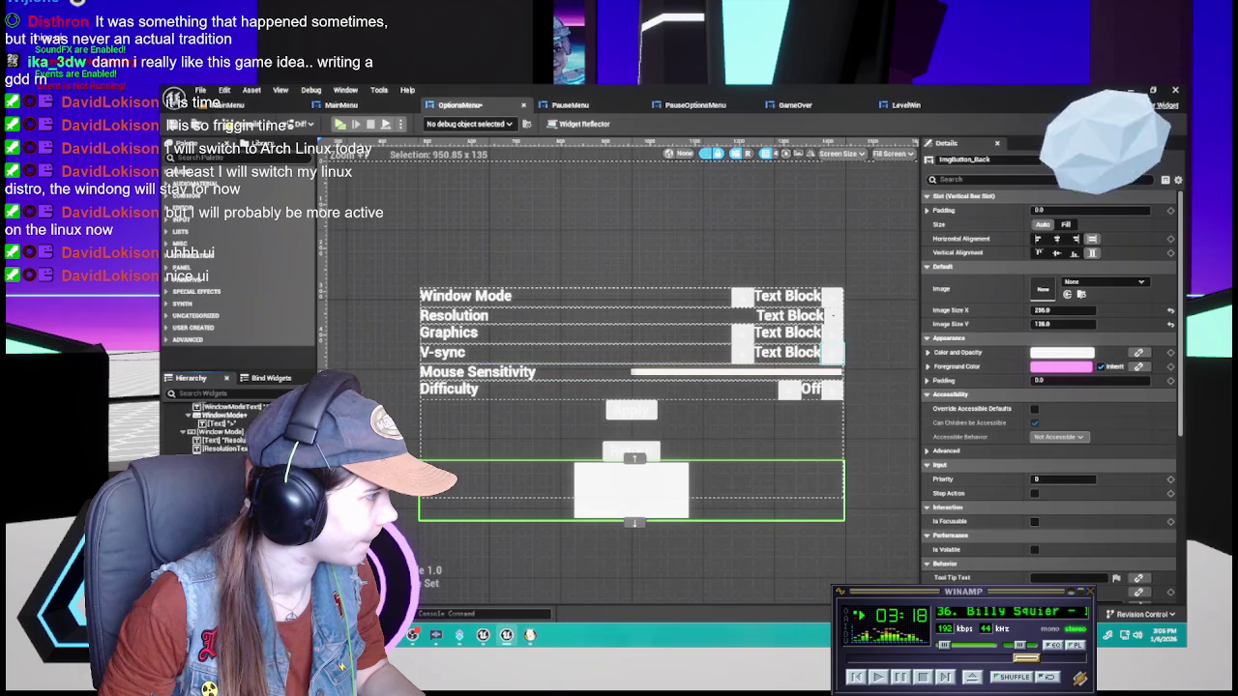
left_click(182, 423)
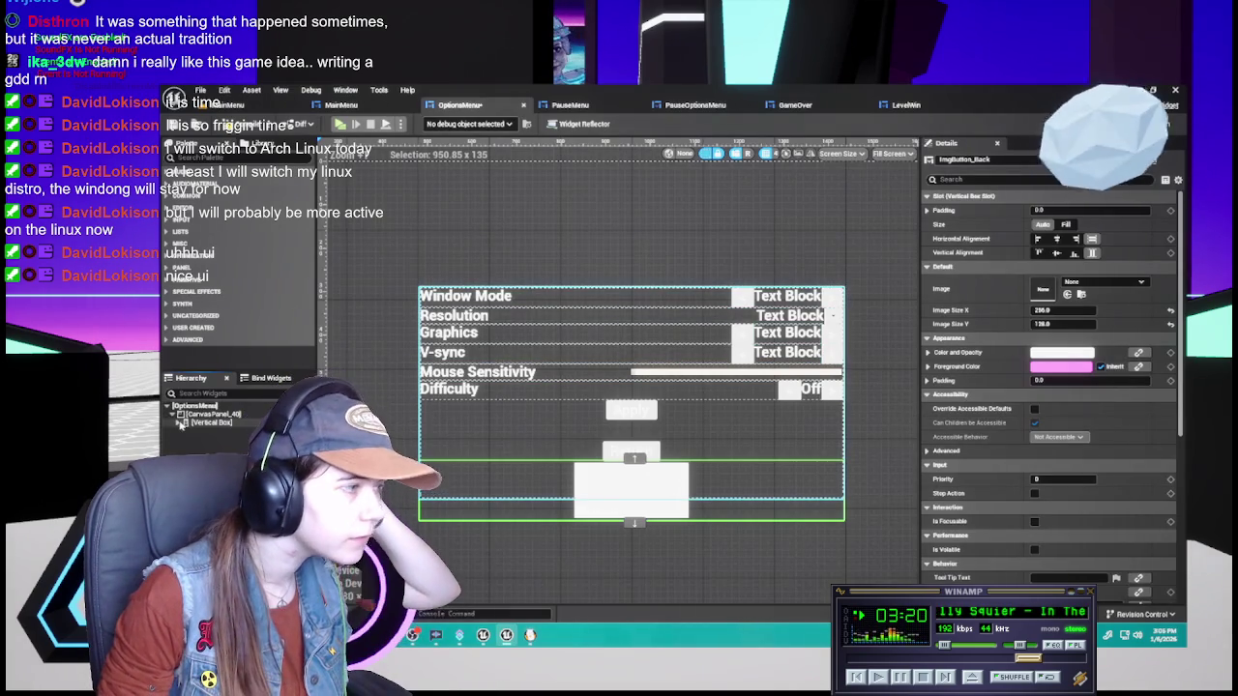
scroll(193, 430, "down", 2)
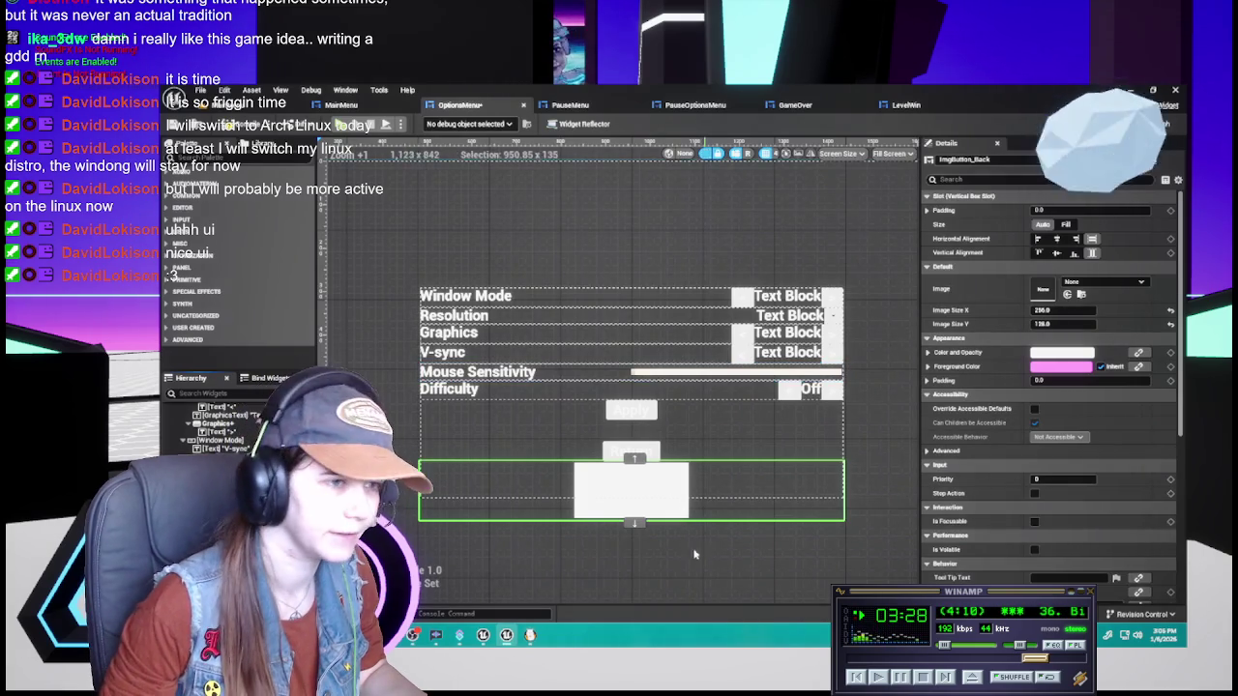
Add an image button below Apply and assign it the Button_-_Back texture
key("ctrl+space")
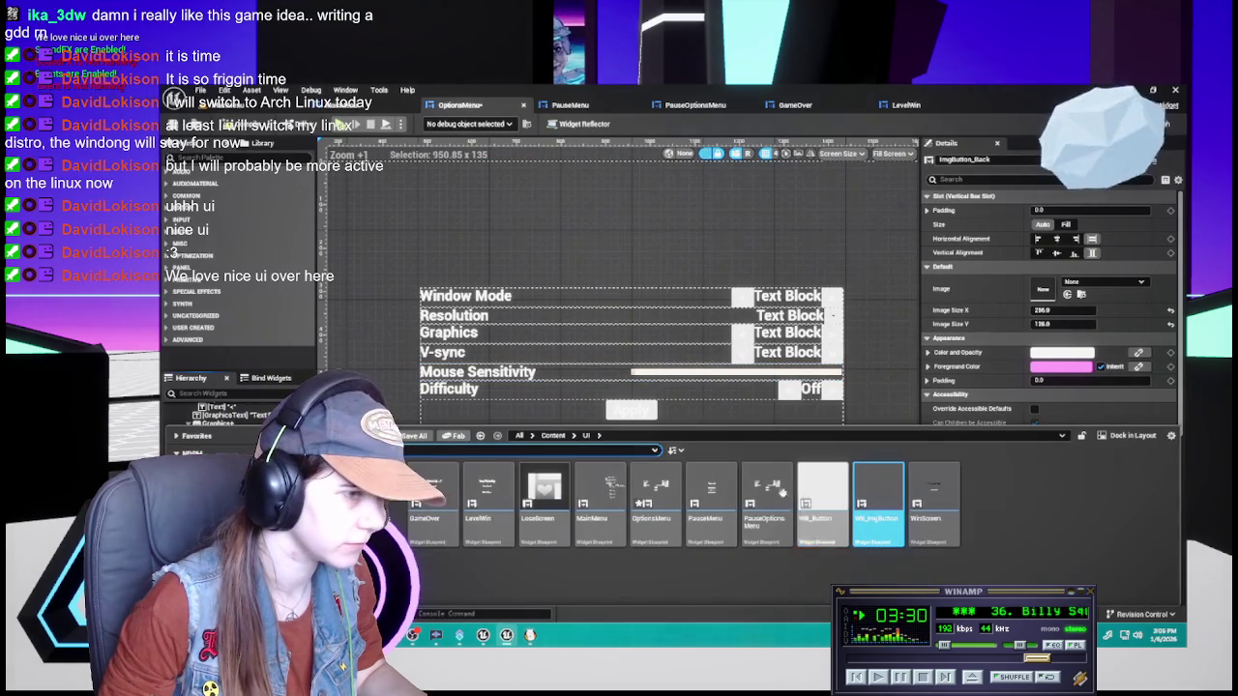
left_click_drag(878, 503, 632, 488)
left_click(1096, 282)
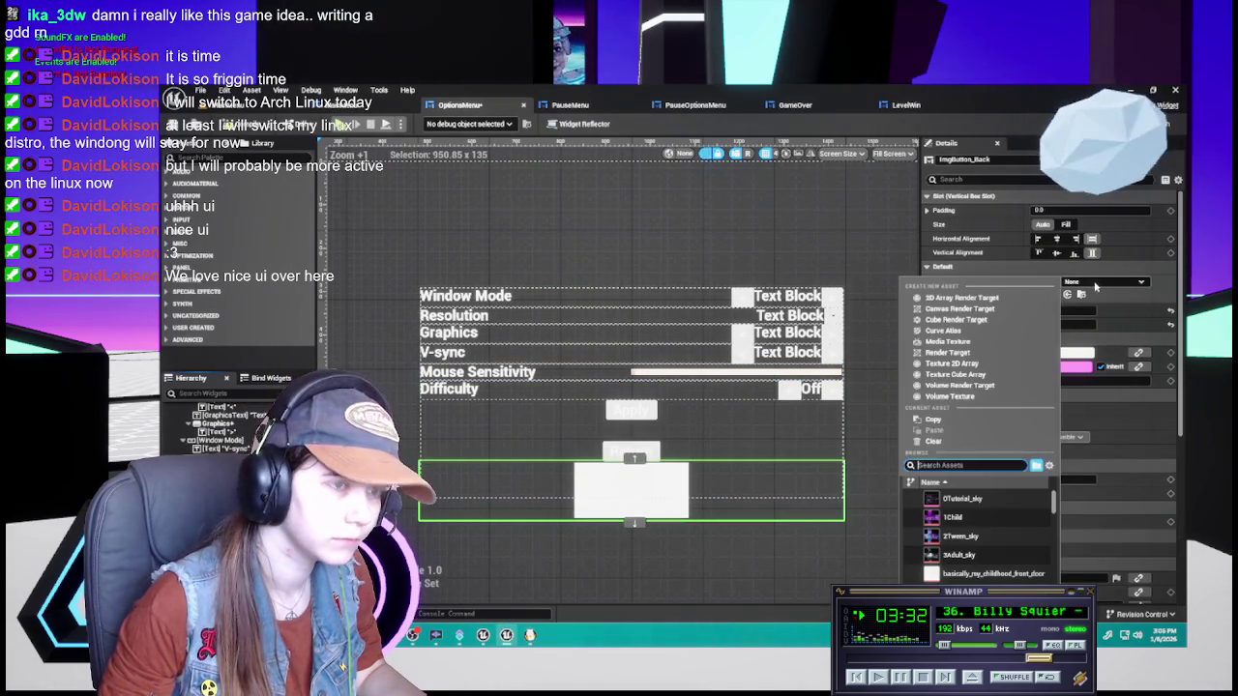
type("back")
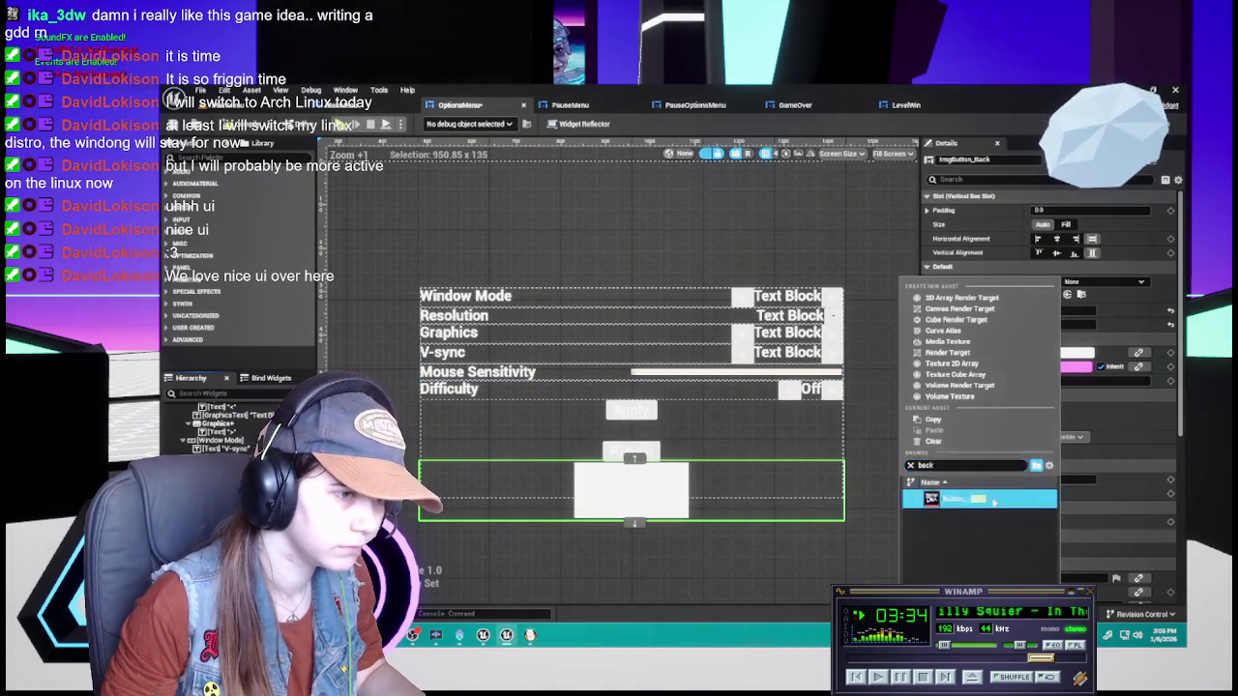
left_click(967, 498)
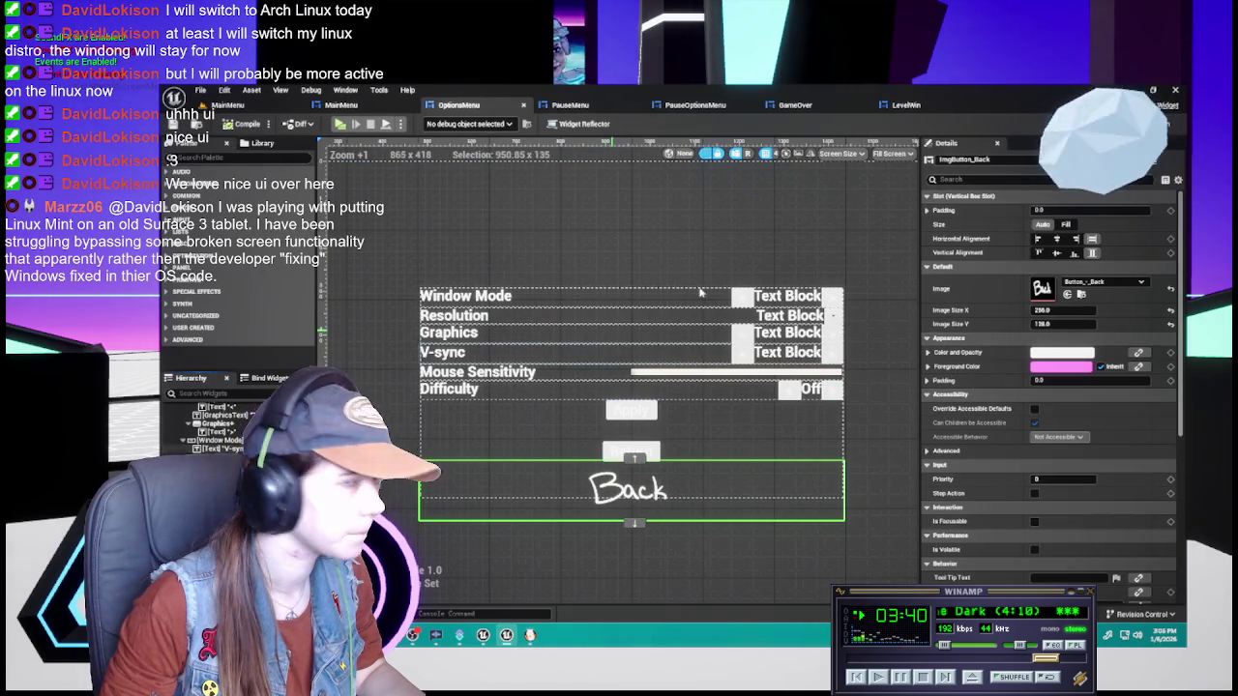
left_click(1163, 124)
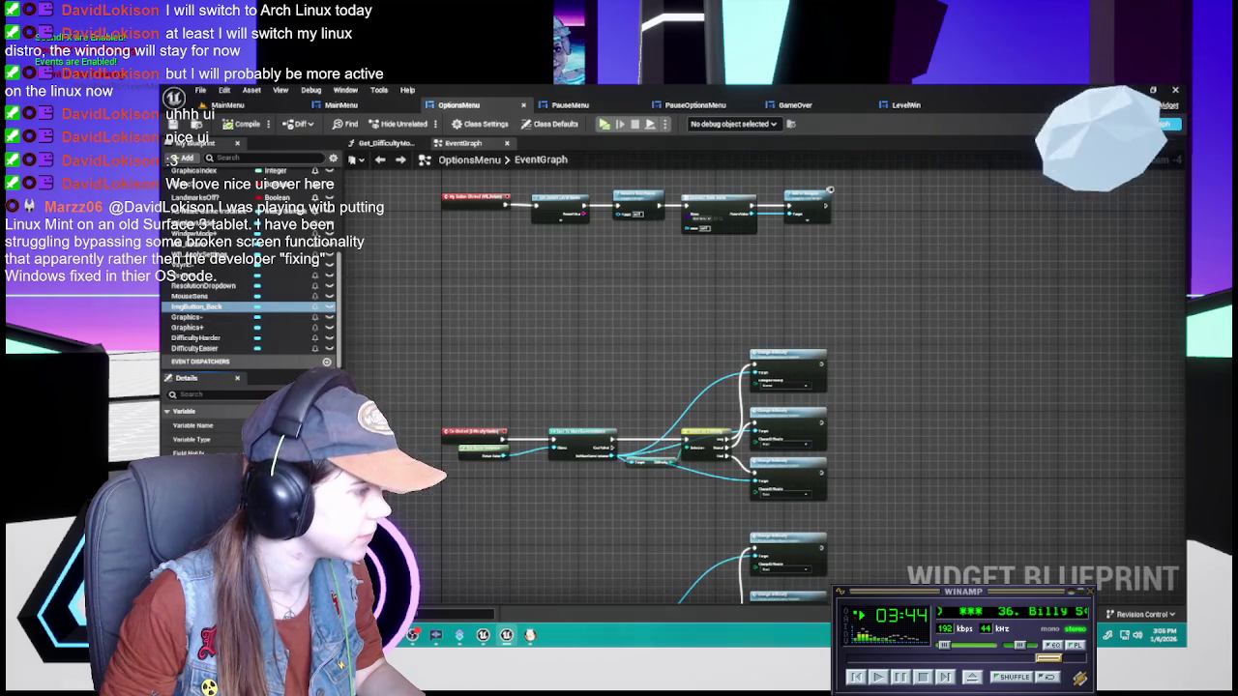
Replace the stray ImgButton_Back click event with a new one beside the Return handler
double_click(534, 442)
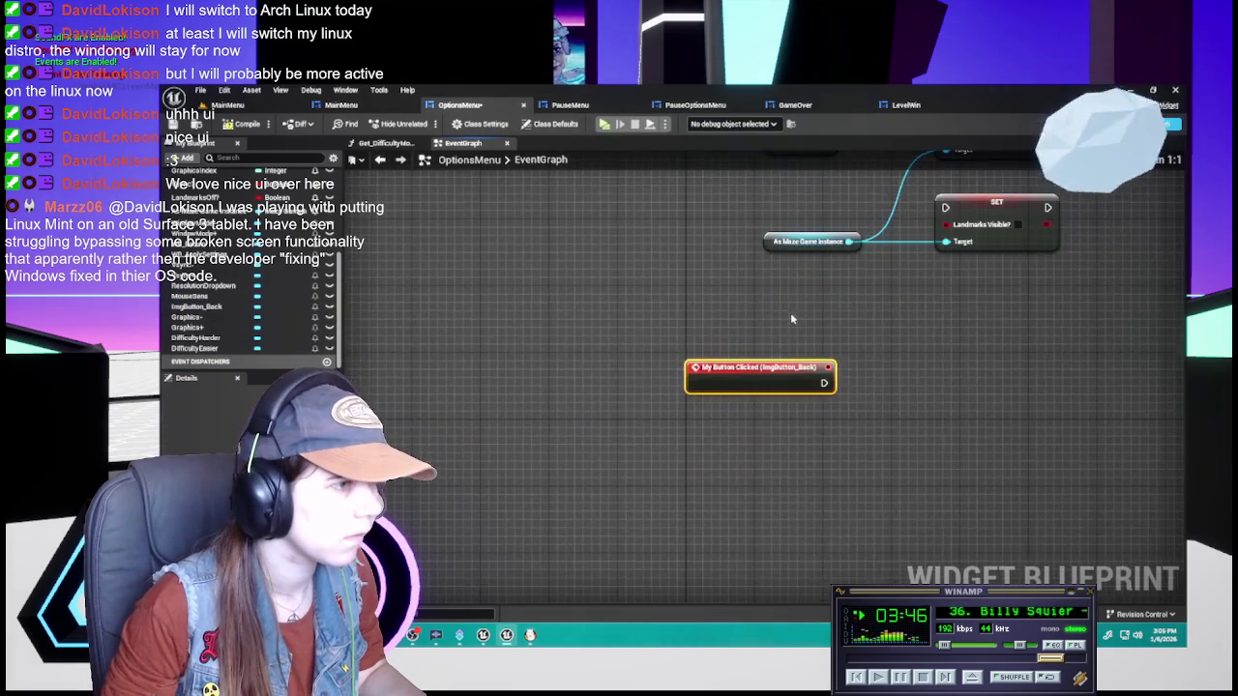
key("Delete")
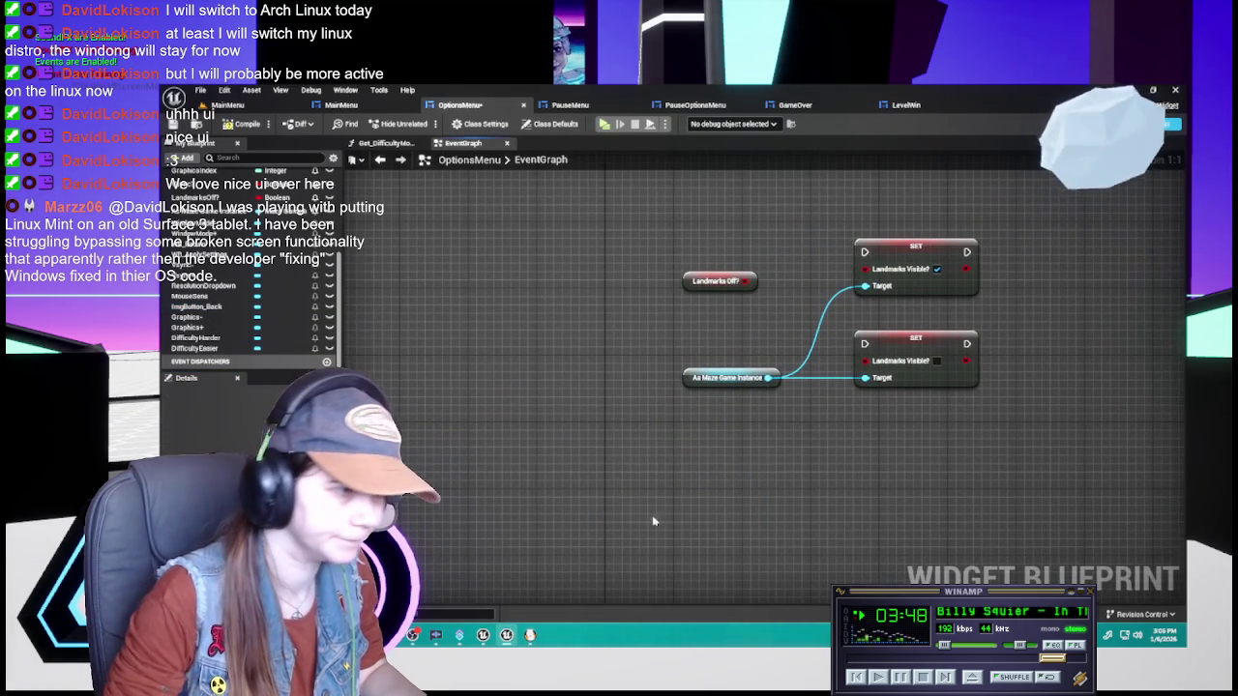
mouse_move(590, 533)
left_mouse_down()
mouse_move(567, 492)
mouse_move(581, 538)
mouse_move(650, 336)
mouse_move(659, 413)
mouse_move(681, 269)
left_mouse_up()
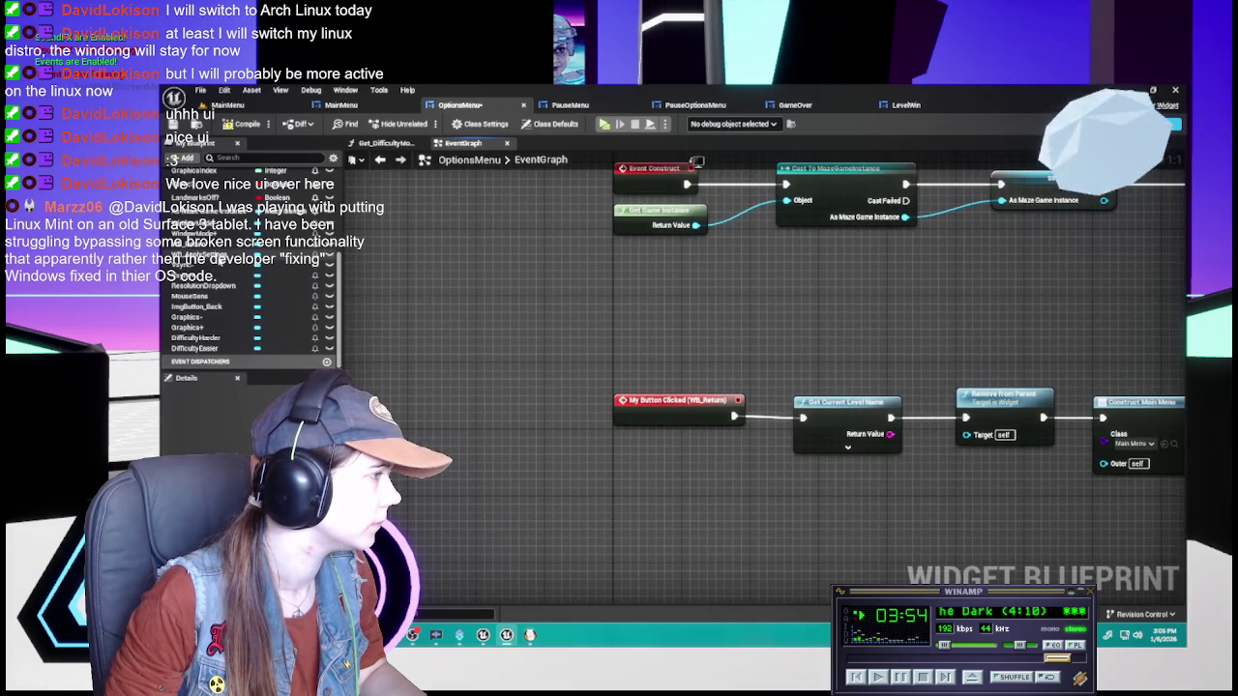
left_click(197, 307)
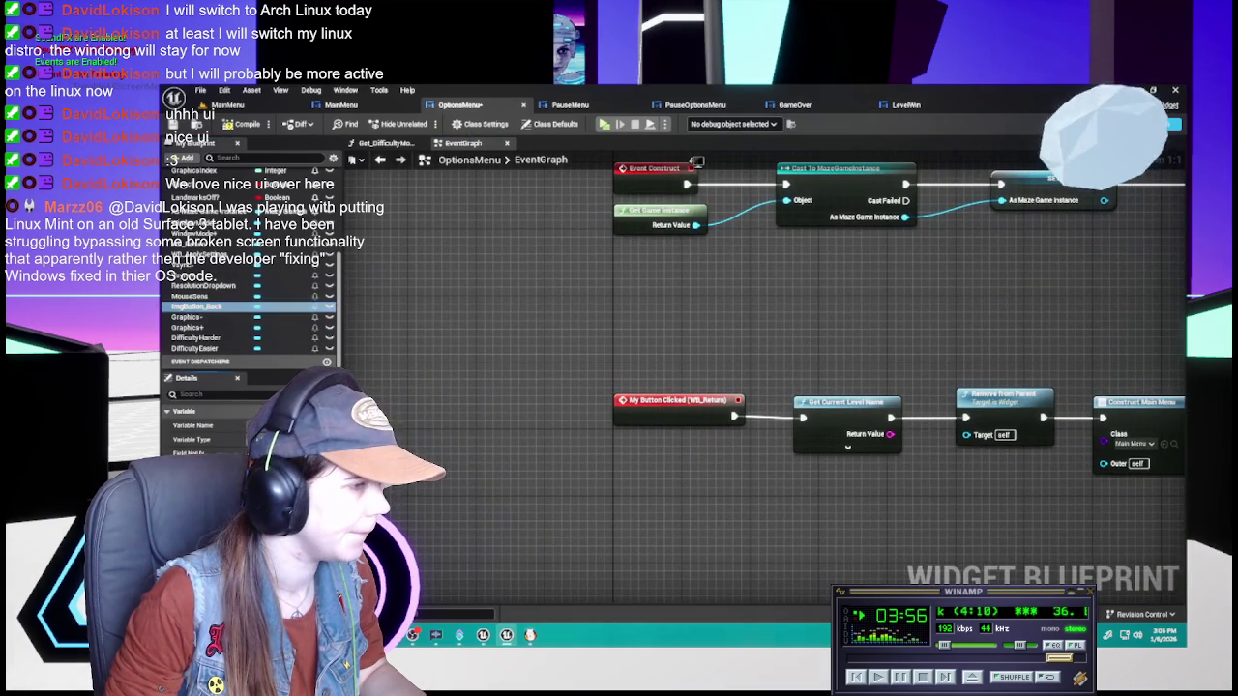
scroll(798, 308, "down", 5)
mouse_move(768, 330)
left_mouse_down()
mouse_move(720, 203)
mouse_move(585, 467)
mouse_move(607, 254)
mouse_move(584, 534)
mouse_move(611, 342)
mouse_move(607, 543)
mouse_move(601, 342)
mouse_move(559, 301)
mouse_move(585, 365)
left_mouse_up()
Connect the Back click event to the return logic, delete the old Return event, and compile
scroll(581, 465, "up", 4)
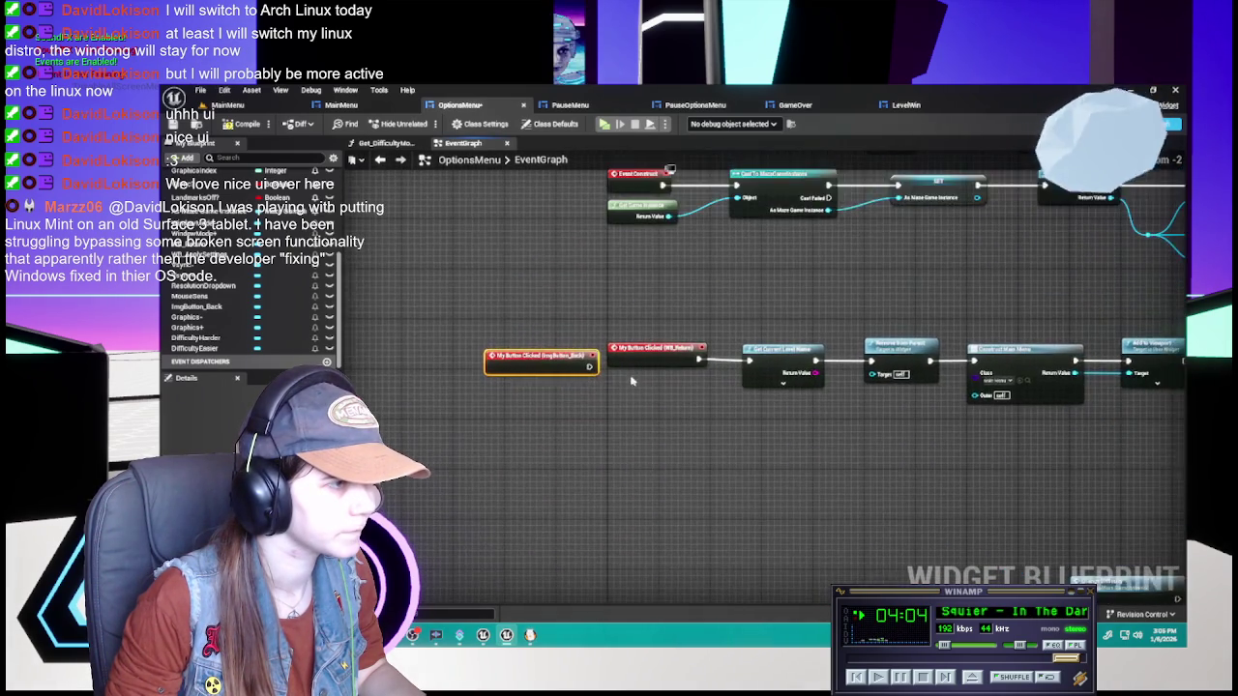
scroll(584, 364, "up", 1)
left_click_drag(770, 360, 590, 359)
left_click(671, 355)
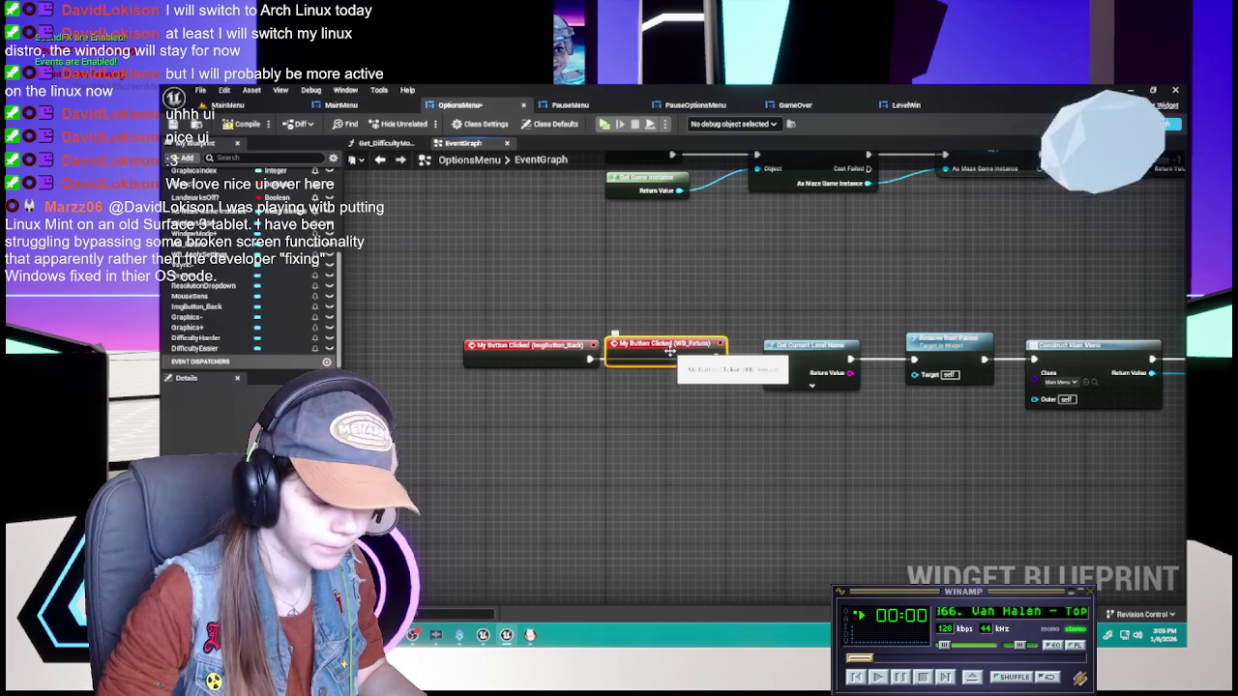
key("Delete")
left_click_drag(527, 359, 662, 358)
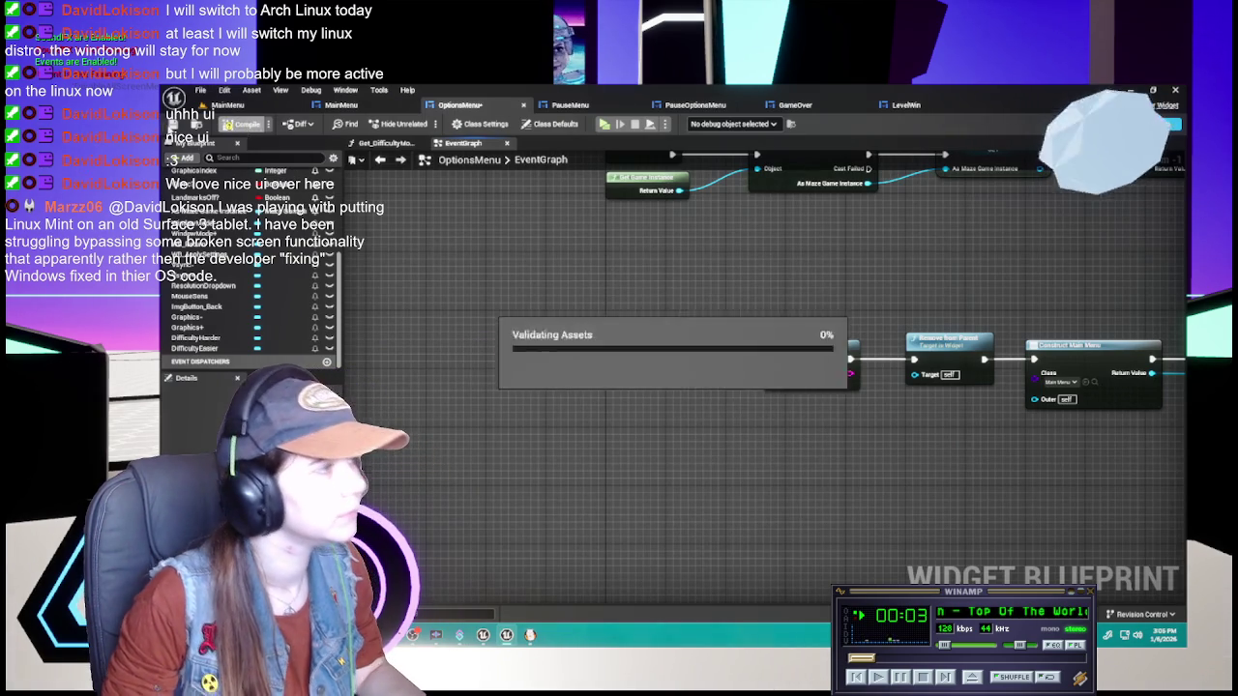
left_click(237, 124)
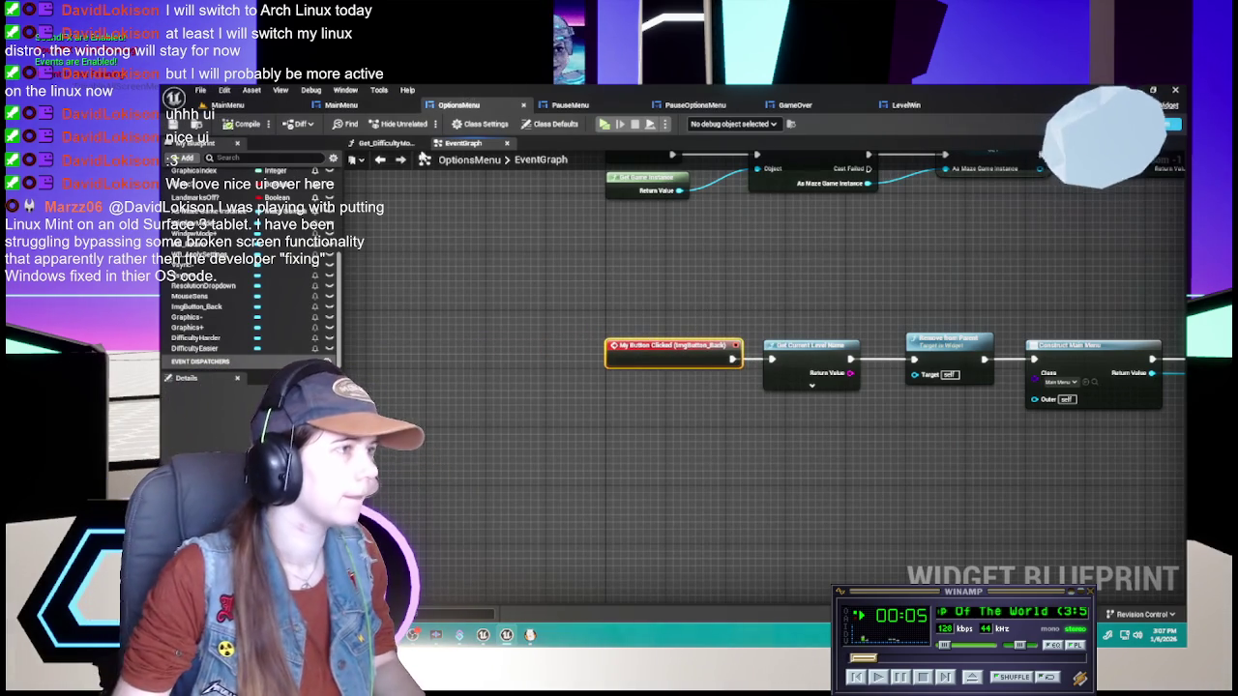
left_click(1132, 124)
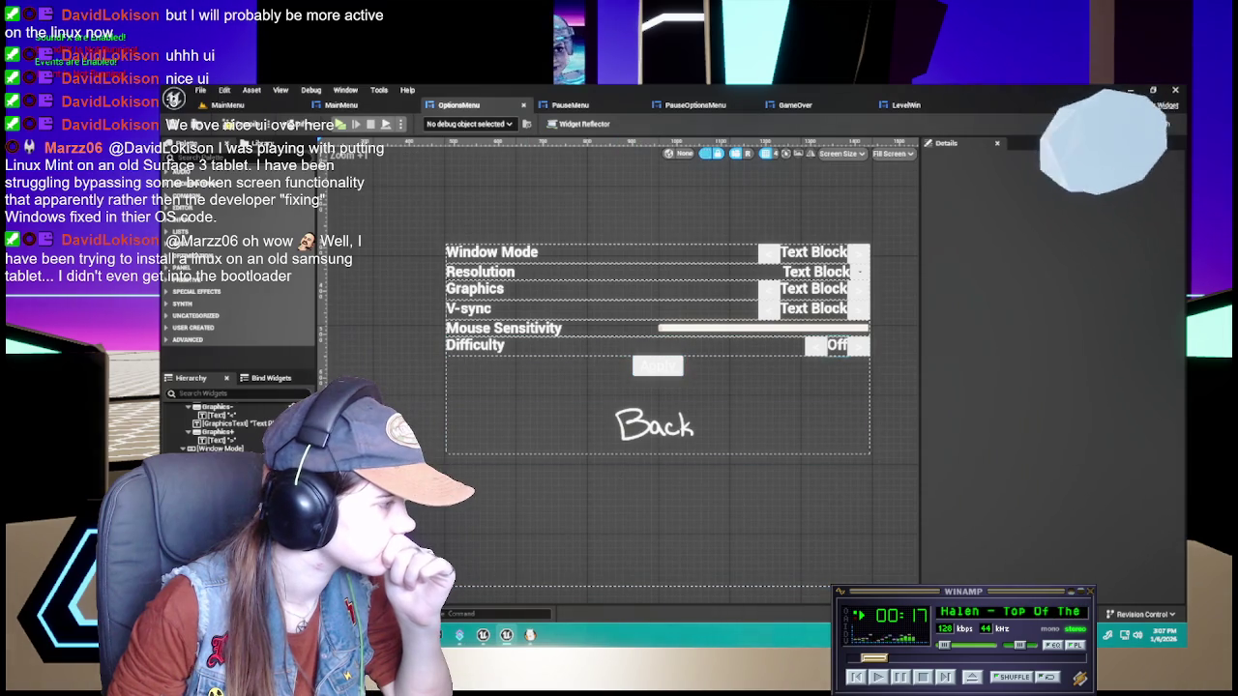
Insert an image button above Back and give it the hand-lettered Button_-_Apply texture
left_click(658, 366)
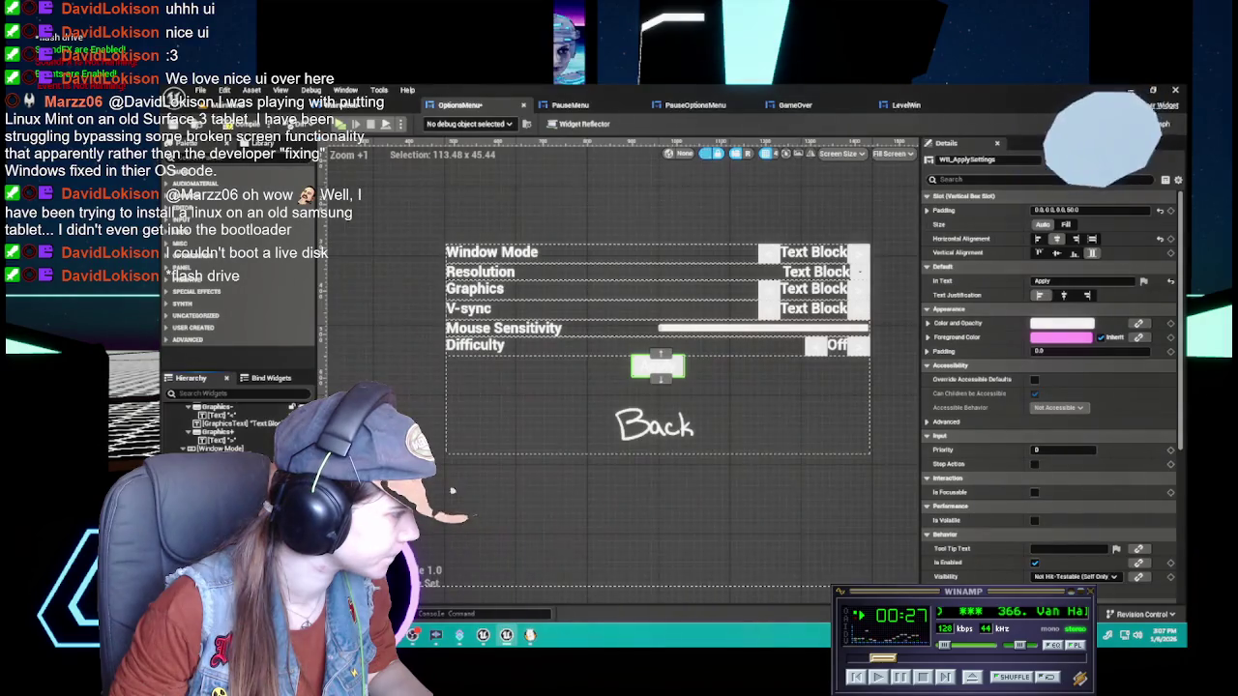
left_click_drag(657, 366, 661, 397)
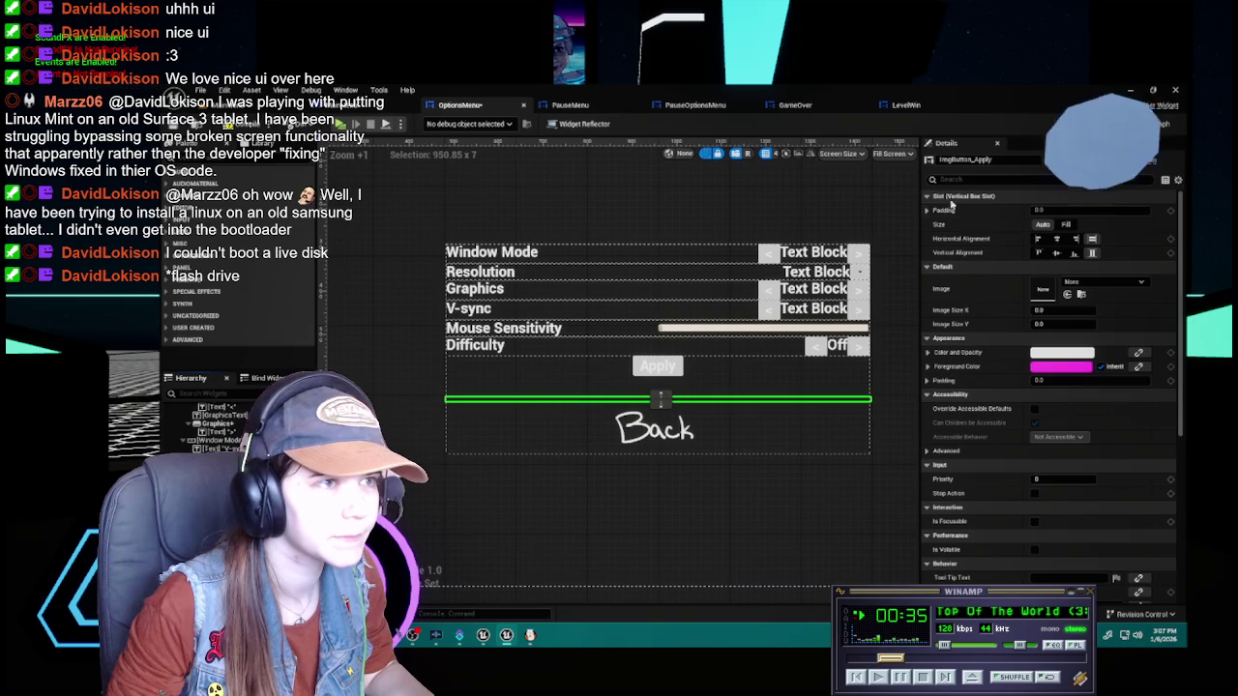
left_click(1085, 282)
type("d")
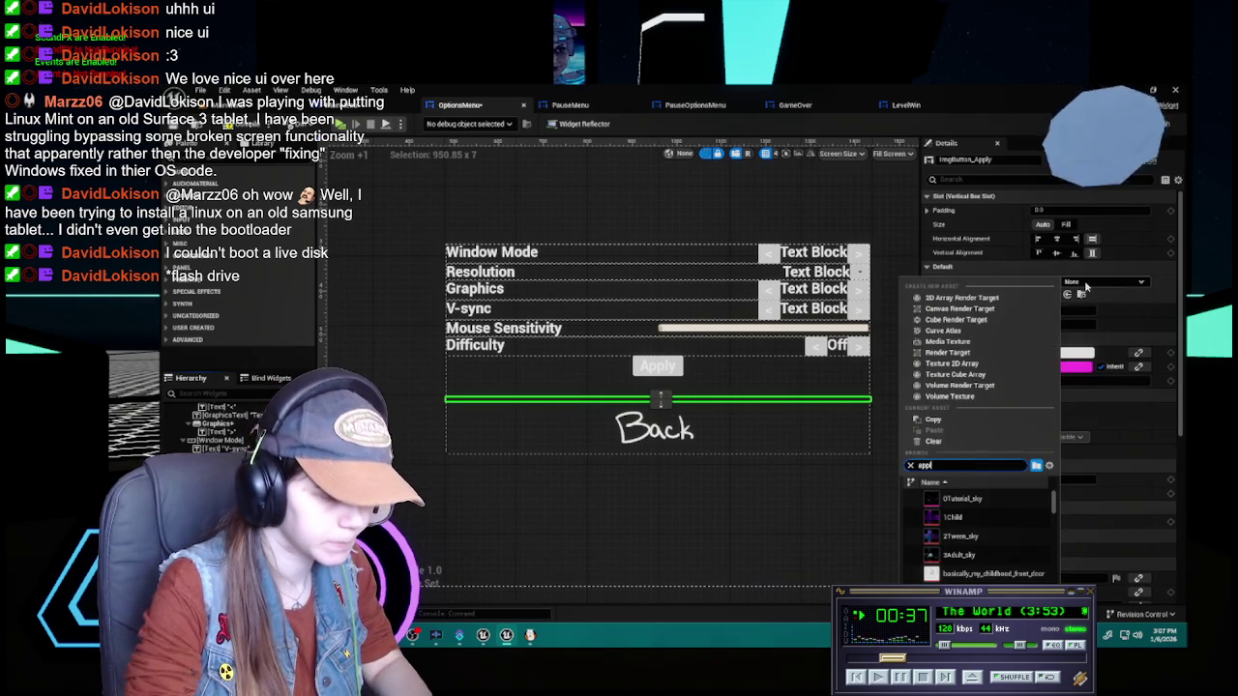
left_click(958, 497)
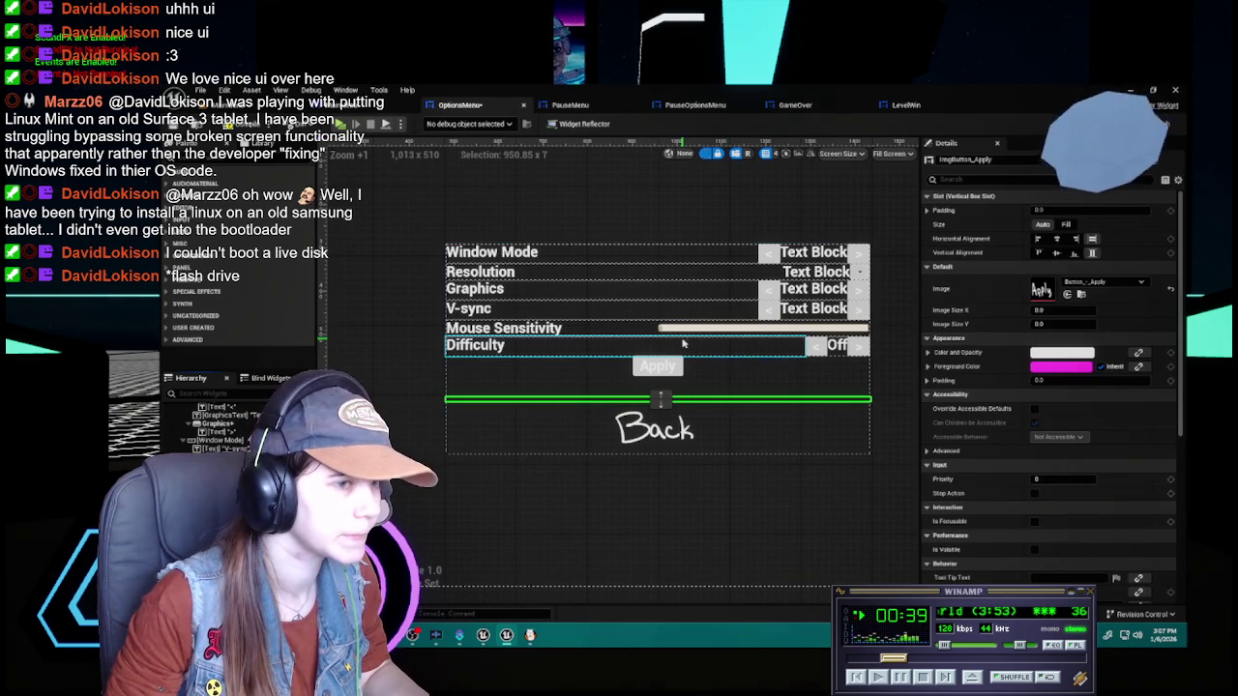
Compare the pause and title menu layouts, then set the Apply image size to 256×128
left_click(573, 104)
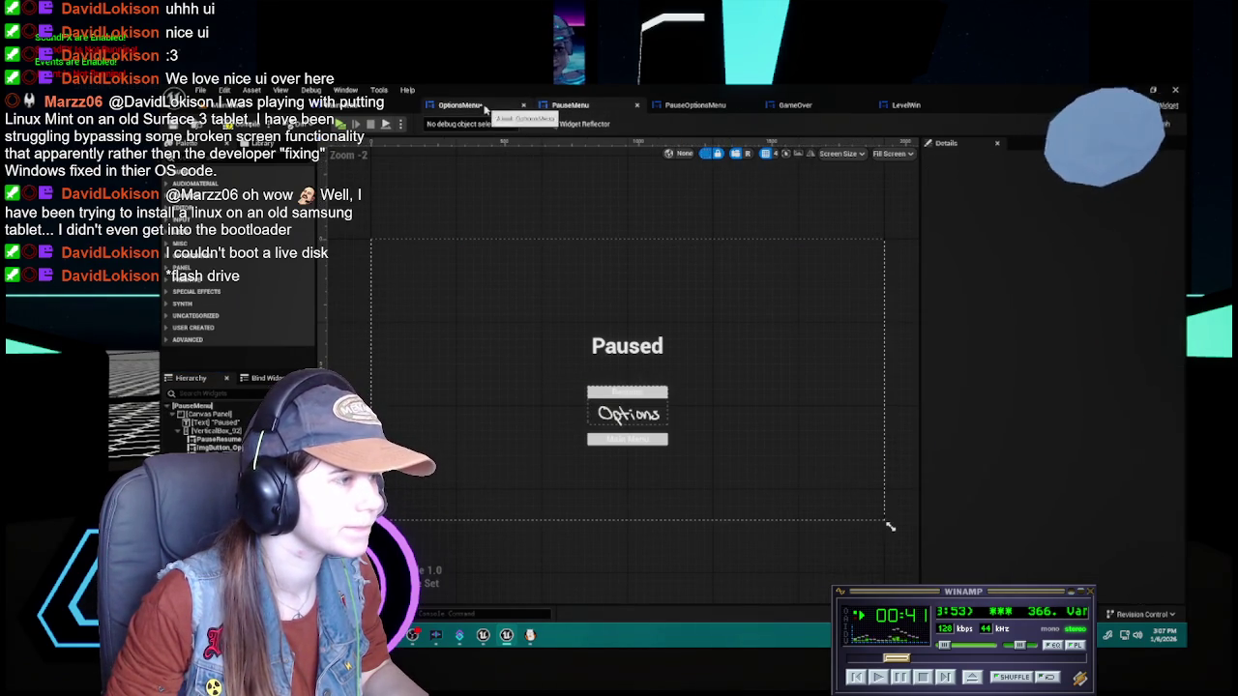
left_click(474, 106)
left_click(468, 107)
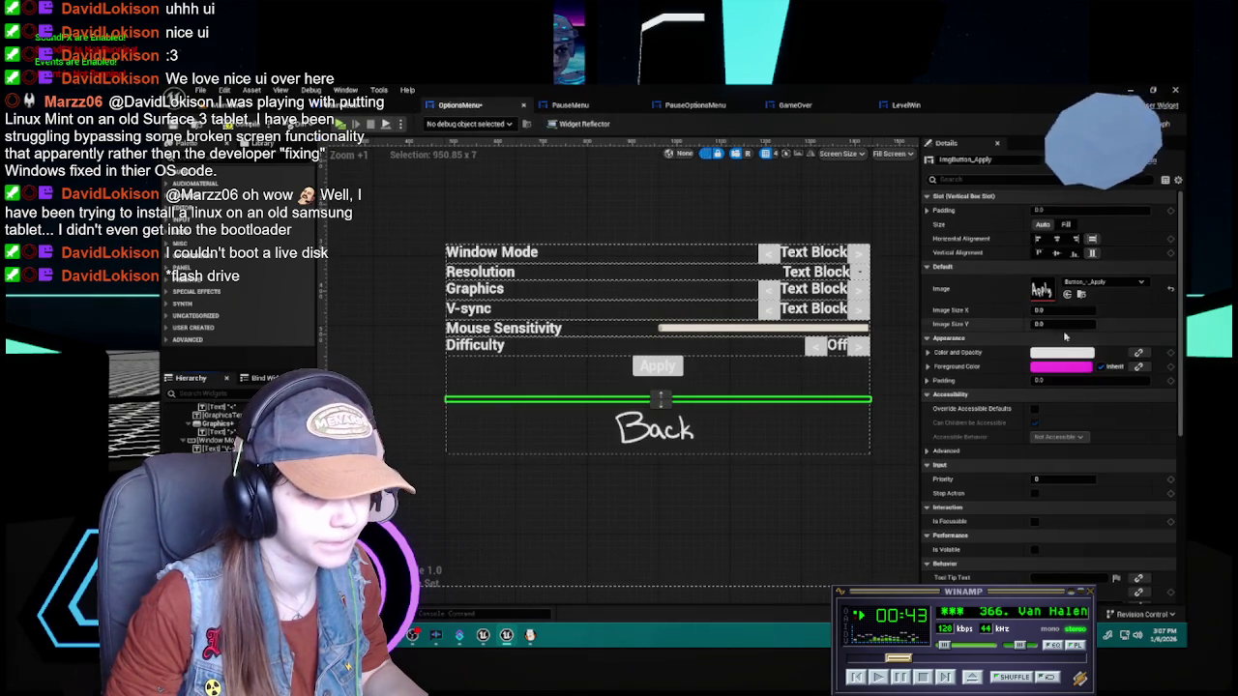
type("256")
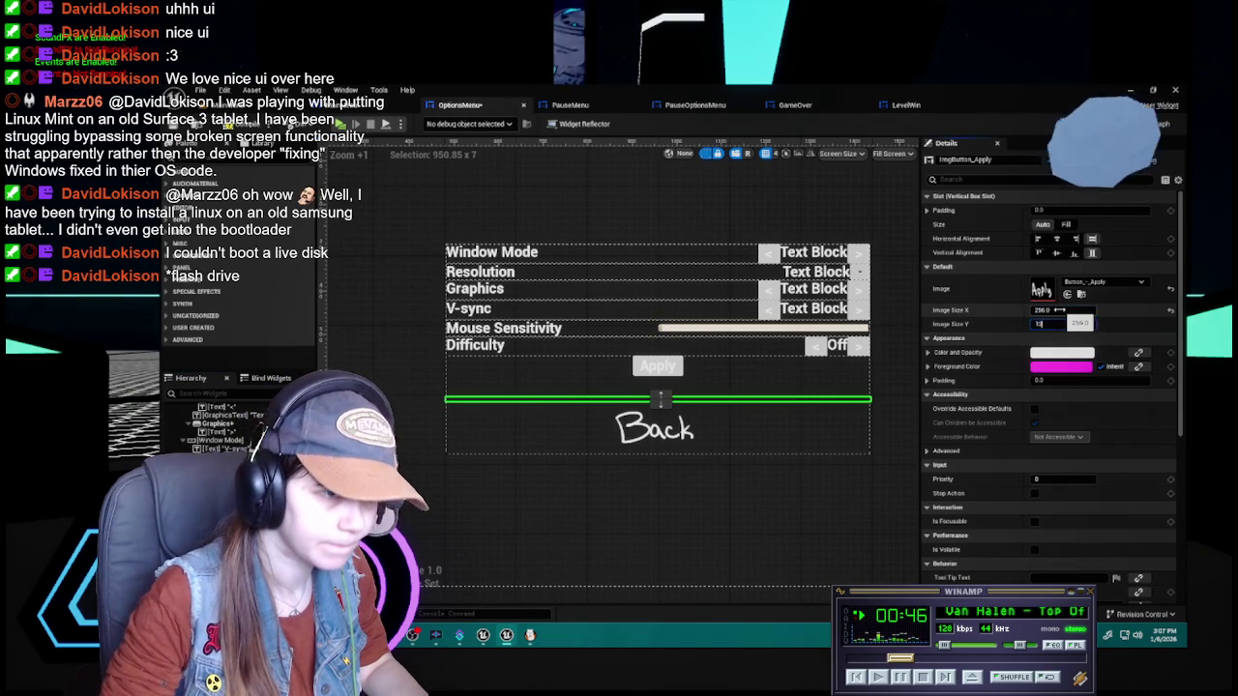
key("Return")
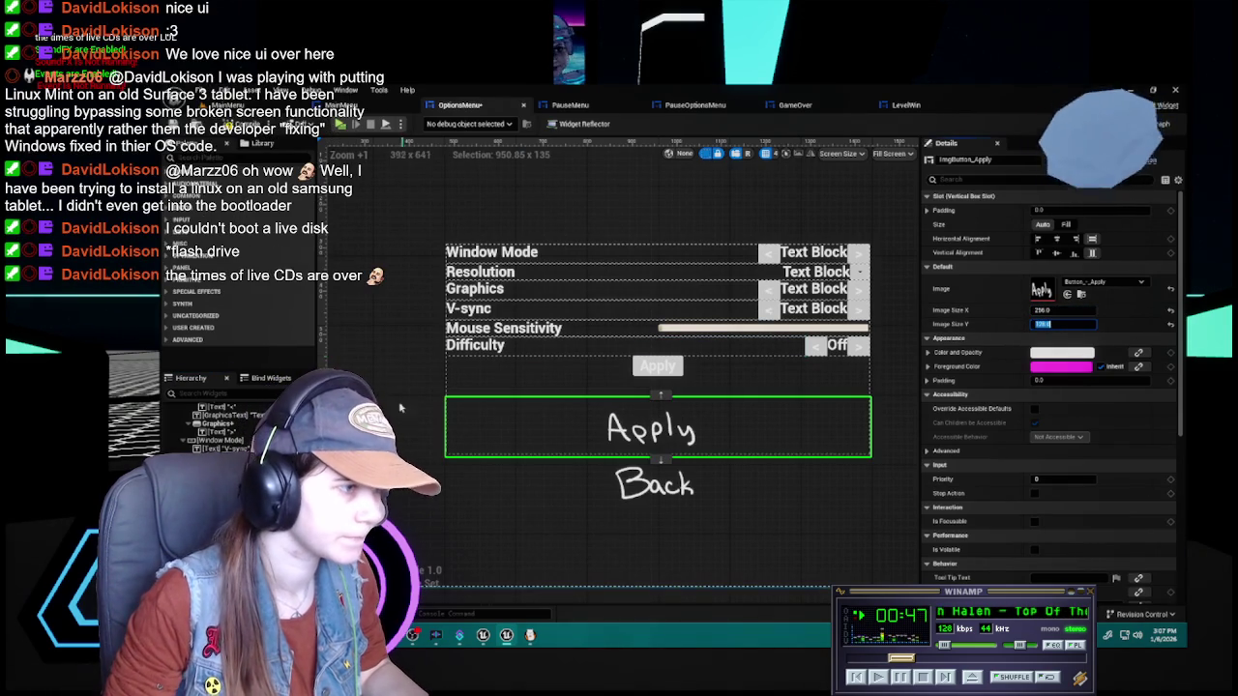
Move the Apply image button above the old Apply text button and save the options menu
left_click_drag(660, 402, 660, 362)
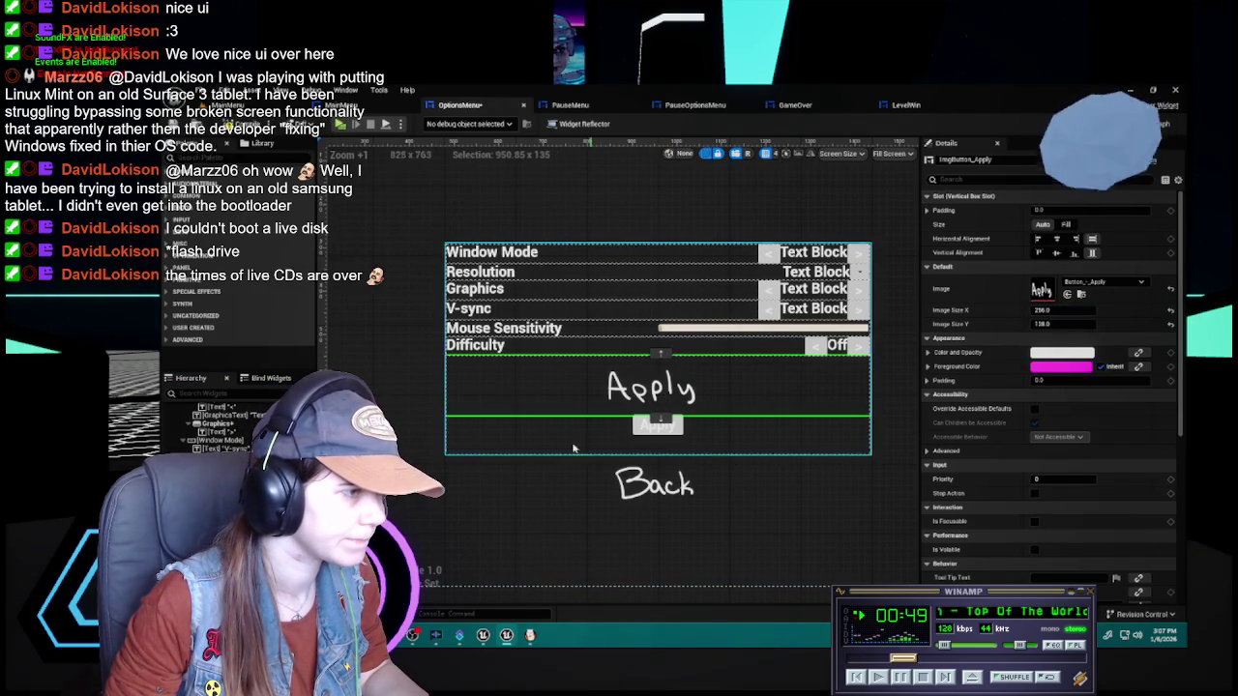
key("ctrl+s")
left_click(657, 425)
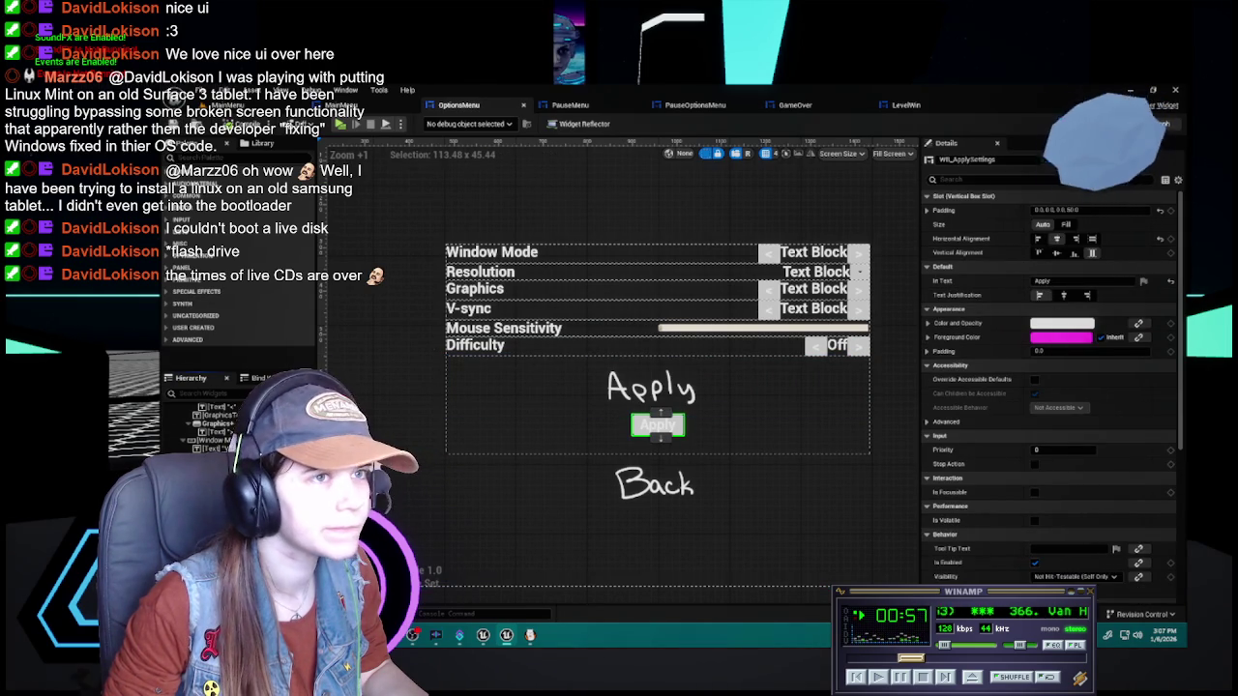
left_click(1163, 124)
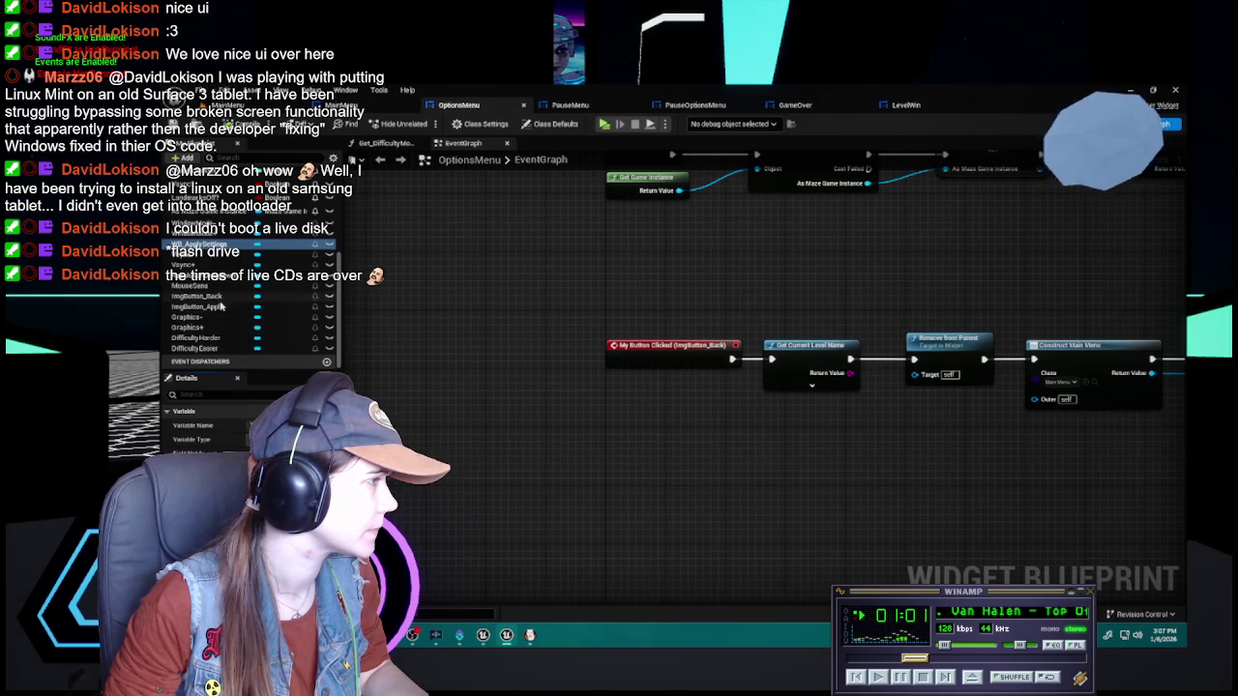
Add an On Clicked event for ImgButton_Apply and place it near the settings logic
left_click(220, 307)
scroll(568, 367, "up", 6)
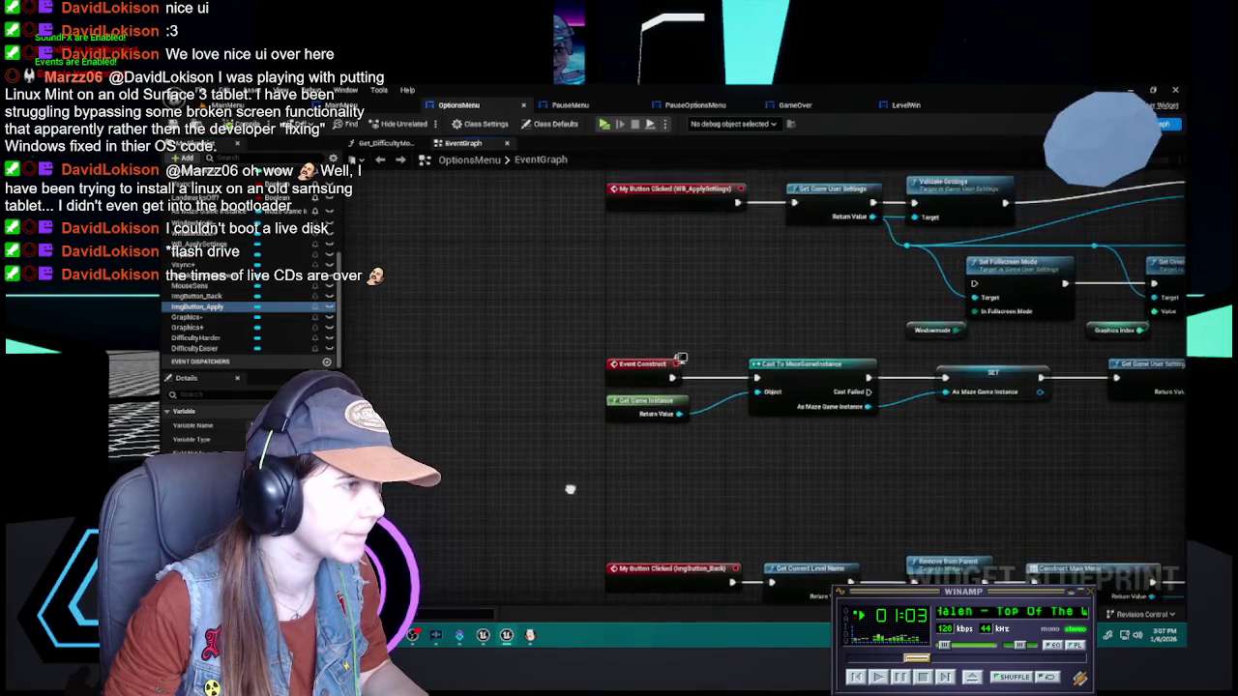
left_click(642, 348)
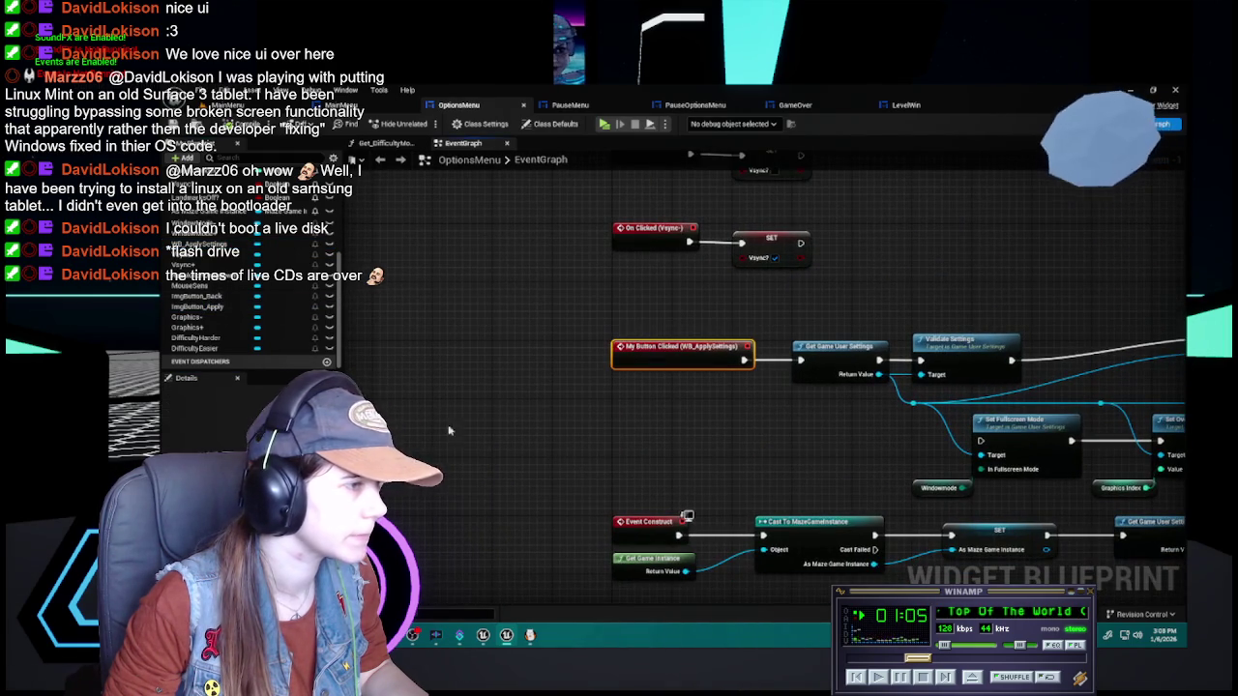
left_click(213, 307)
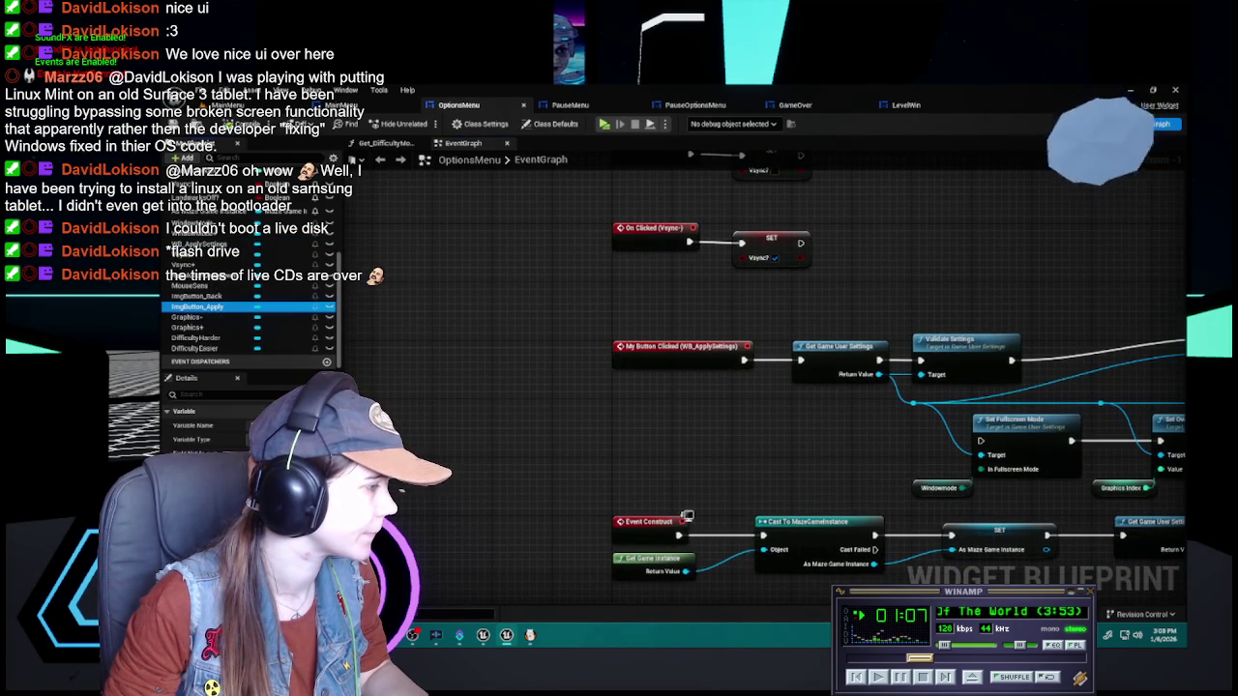
left_click(687, 518)
scroll(738, 377, "down", 7)
left_click(709, 282)
mouse_move(708, 283)
left_mouse_down()
mouse_move(662, 311)
mouse_move(638, 447)
mouse_move(631, 414)
mouse_move(599, 419)
mouse_move(588, 533)
mouse_move(597, 363)
mouse_move(585, 535)
mouse_move(541, 517)
mouse_move(673, 492)
mouse_move(651, 462)
left_mouse_up()
Wire the Apply image click into Get Game User Settings and compile the blueprint
scroll(662, 311, "up", 5)
mouse_move(713, 420)
left_mouse_down()
mouse_move(717, 464)
mouse_move(667, 408)
left_mouse_up()
left_click(675, 419)
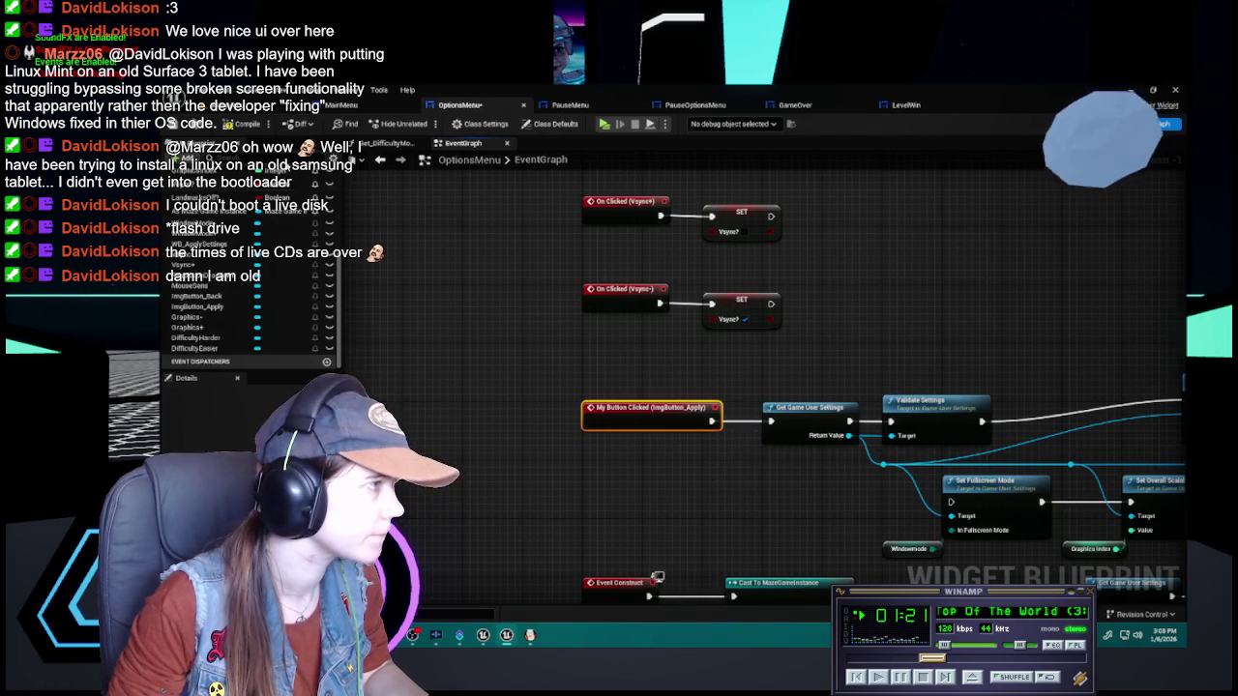
left_click(236, 127)
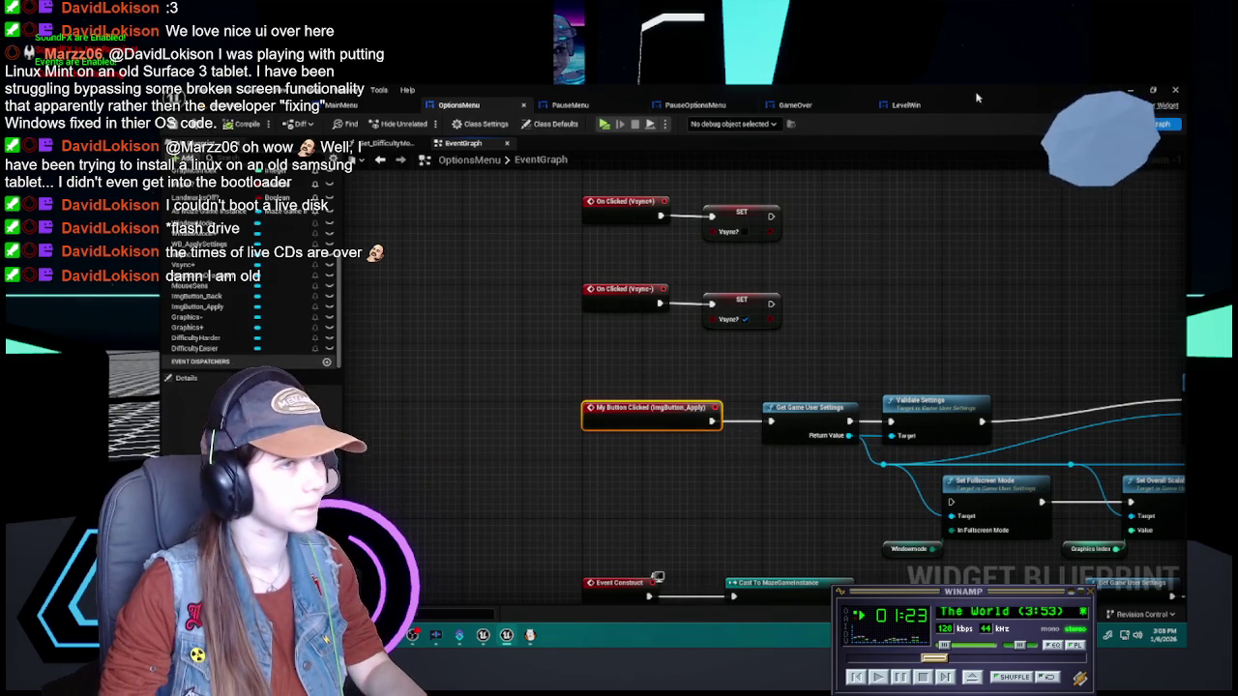
double_click(659, 418)
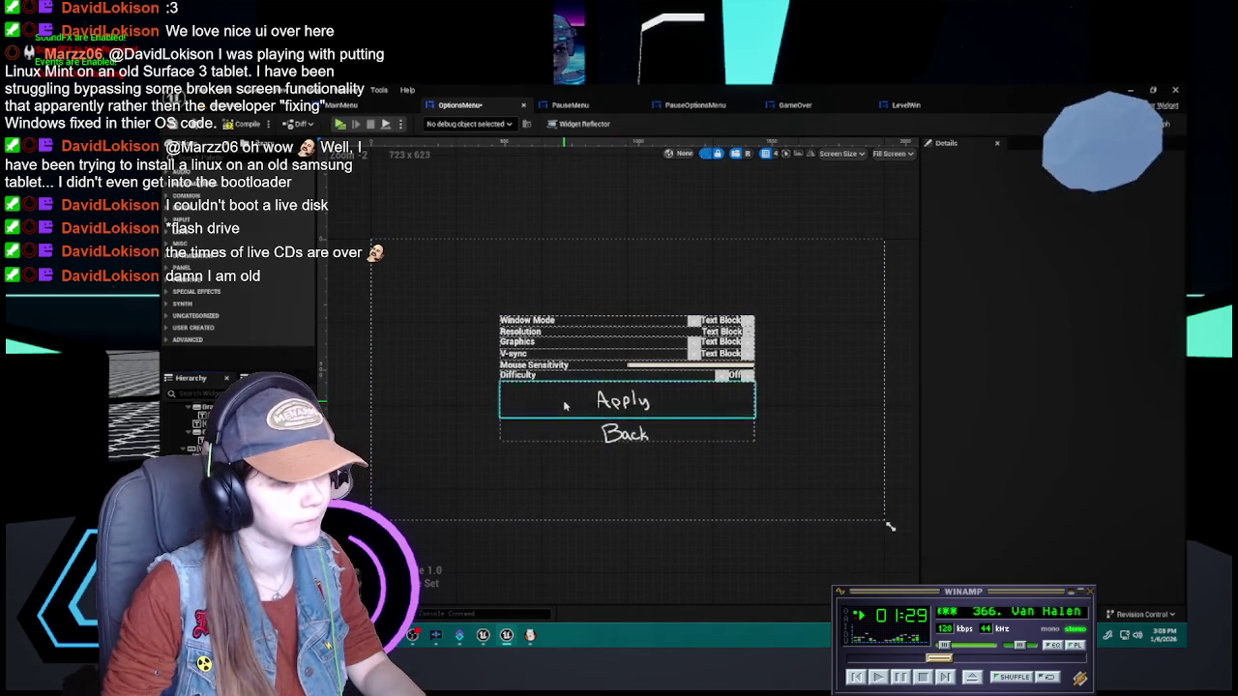
Zoom the layout and select the Apply image button to confirm its 256×128 size
scroll(563, 399, "up", 2)
left_click(786, 417)
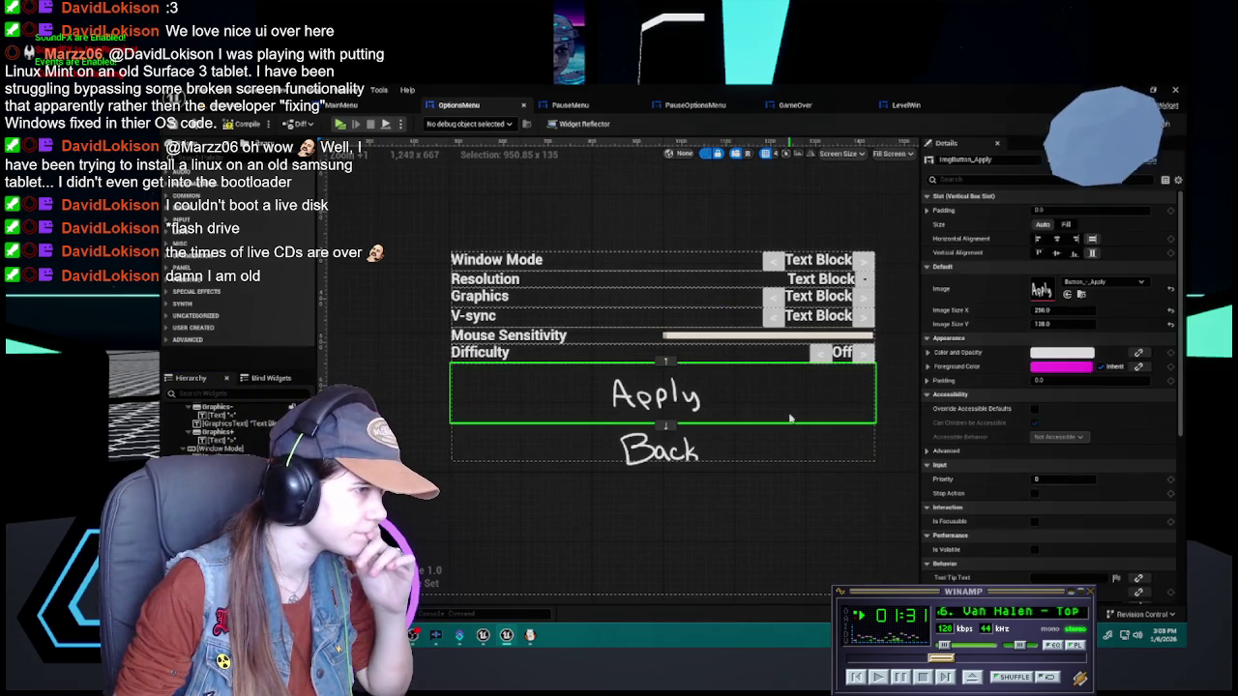
scroll(760, 425, "down", 2)
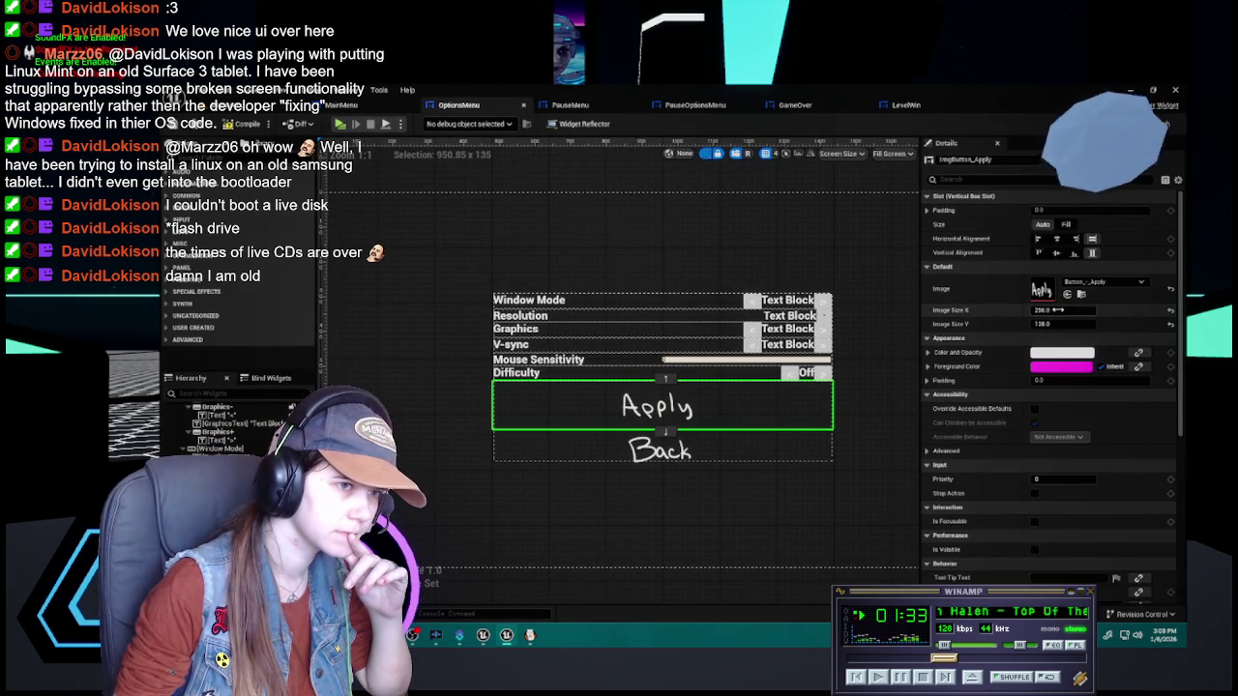
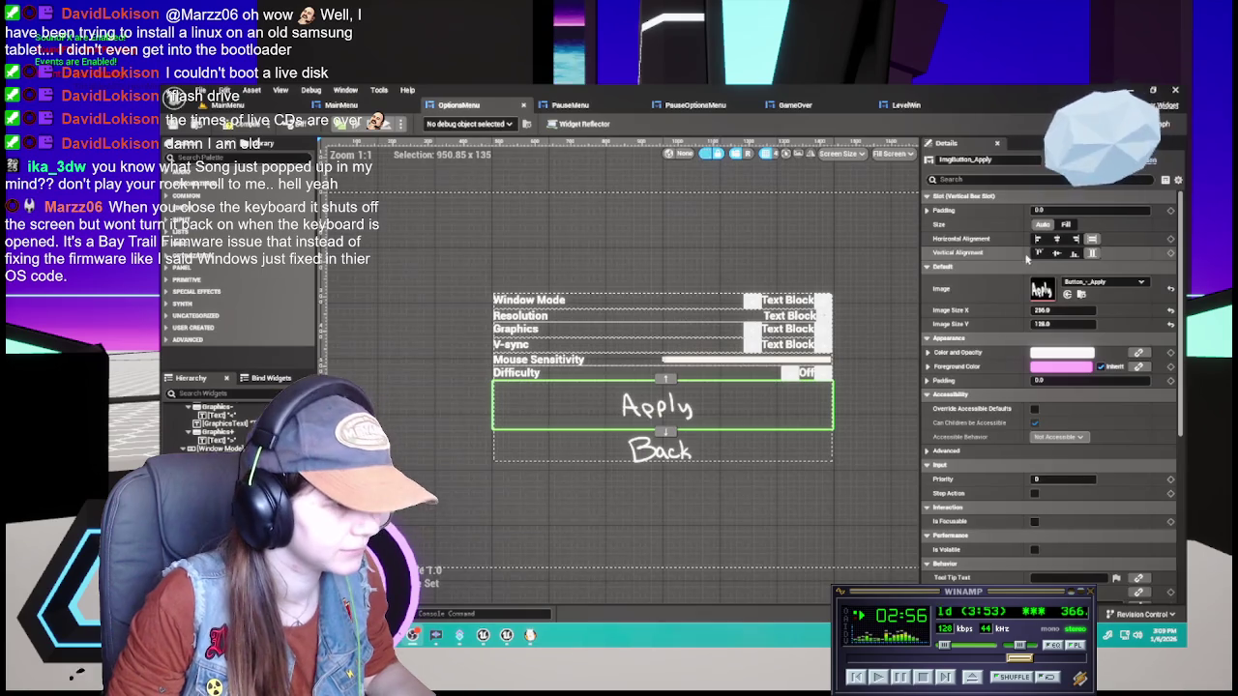
Compile OptionsMenu and resize the ImgButton_Apply image to 128 by 64
scroll(738, 384, "up", 1)
left_click_drag(727, 395, 706, 398)
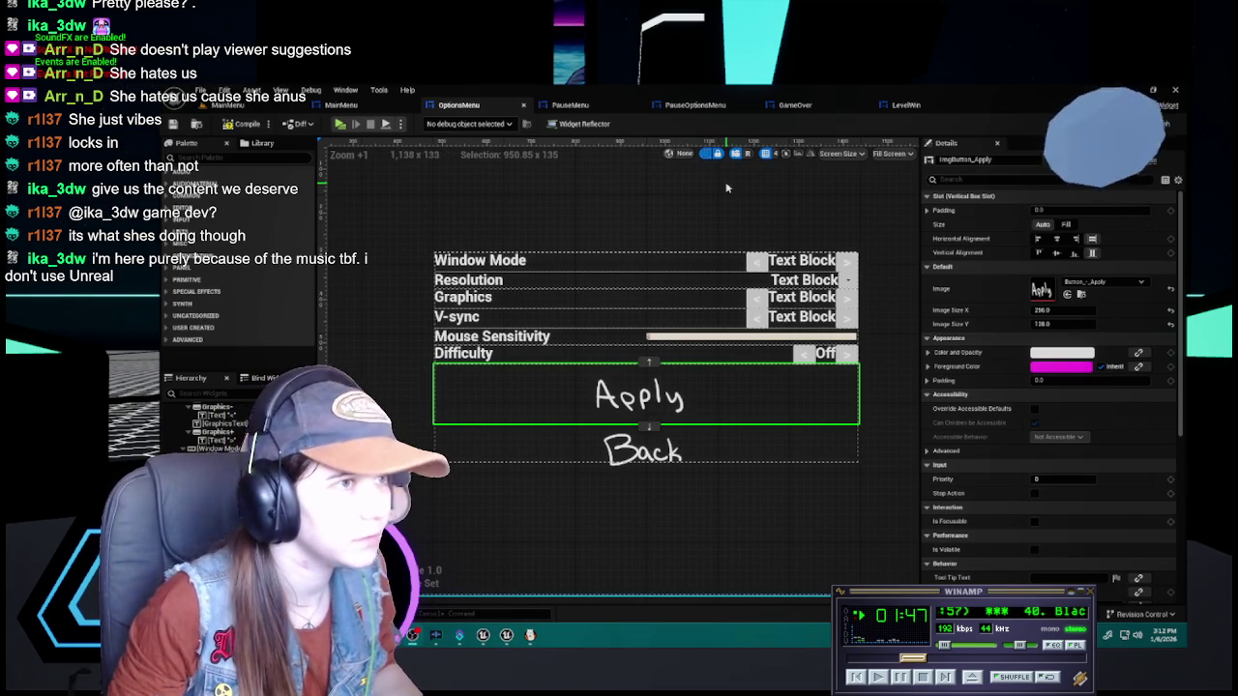
left_click(227, 127)
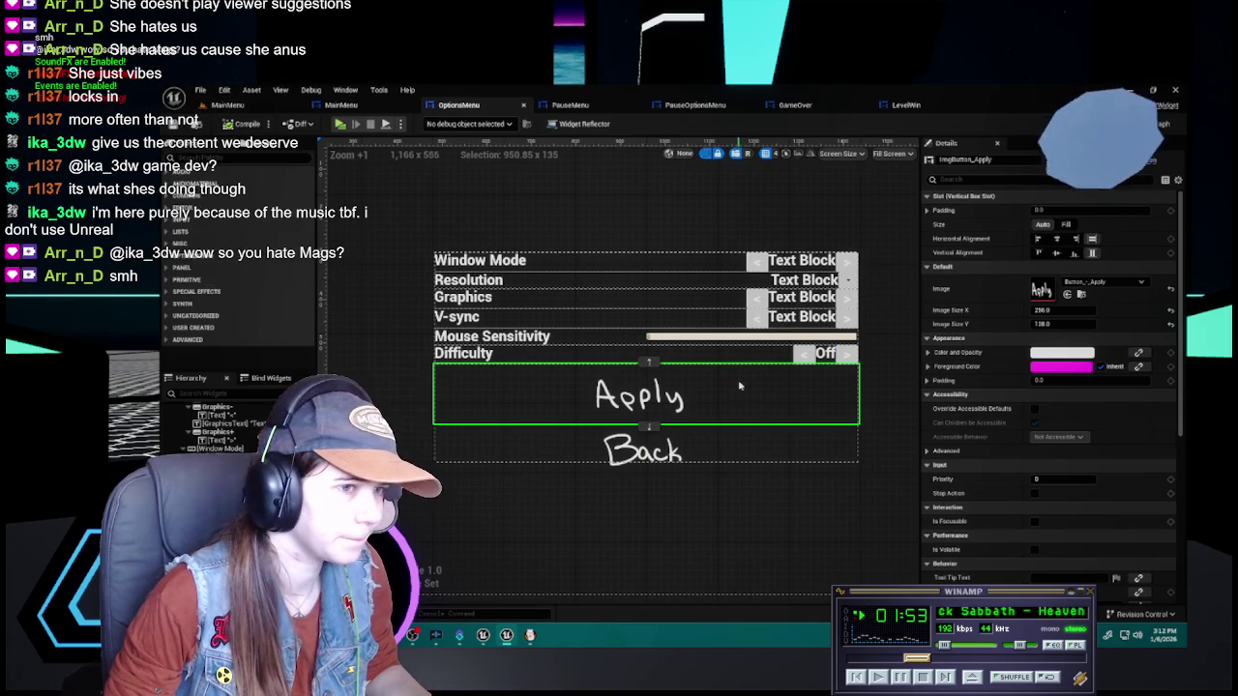
left_click(1061, 310)
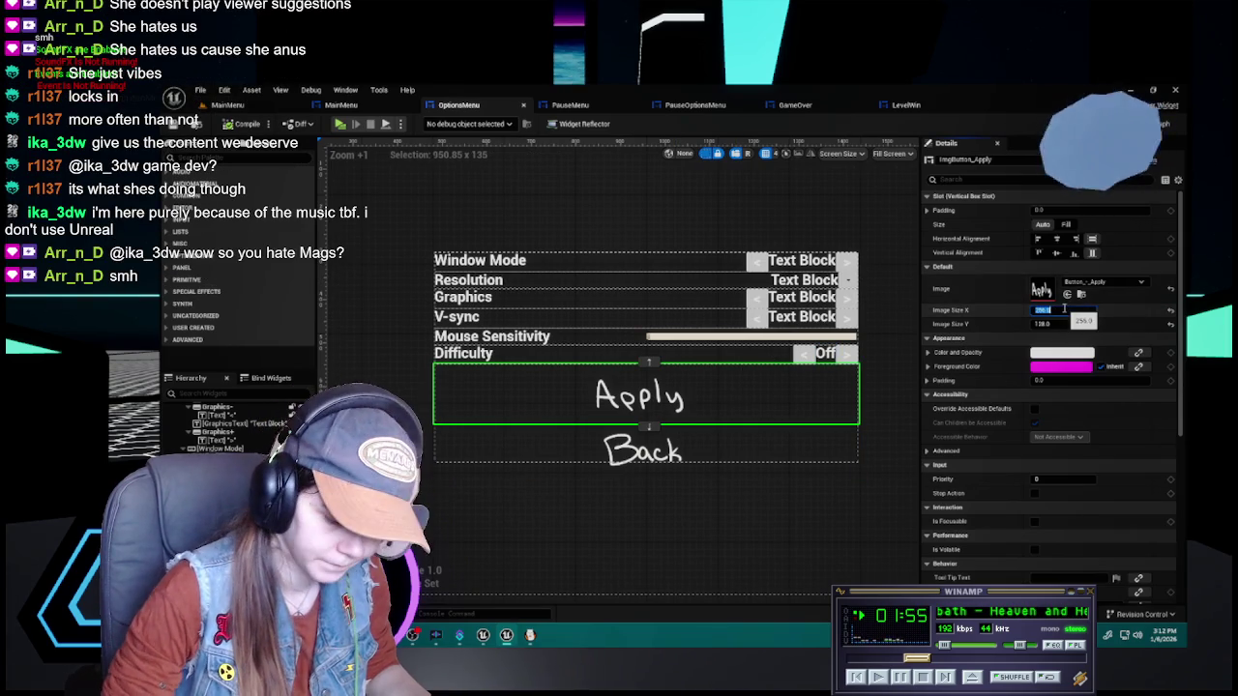
type("128")
key("Return")
left_click(1060, 325)
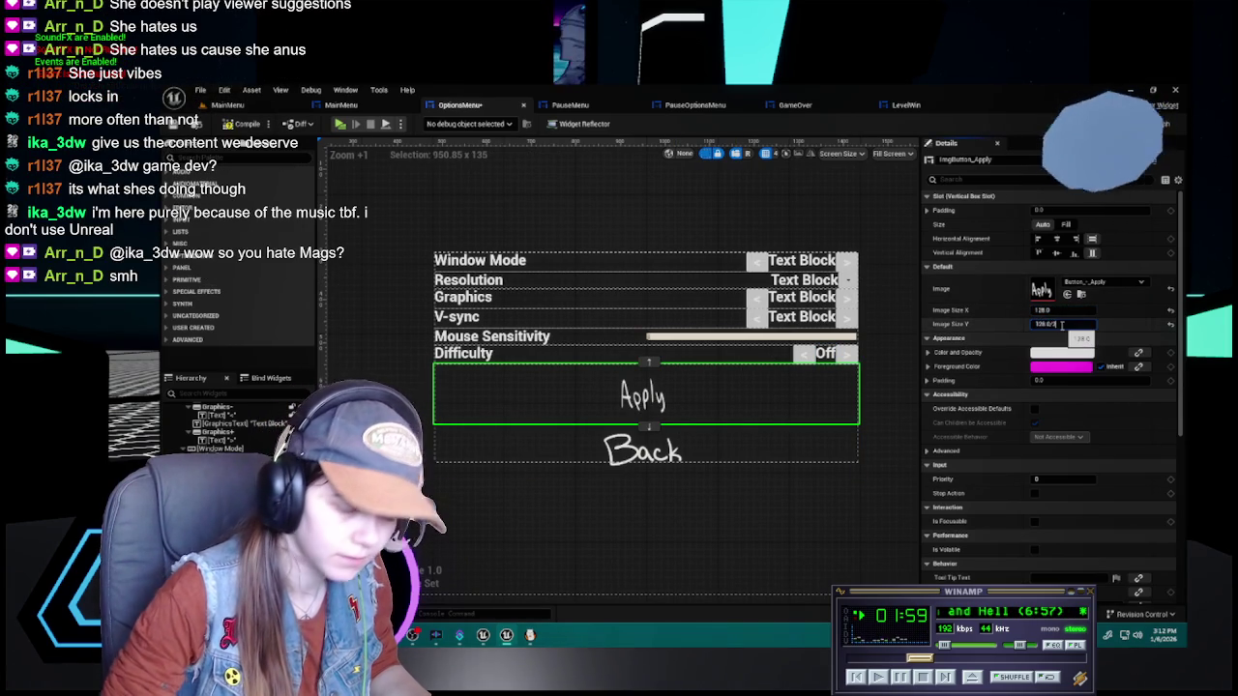
key("Return")
Recompile the OptionsMenu widget and switch to the PauseOptionsMenu widget
left_click(362, 334)
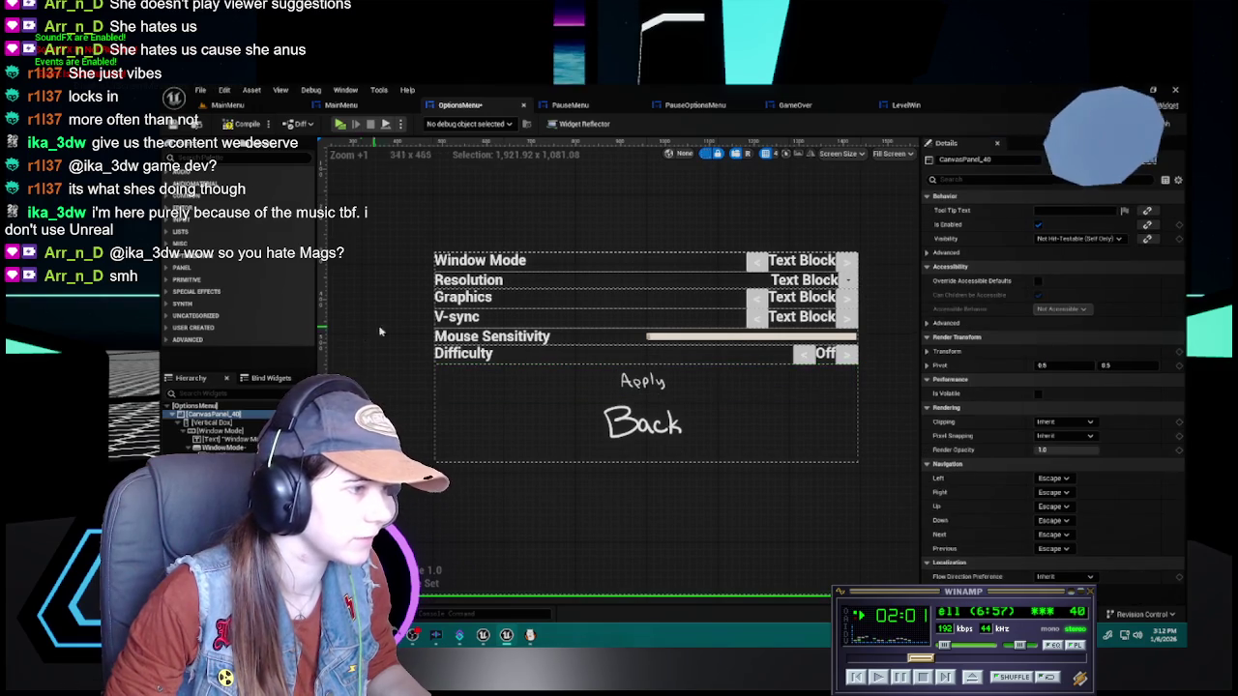
left_click(676, 424)
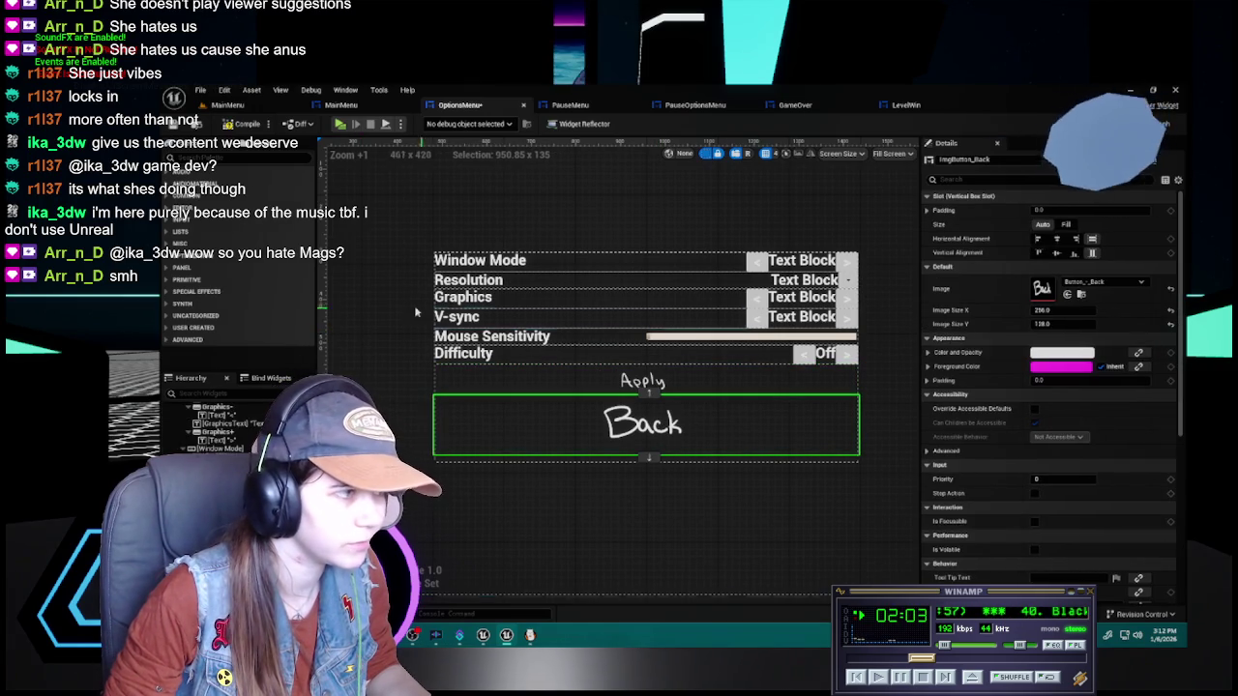
left_click(378, 300)
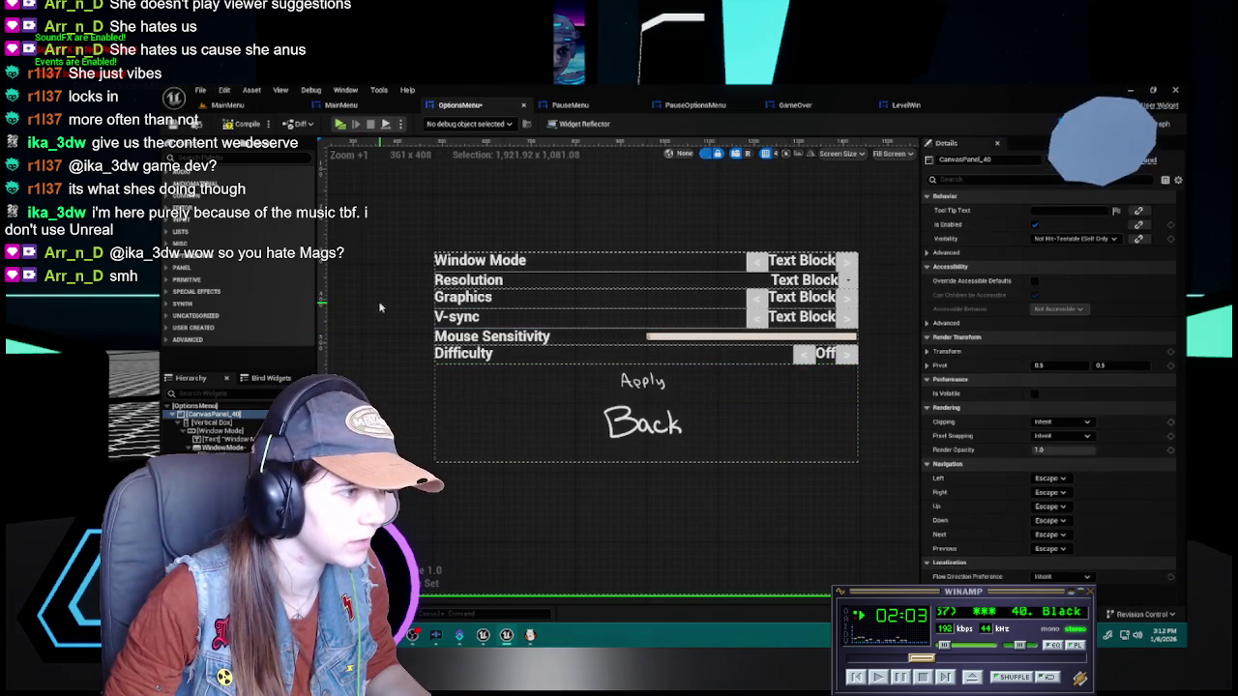
left_click(248, 125)
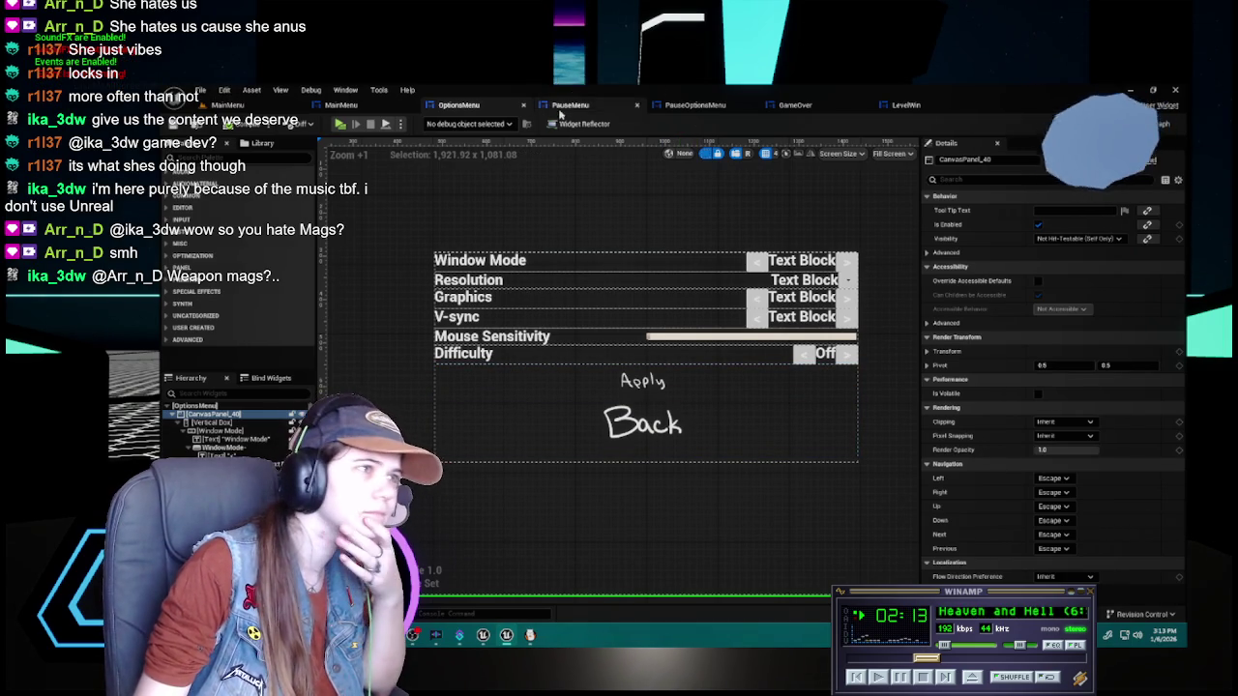
scroll(232, 426, "down", 3)
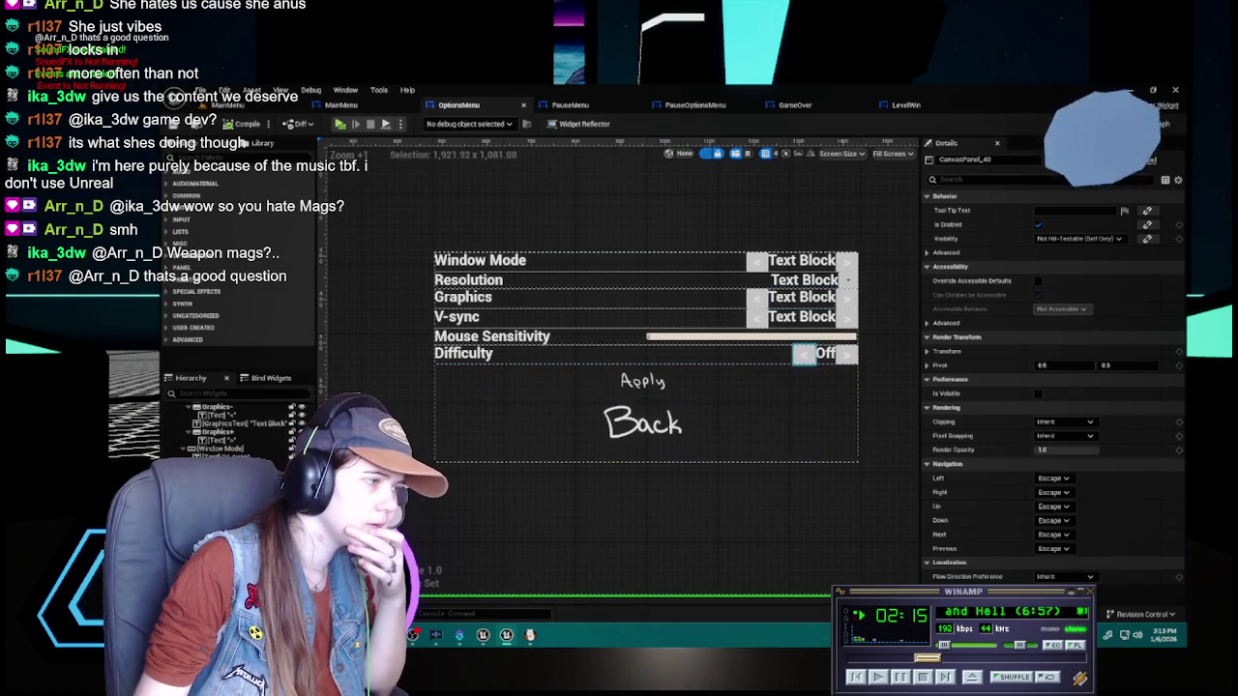
left_click(580, 384)
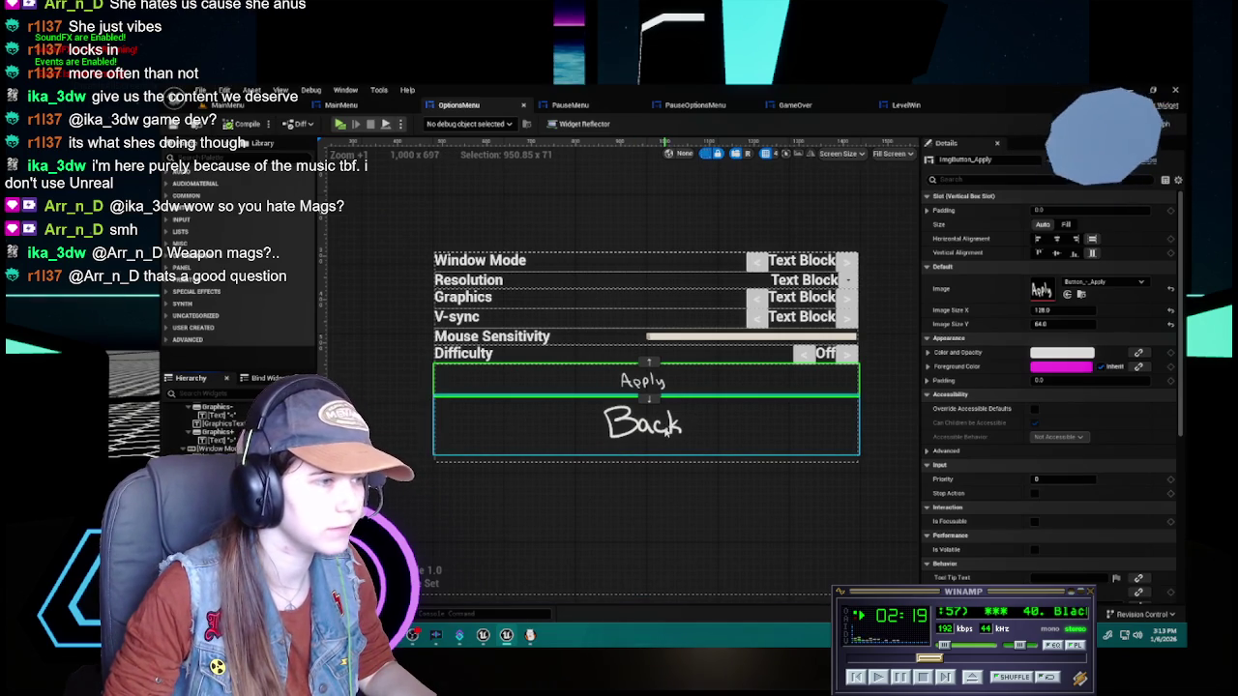
left_click(695, 105)
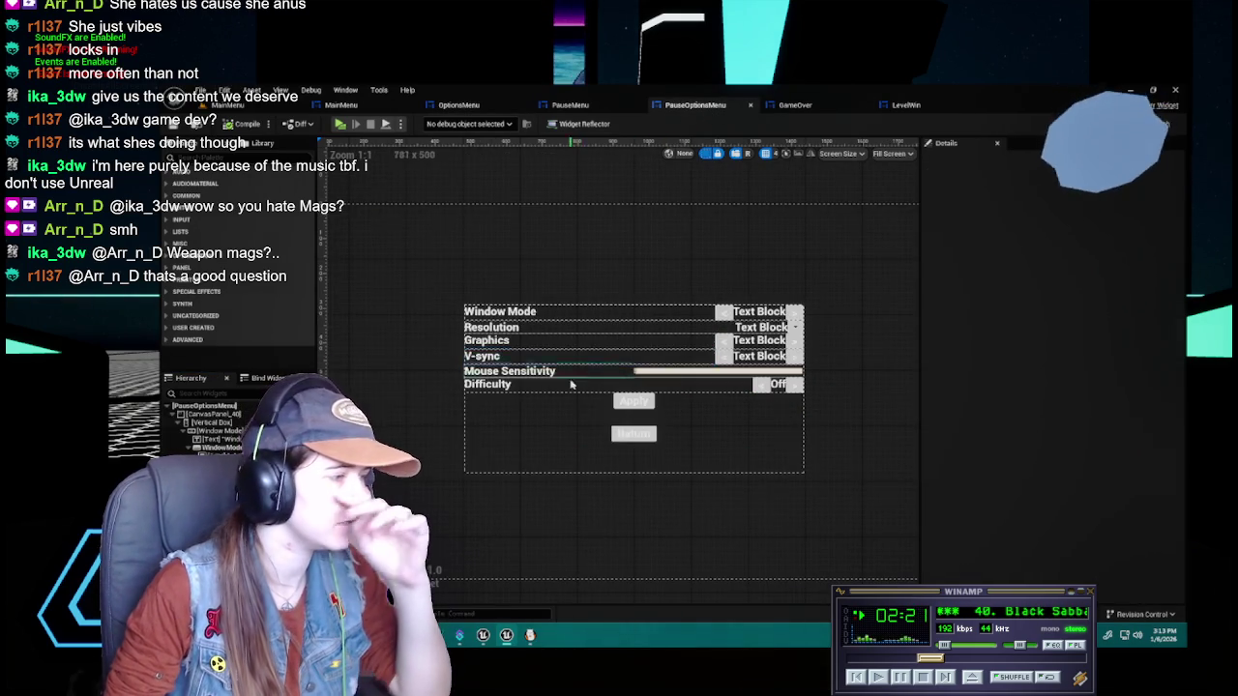
Drag a WB_ImgButton from the Content Drawer into PauseOptionsMenu's vertical box
scroll(575, 371, "up", 4)
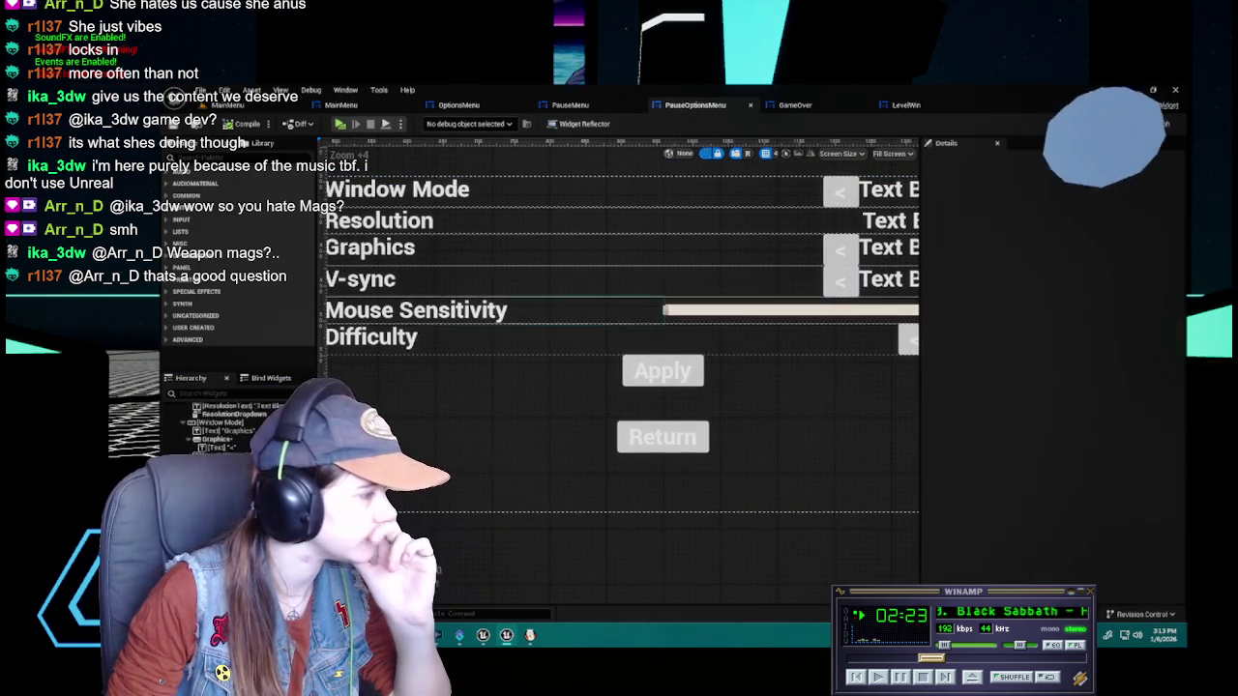
left_click(663, 437)
key("ctrl+space")
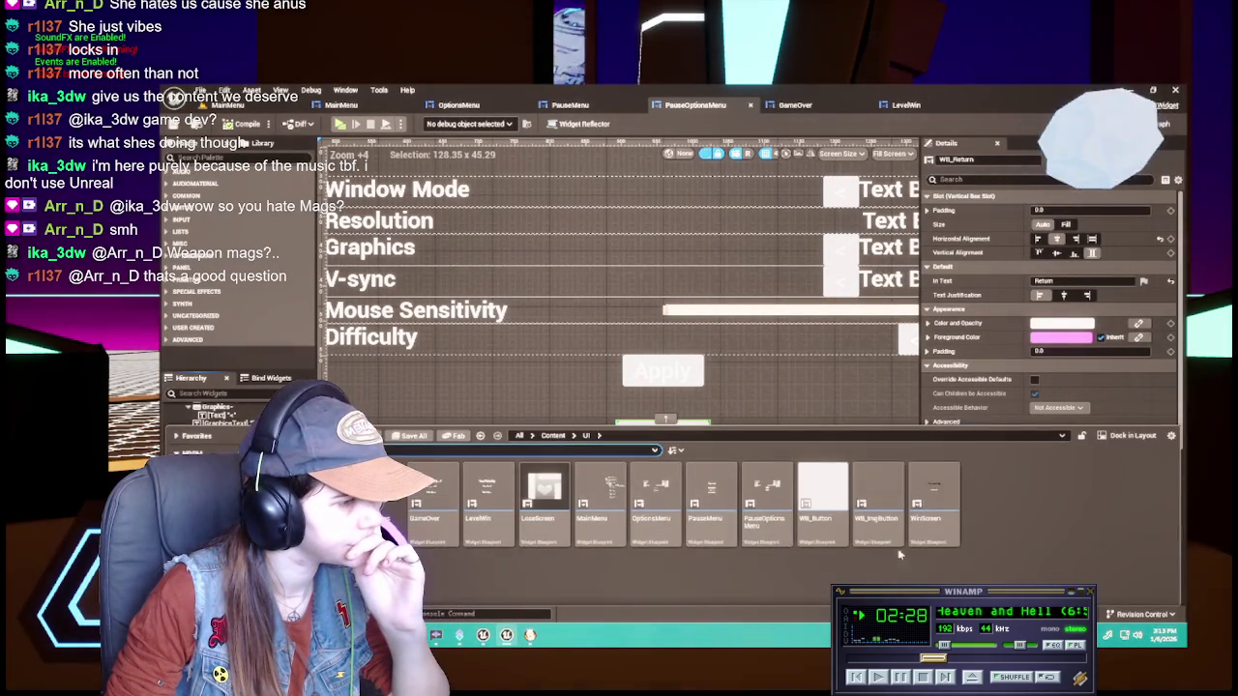
left_click_drag(876, 501, 568, 338)
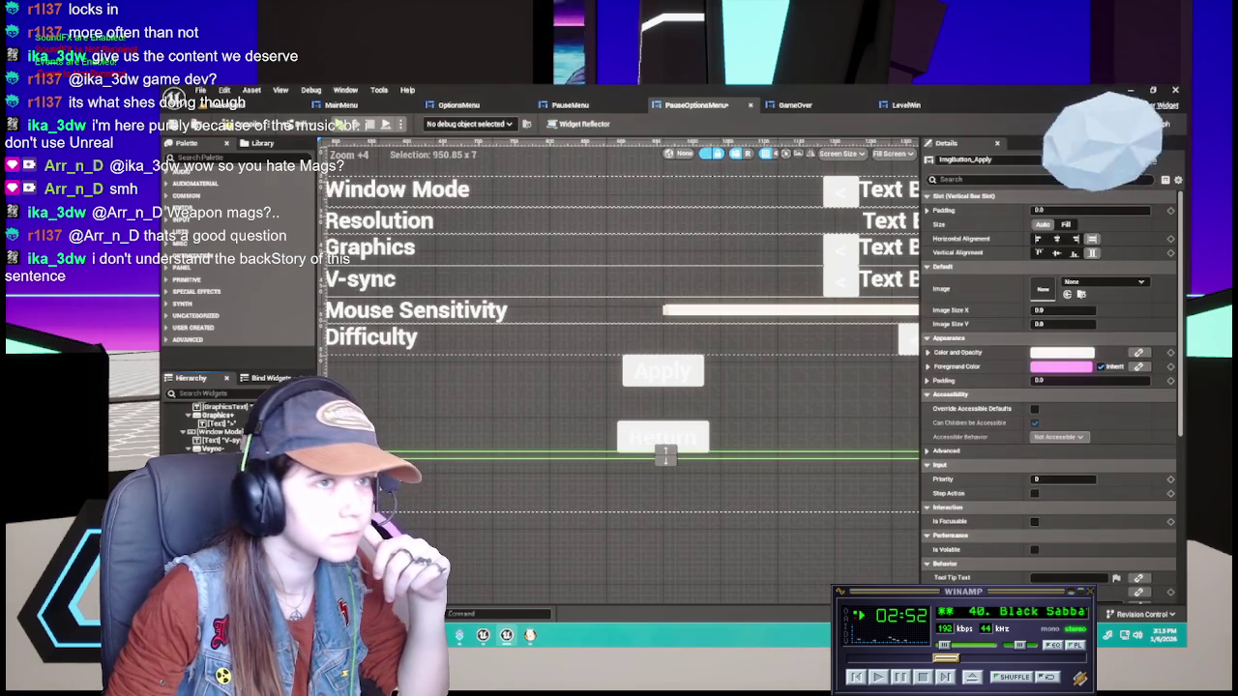
double_click(662, 370)
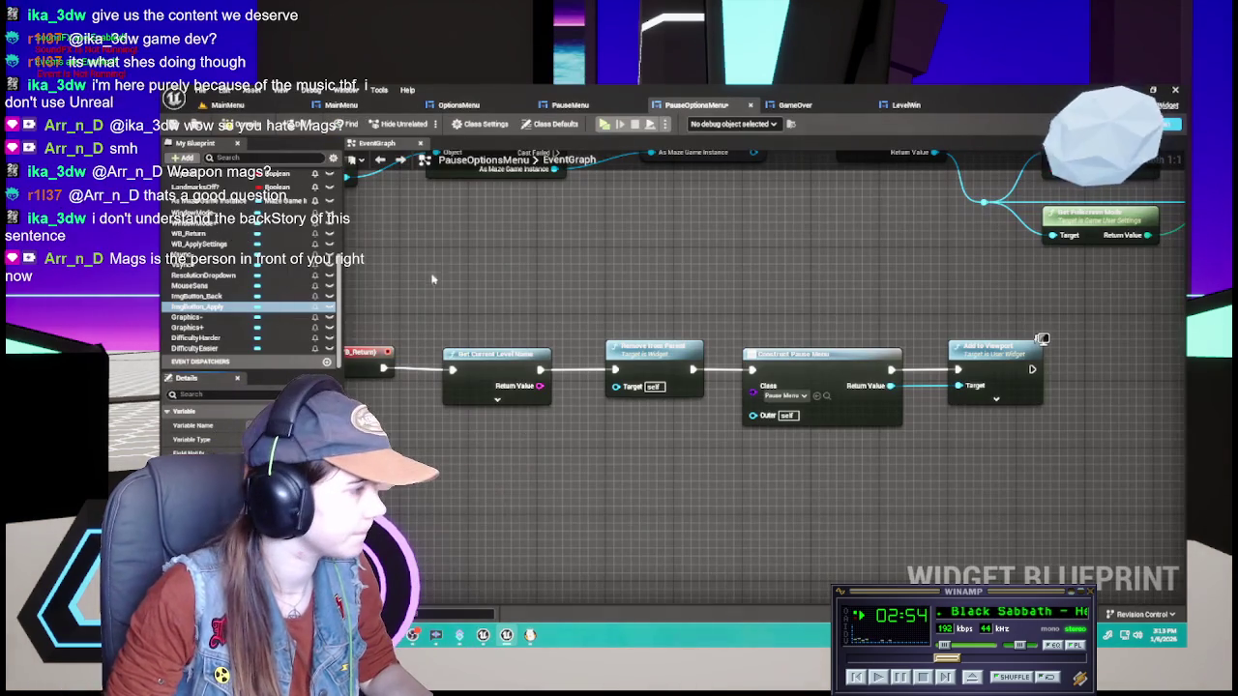
left_click(1112, 124)
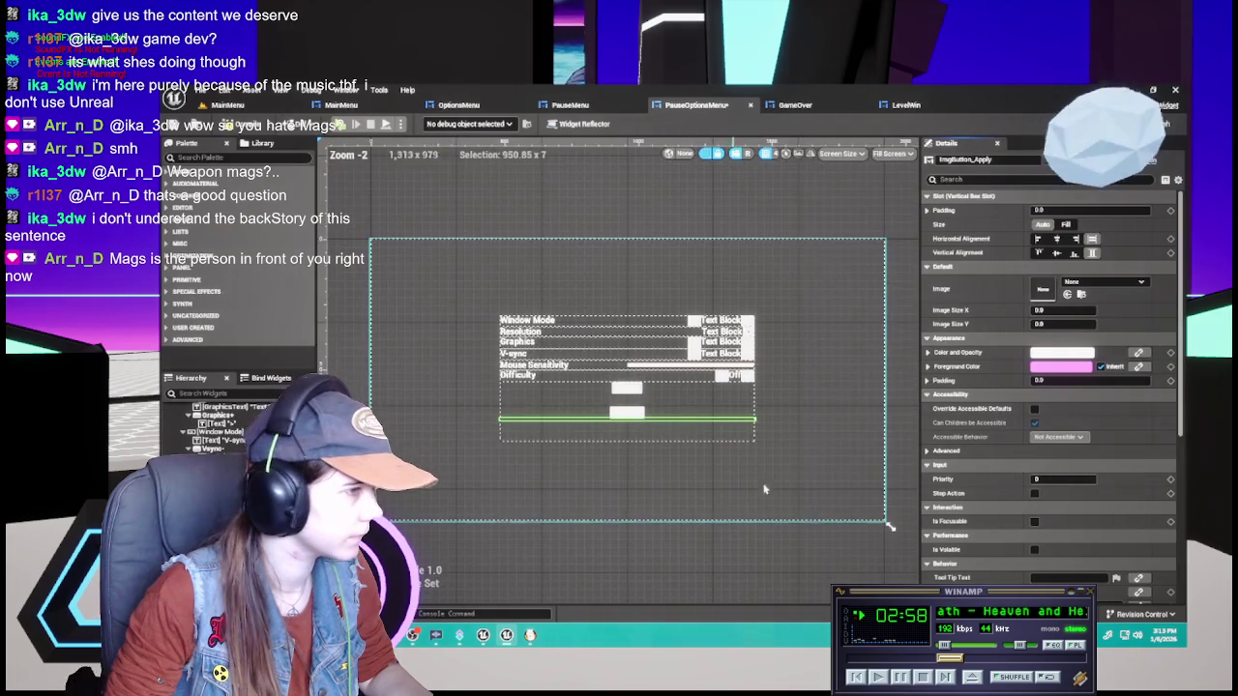
Move the PauseOptionsMenu tab beside OptionsMenu and compare the two layouts
scroll(575, 468, "up", 3)
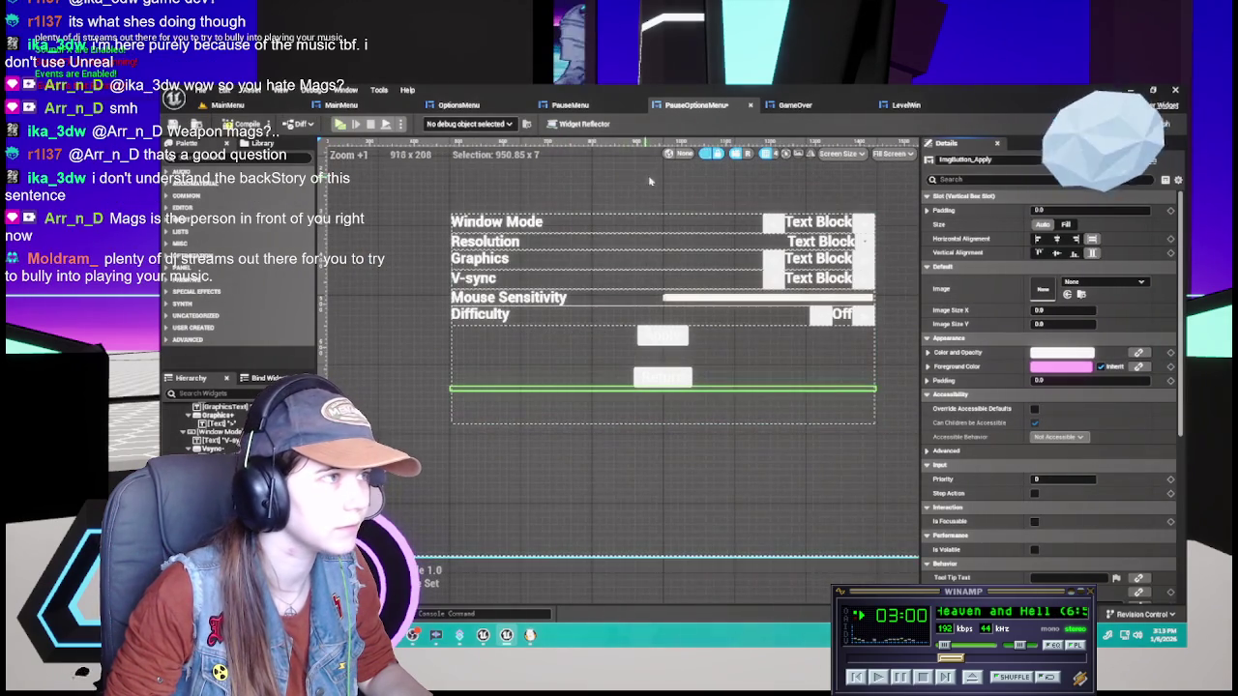
left_click_drag(675, 106, 566, 108)
left_click(459, 105)
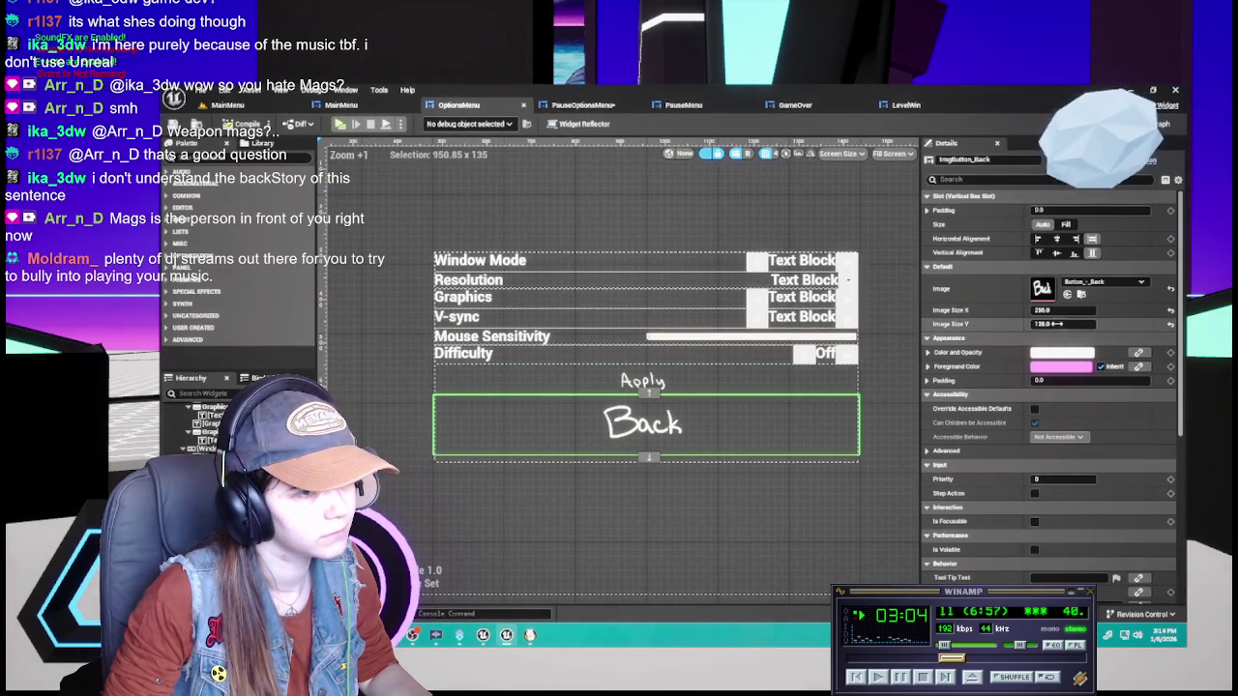
left_click(599, 109)
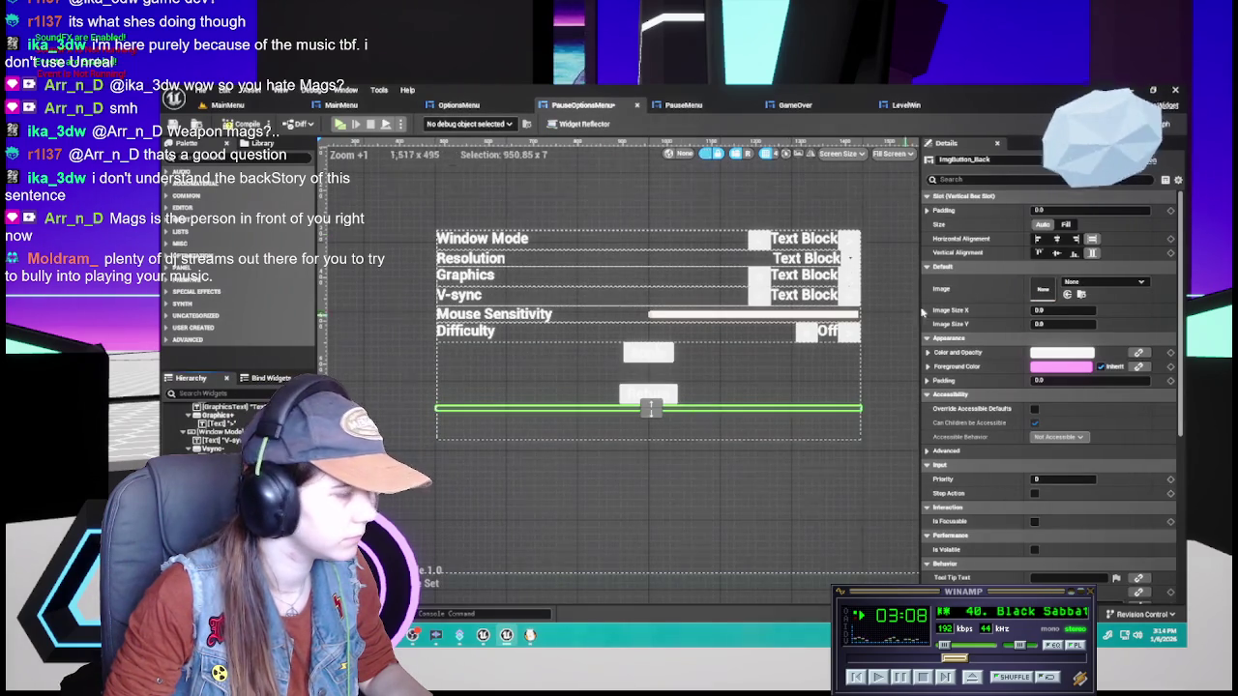
Give ImgButton_Back the Button_-_Back image at 256 by 128
left_click(1053, 309)
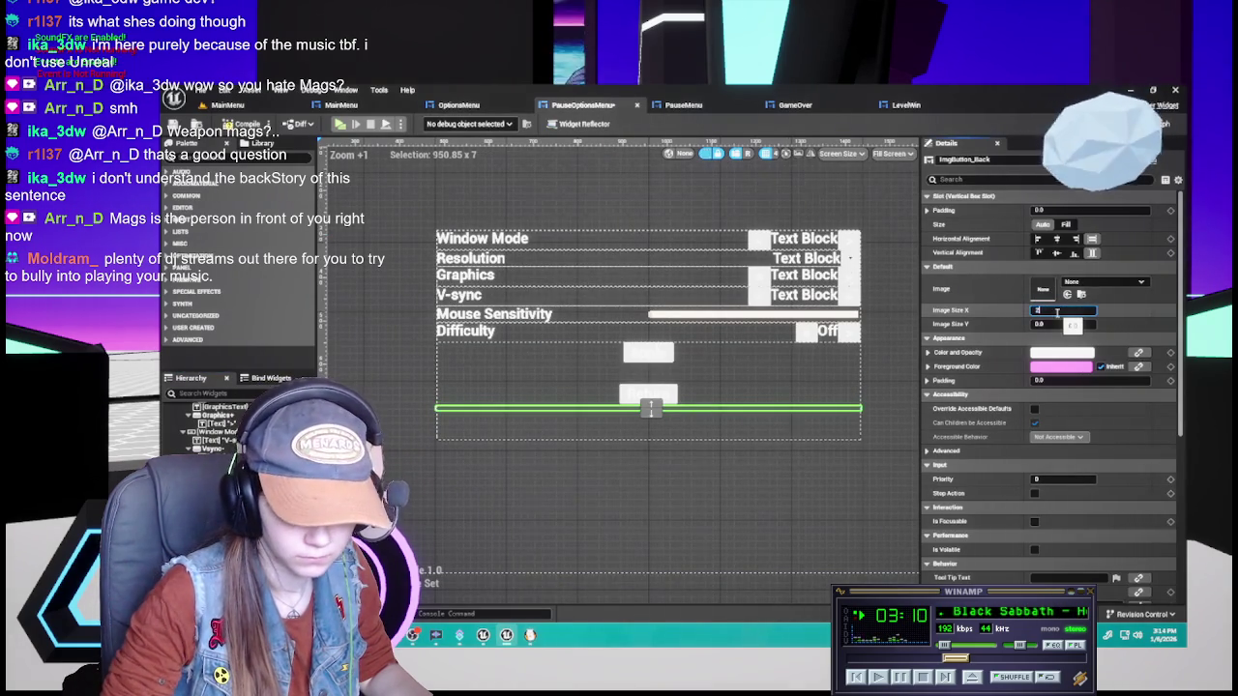
key("Tab")
type("8")
key("Return")
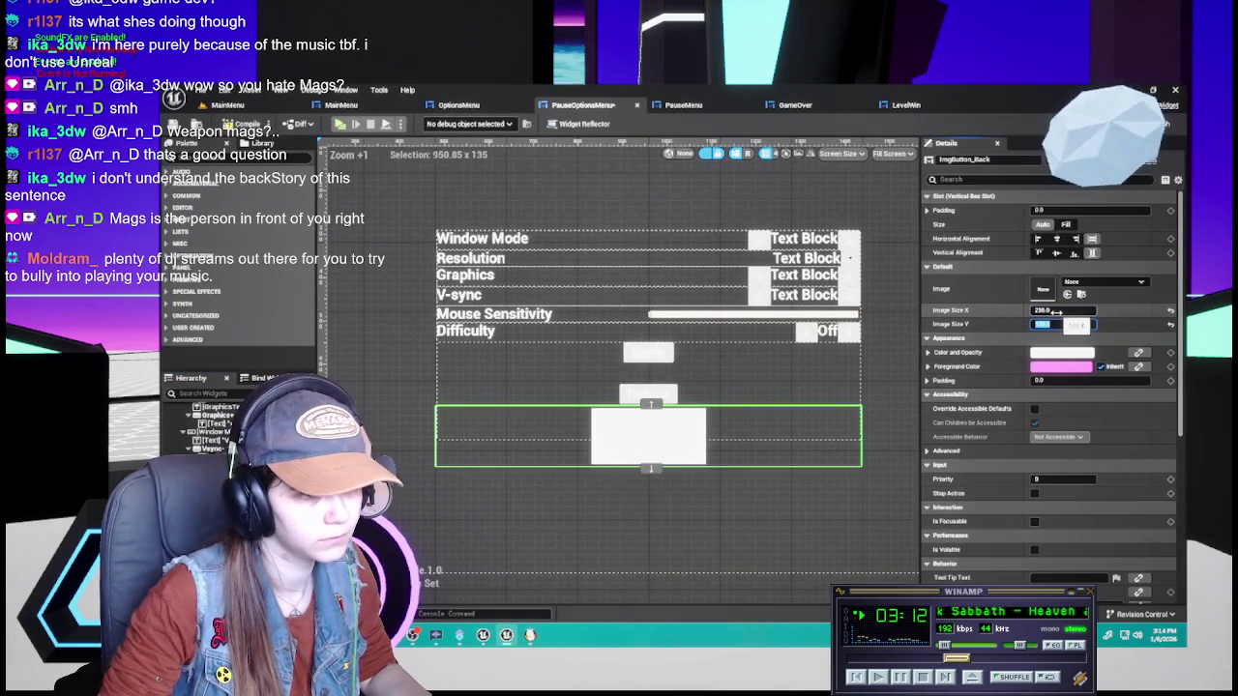
left_click(1119, 283)
type("bec")
left_click(967, 498)
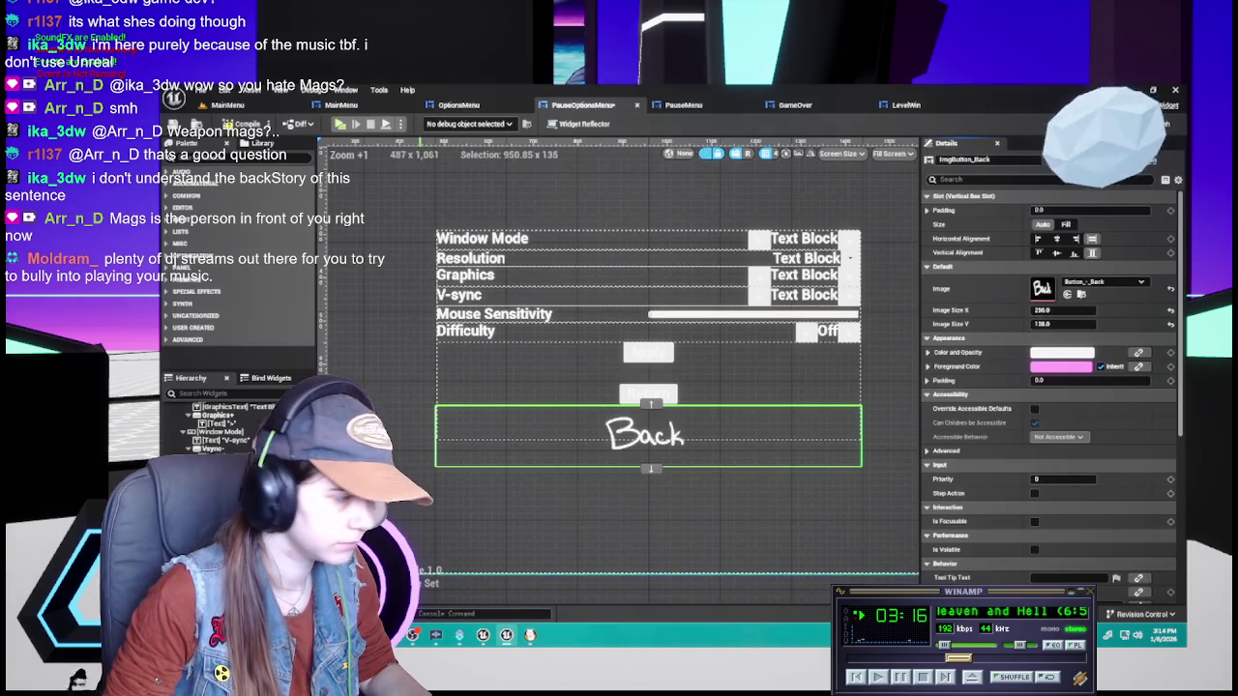
Give ImgButton_Apply the Button_-_Apply image at 128 by 64, matching OptionsMenu
left_click(647, 405)
left_click(1091, 283)
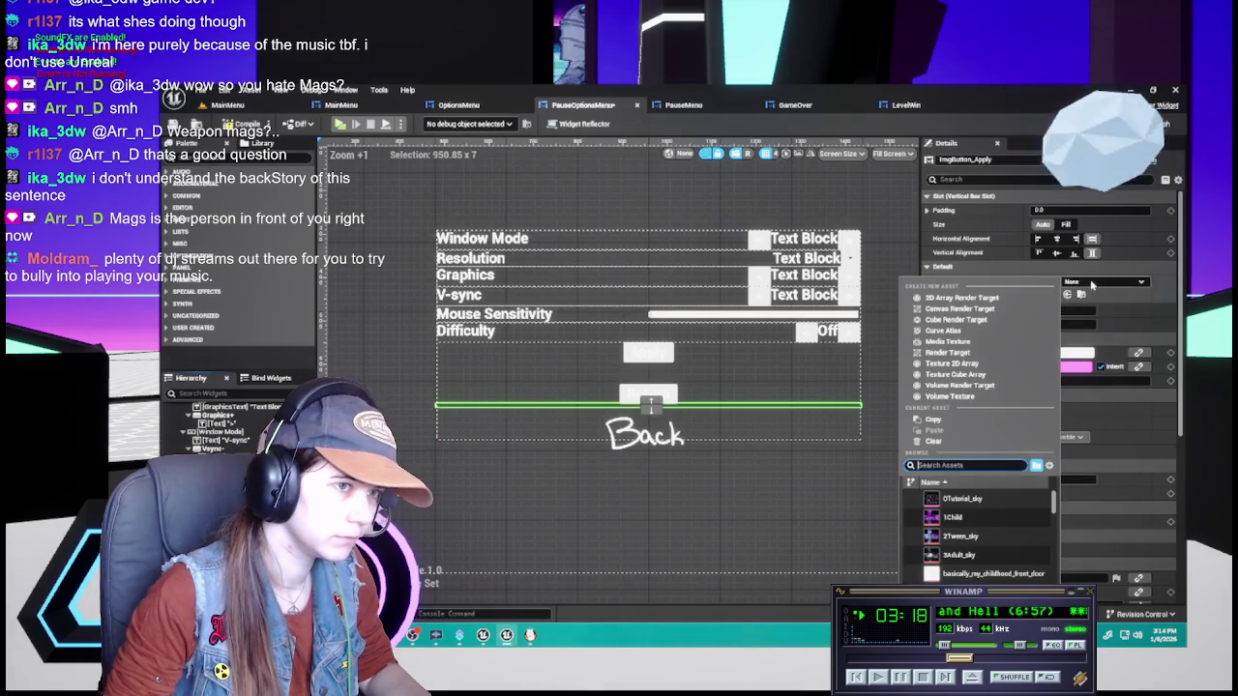
type("apply")
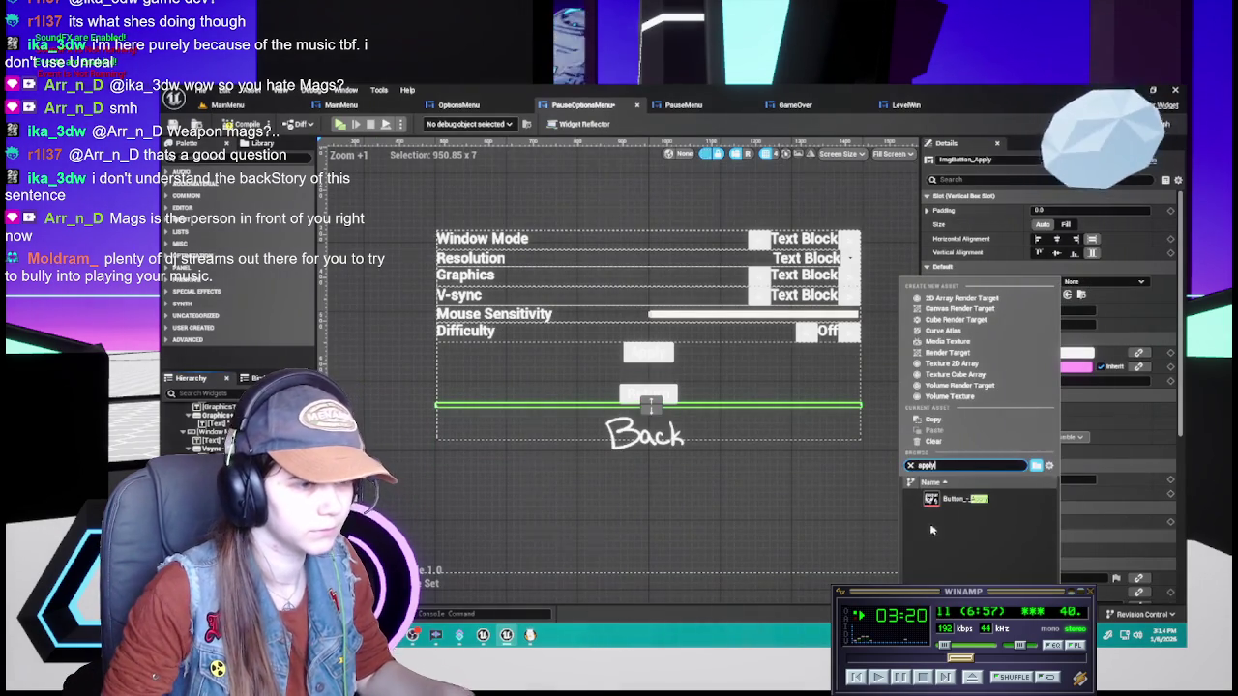
left_click(959, 498)
left_click(463, 105)
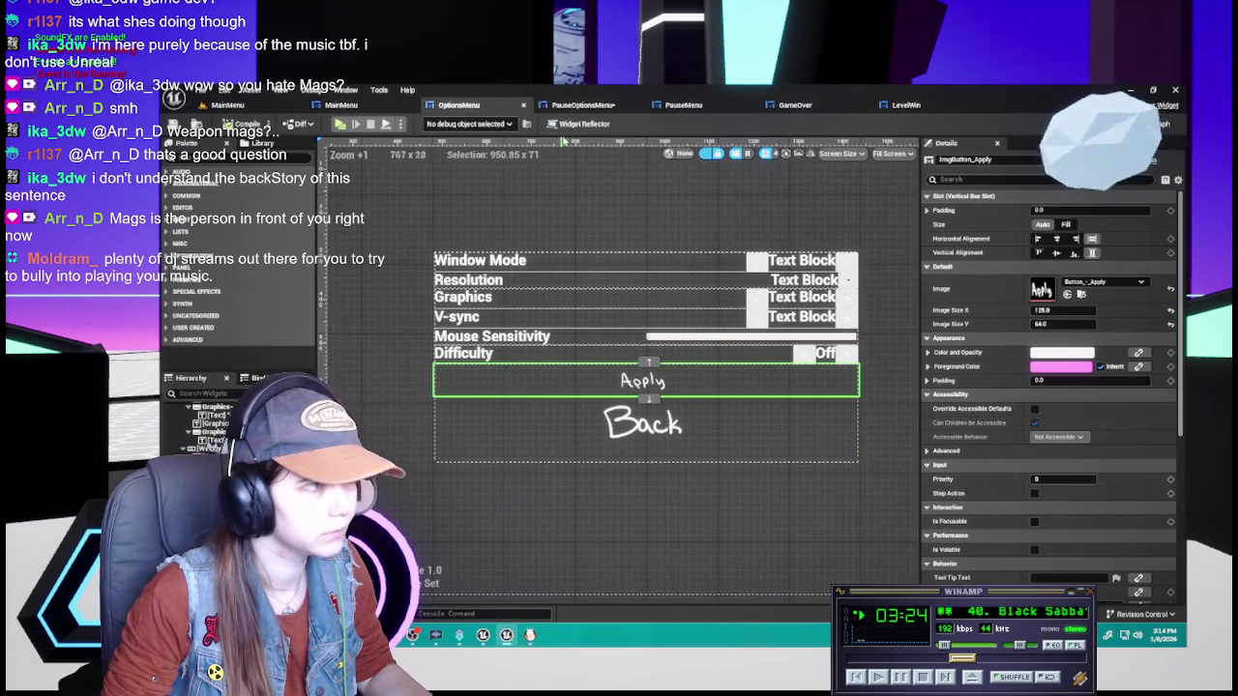
left_click(603, 107)
left_click(1058, 309)
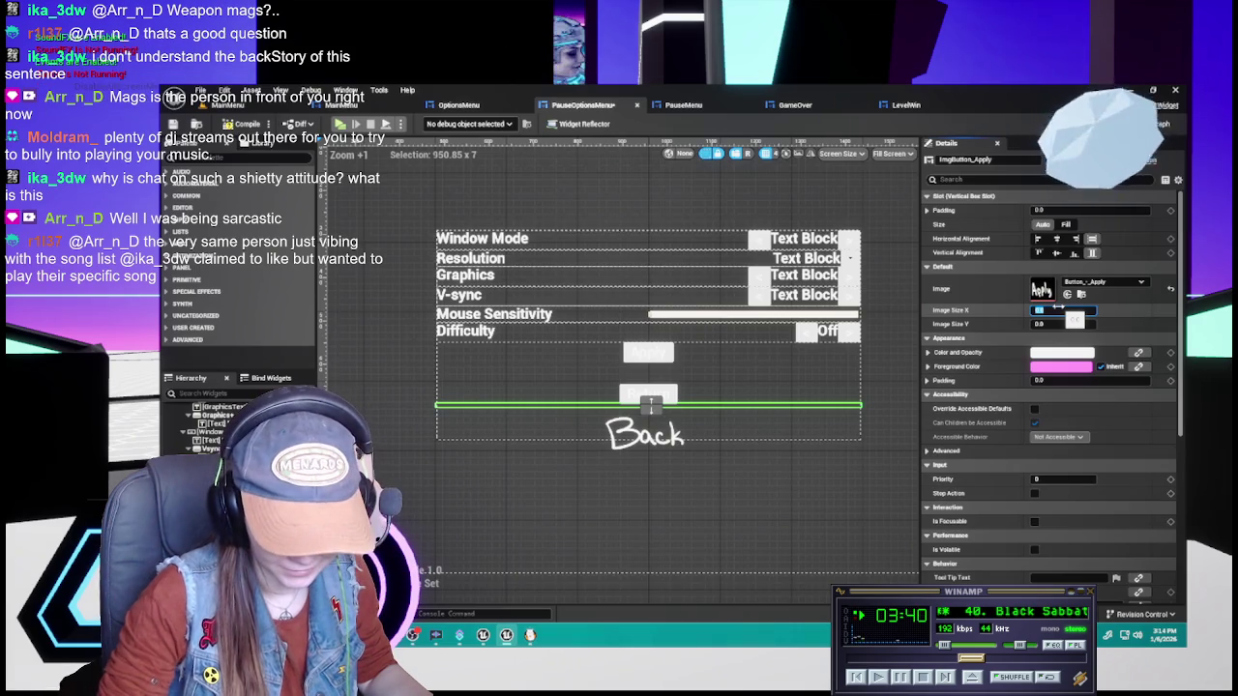
type("128")
key("Tab")
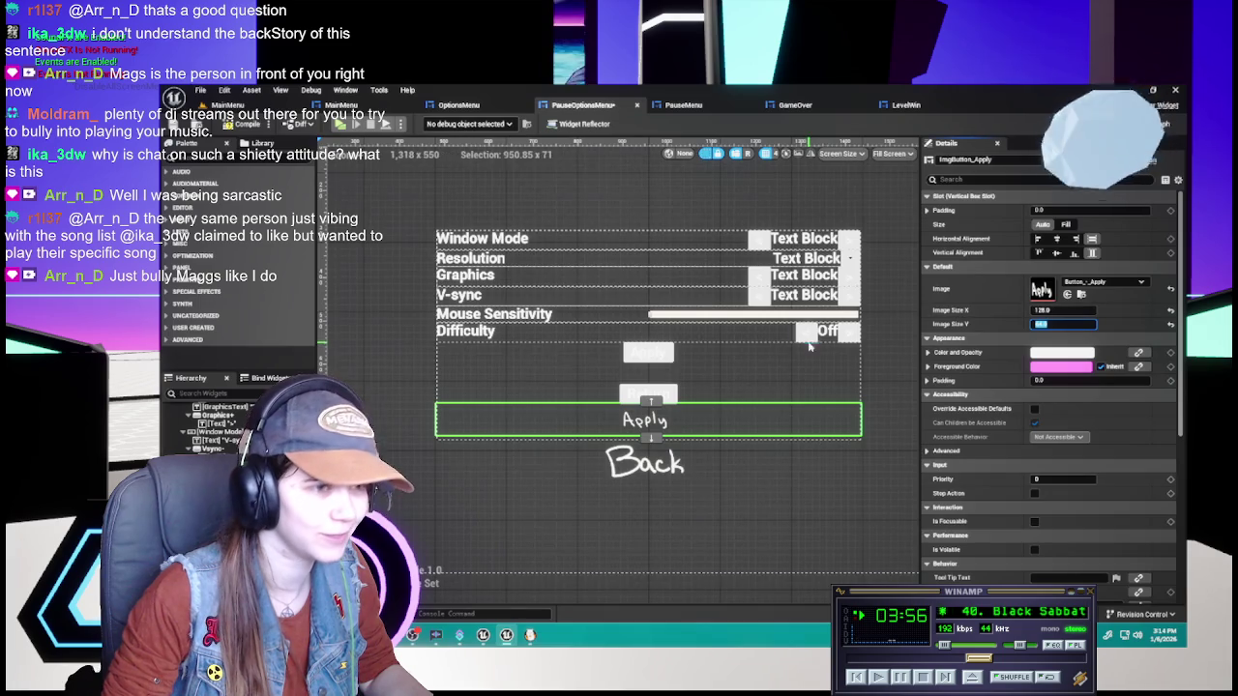
type("64")
key("Return")
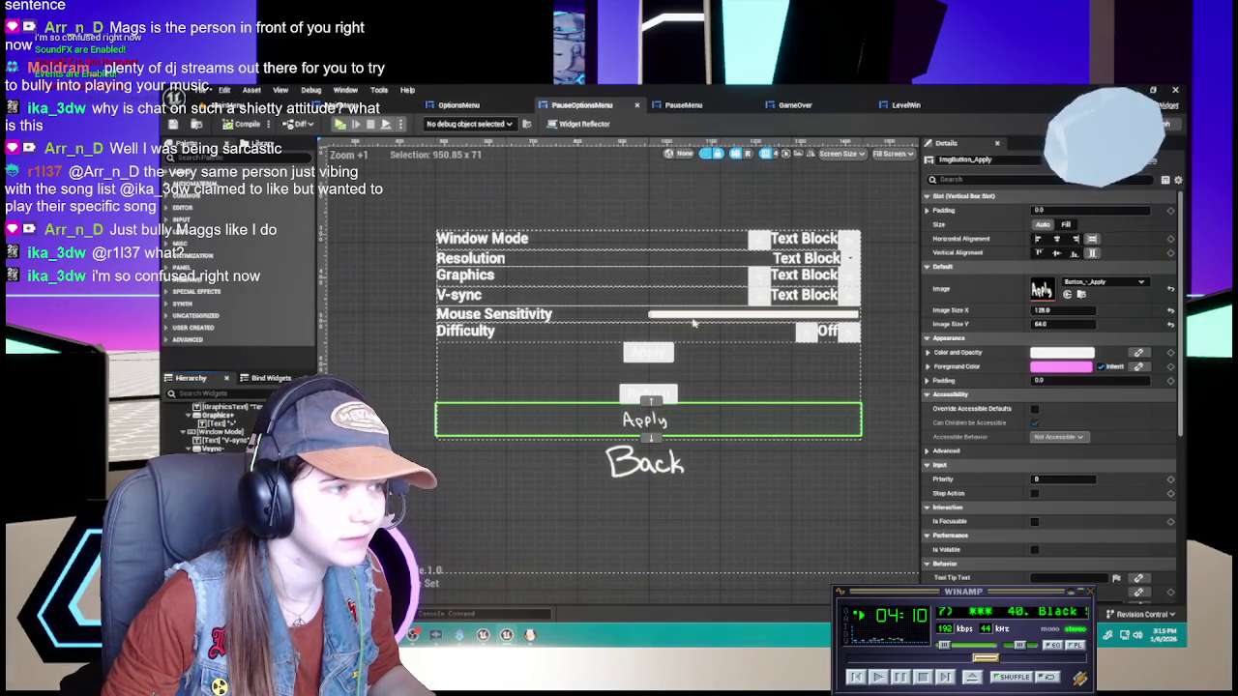
Show PauseOptionsMenu's event graph at the ImgButton_Back click event
key("ctrl+shift+alt+g")
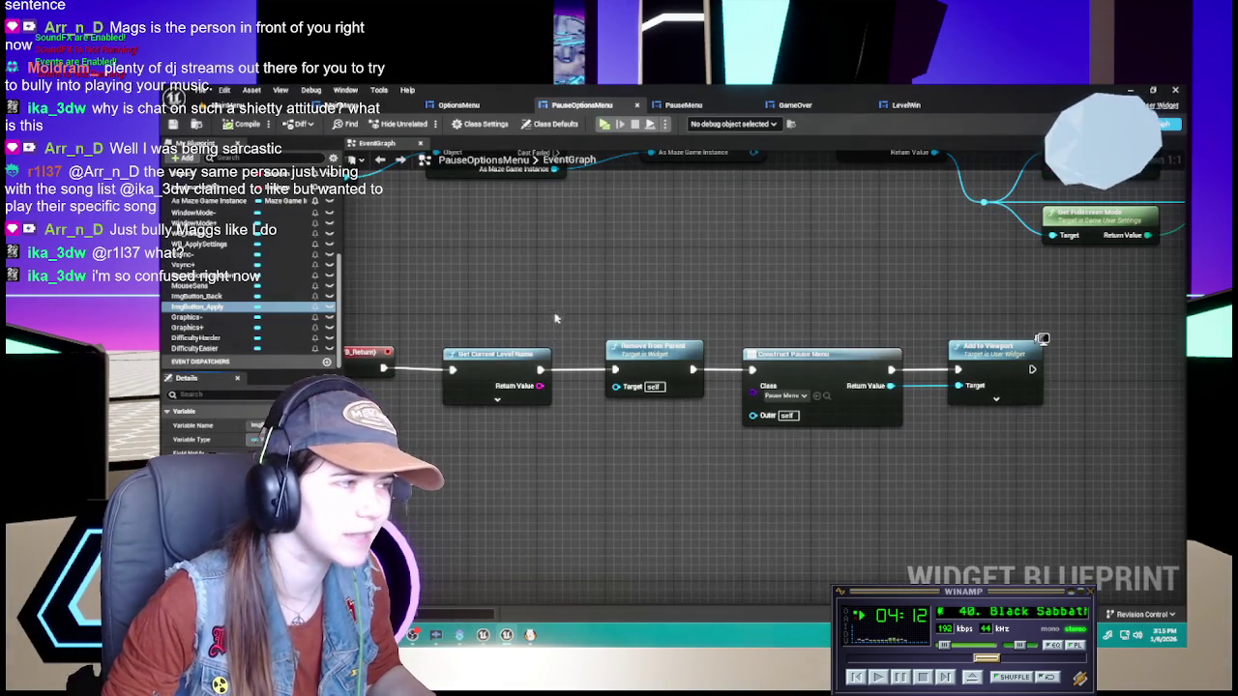
scroll(662, 275, "down", 3)
scroll(619, 358, "up", 2)
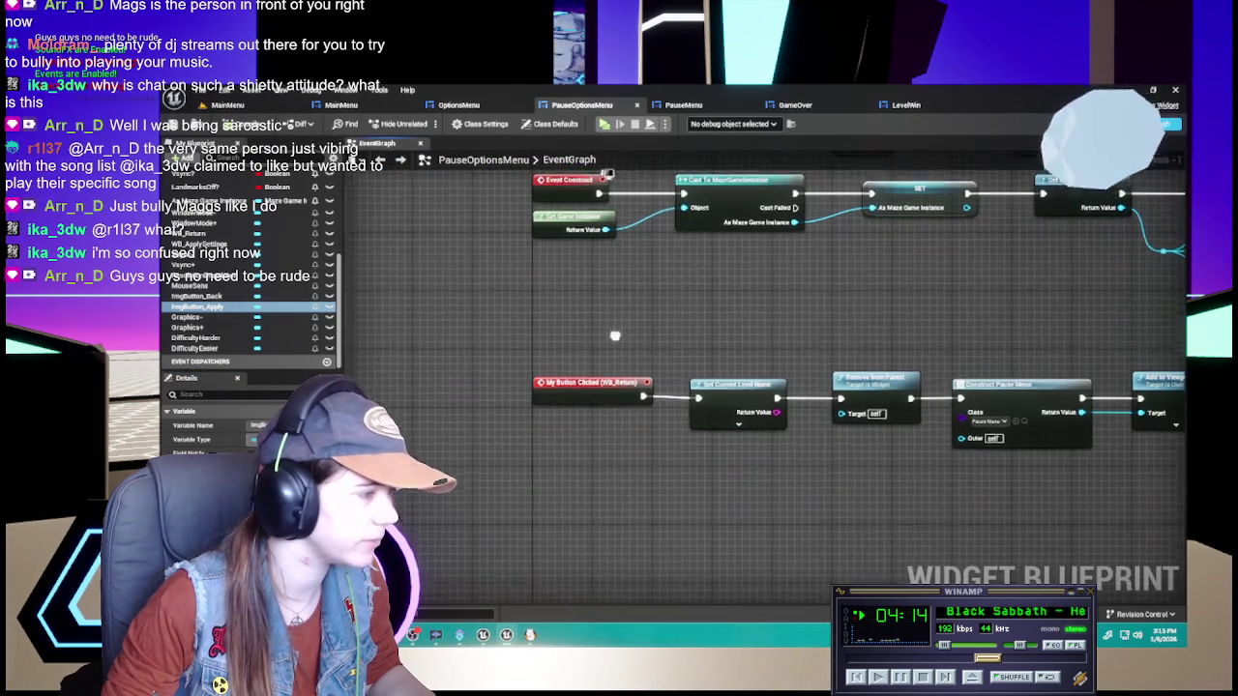
left_click(199, 296)
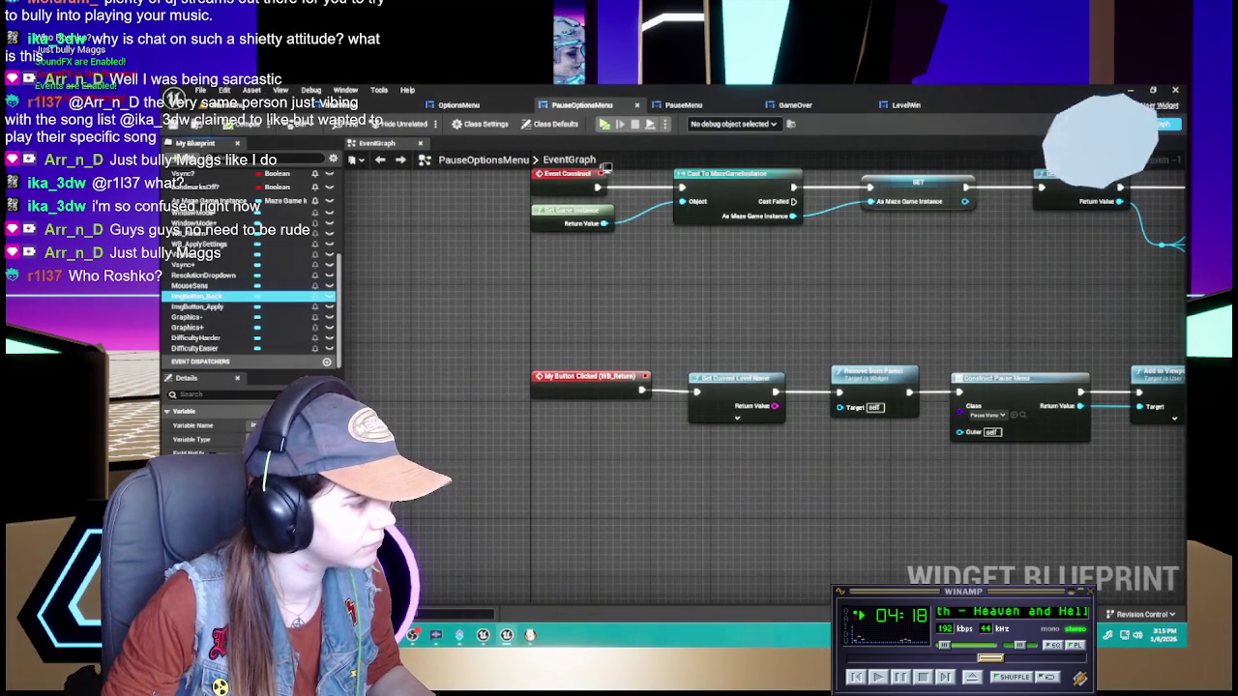
double_click(198, 296)
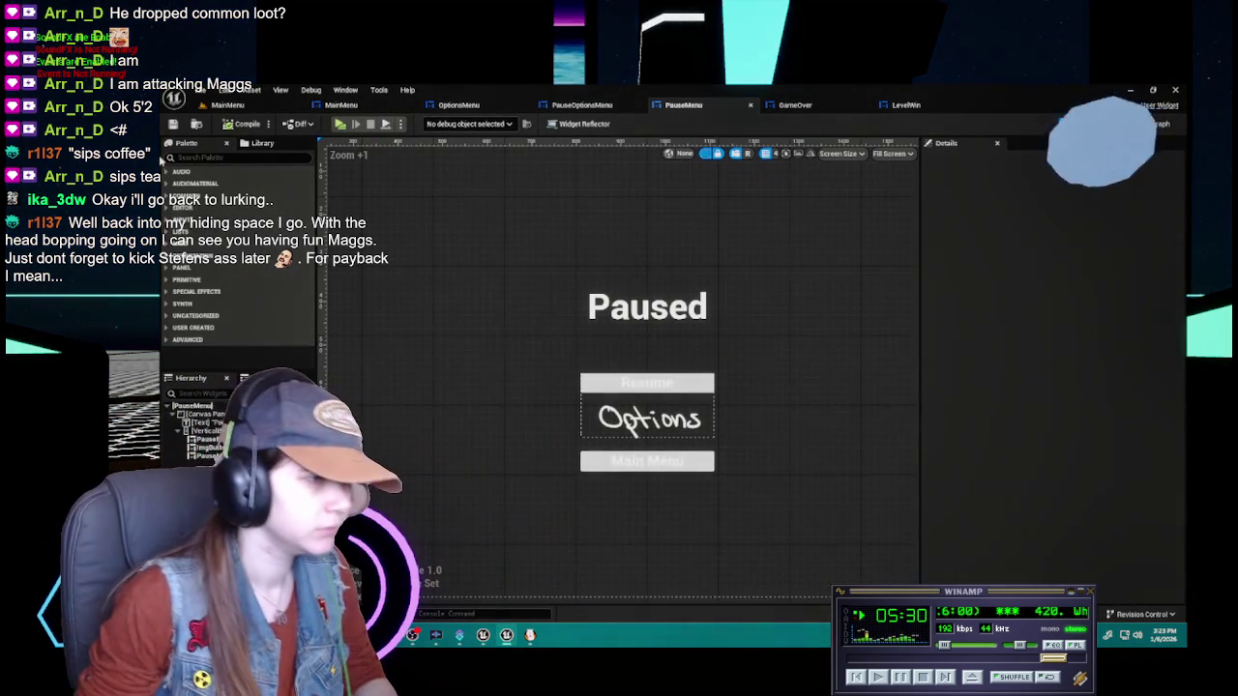
Duplicate the hand-drawn Options image button twice on the pause screen
left_click(647, 383)
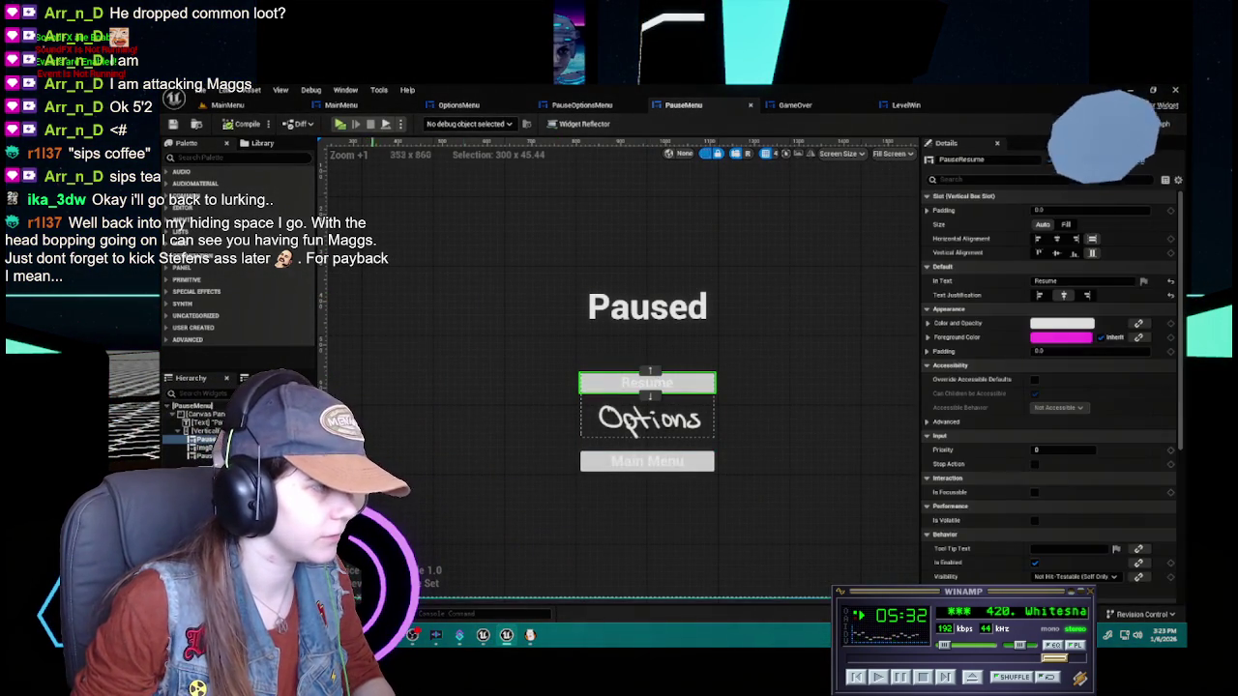
left_click(647, 426)
left_click(647, 426)
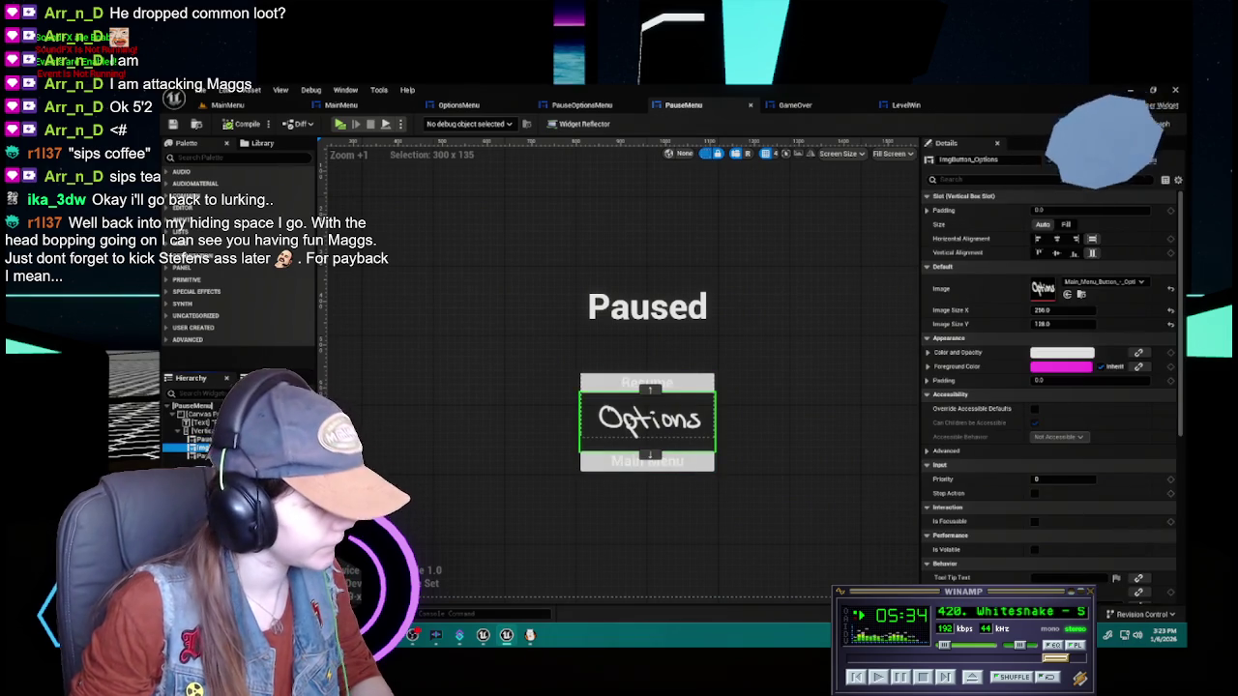
key("ctrl+d")
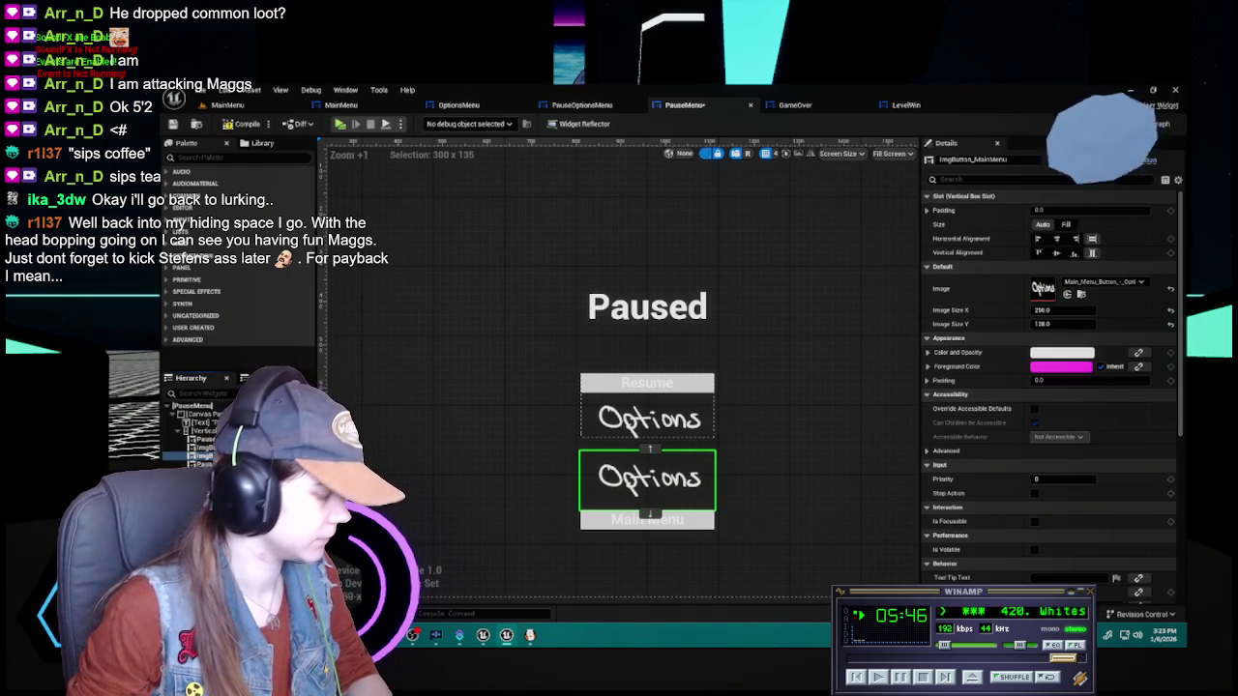
key("ctrl+d")
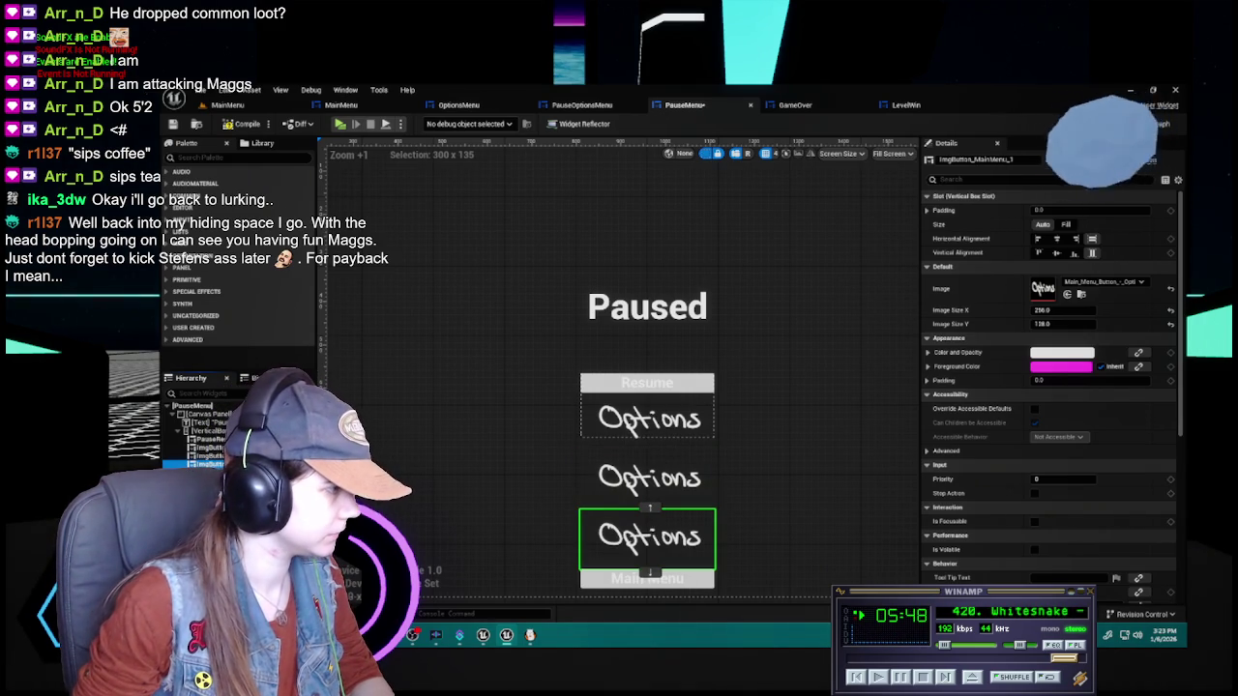
left_click(635, 426)
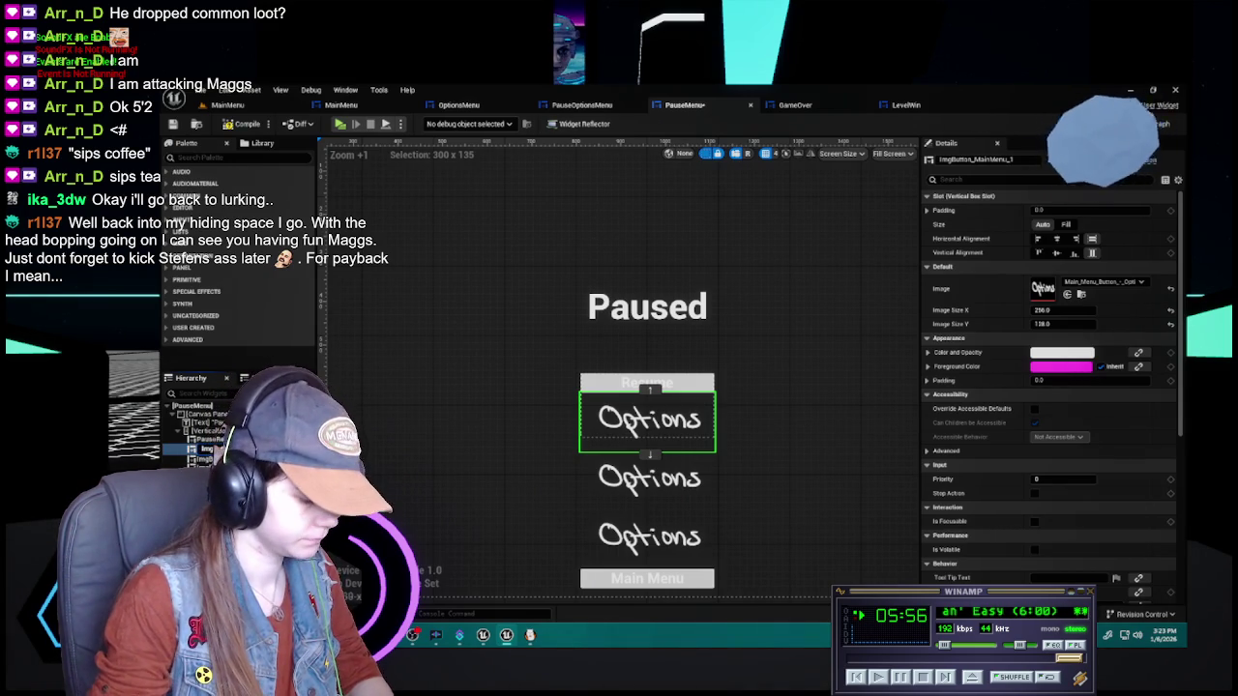
left_click(635, 432)
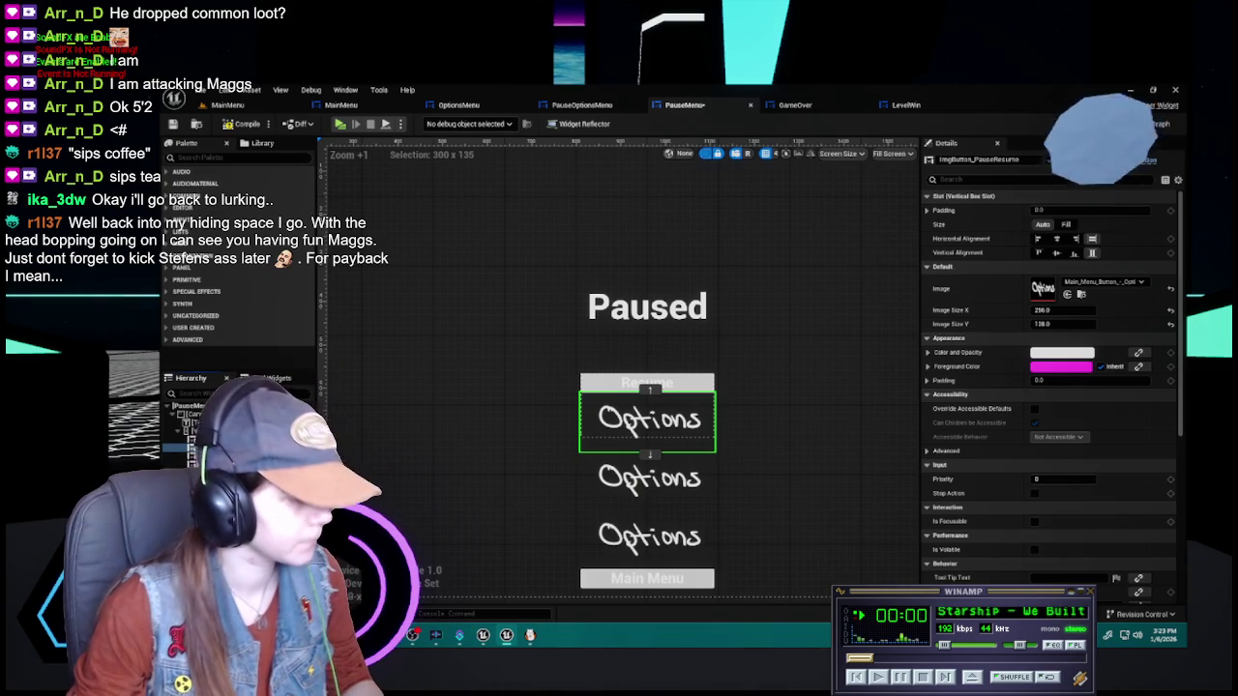
left_click(258, 457)
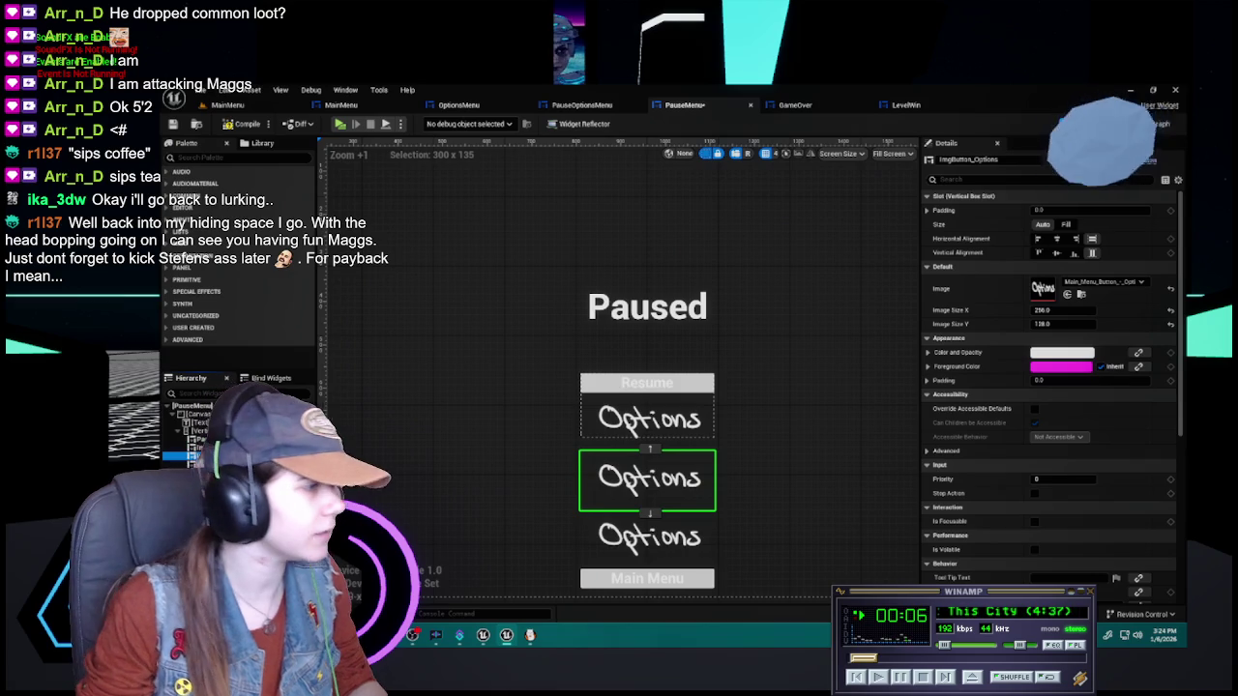
left_click(647, 383)
left_click(638, 425)
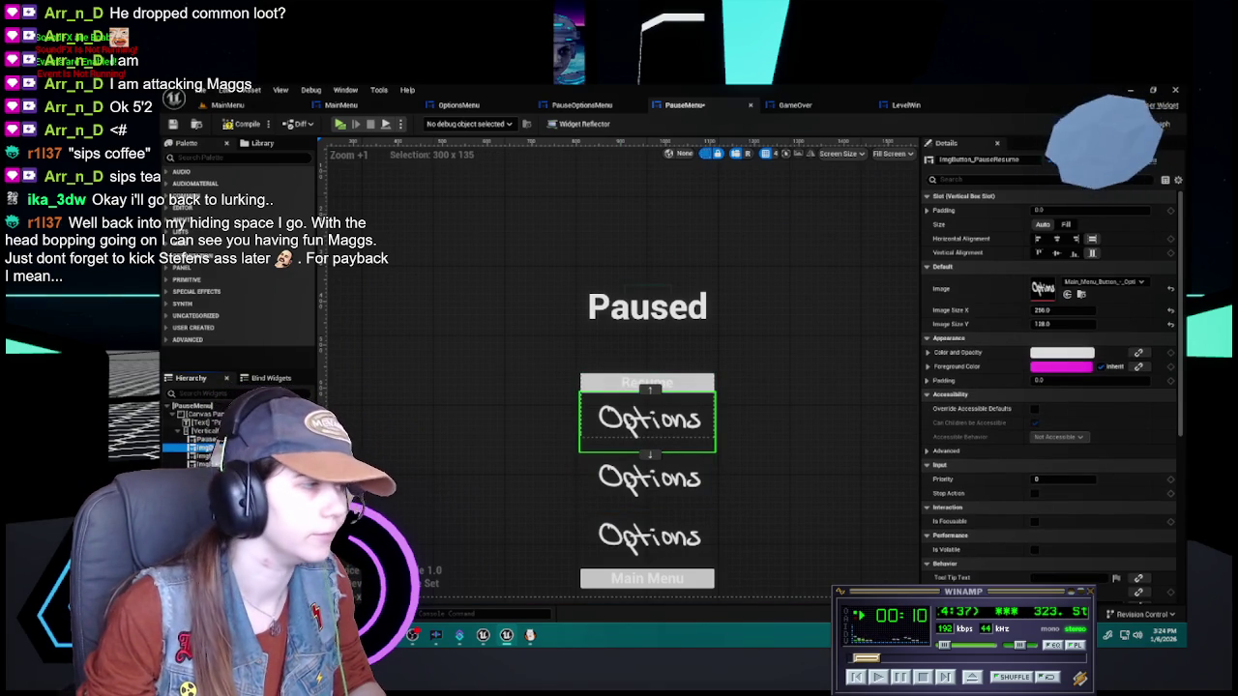
Give the top copy the hand-drawn Resume texture and save PauseMenu
key("ctrl+space")
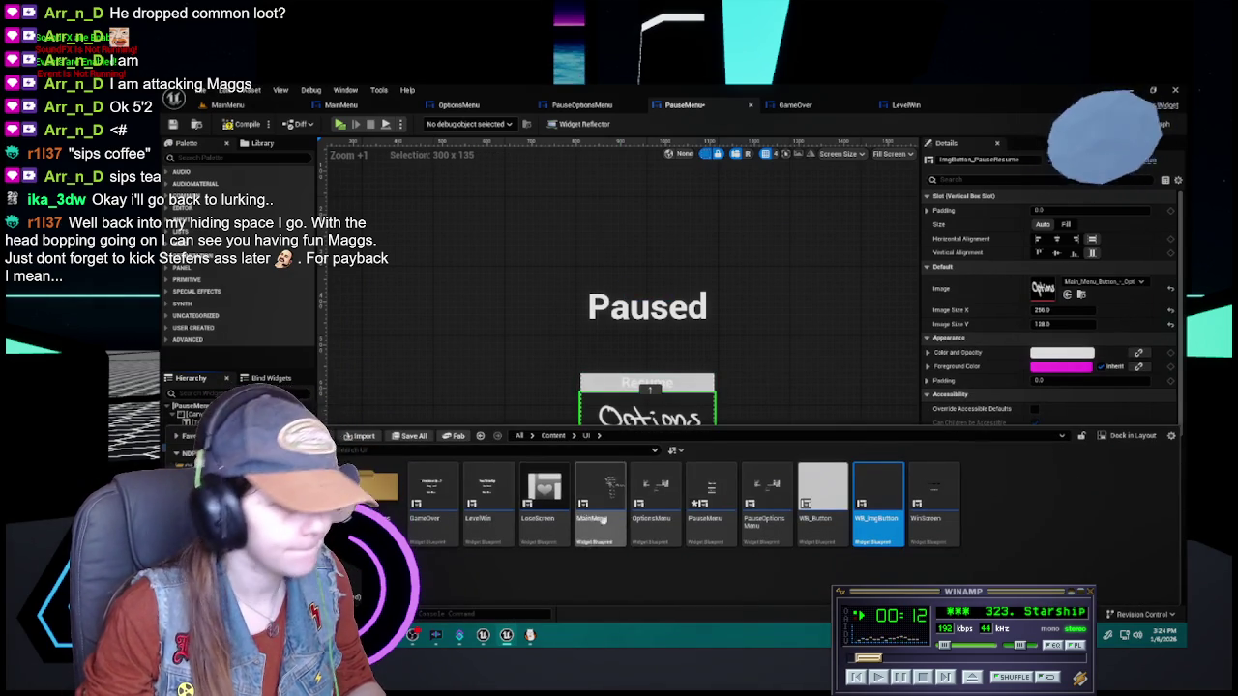
double_click(377, 483)
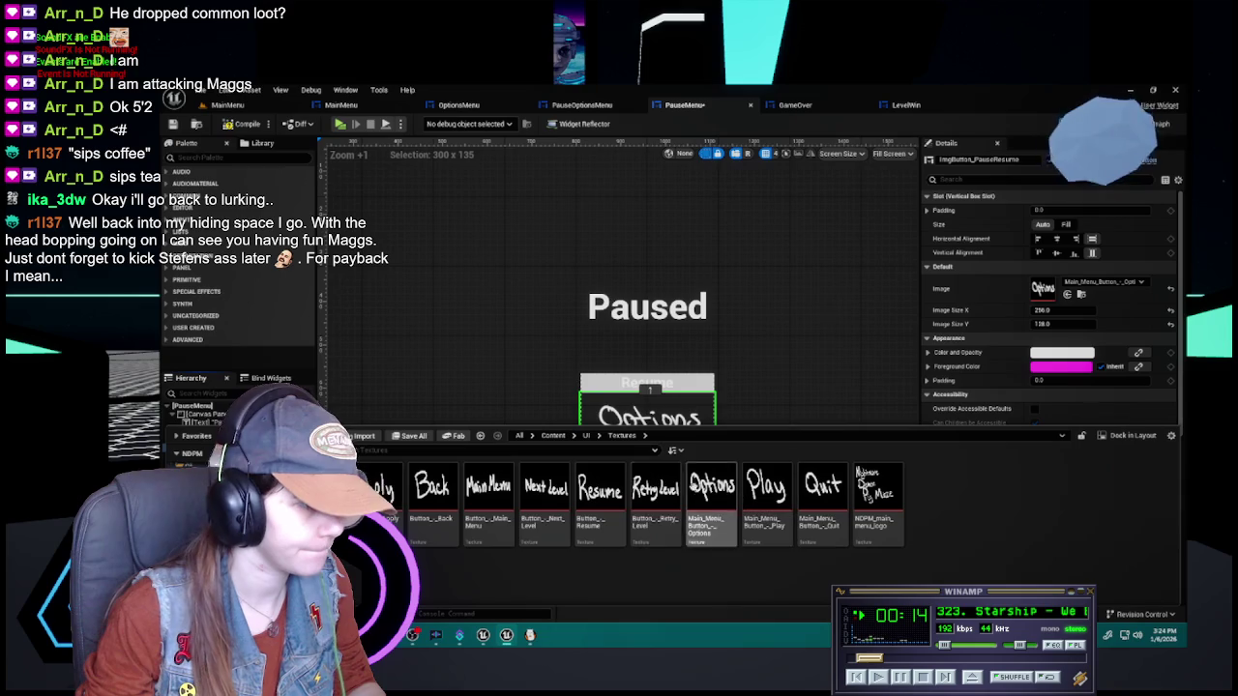
left_click(600, 493)
left_click_drag(587, 449, 1054, 288)
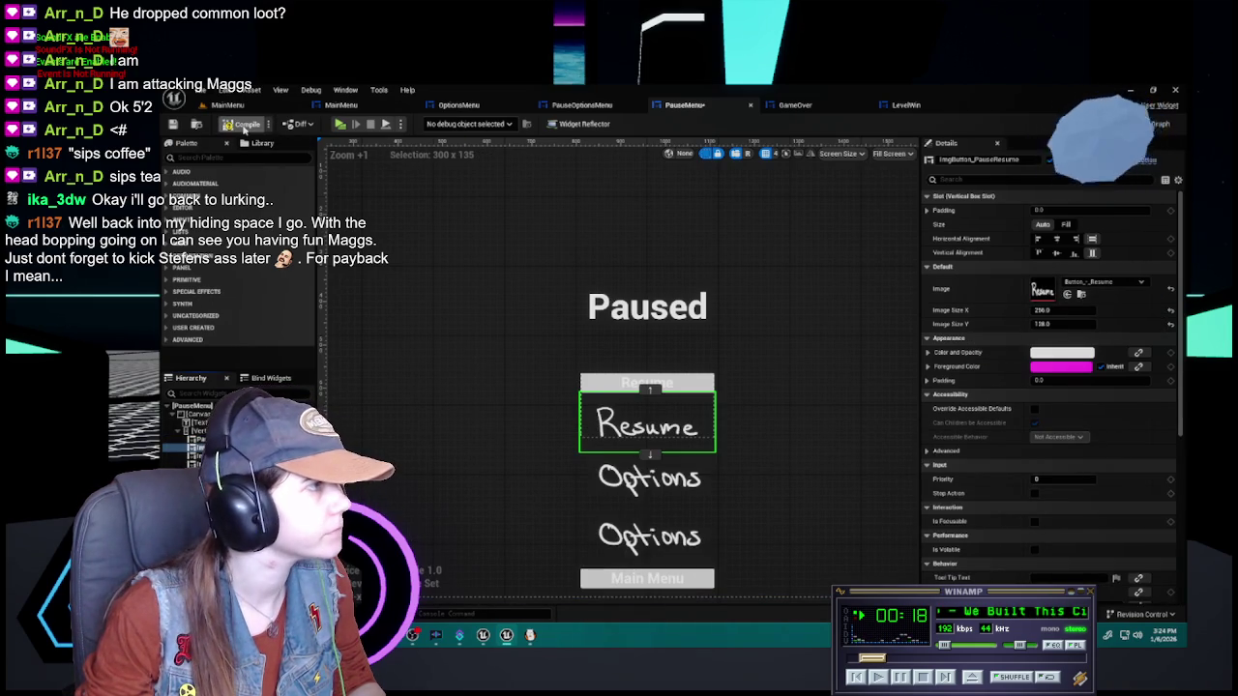
left_click(174, 124)
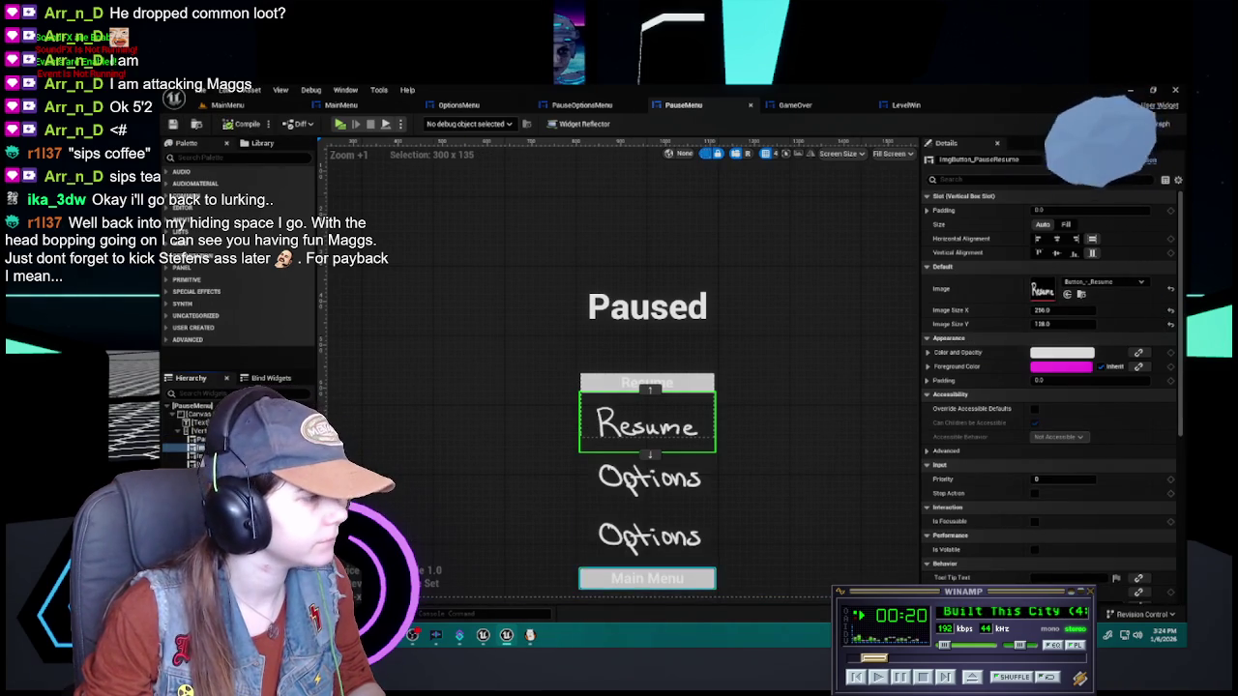
Give the middle copy the hand-drawn Main Menu texture and compile PauseMenu
left_click(647, 536)
key("ctrl+space")
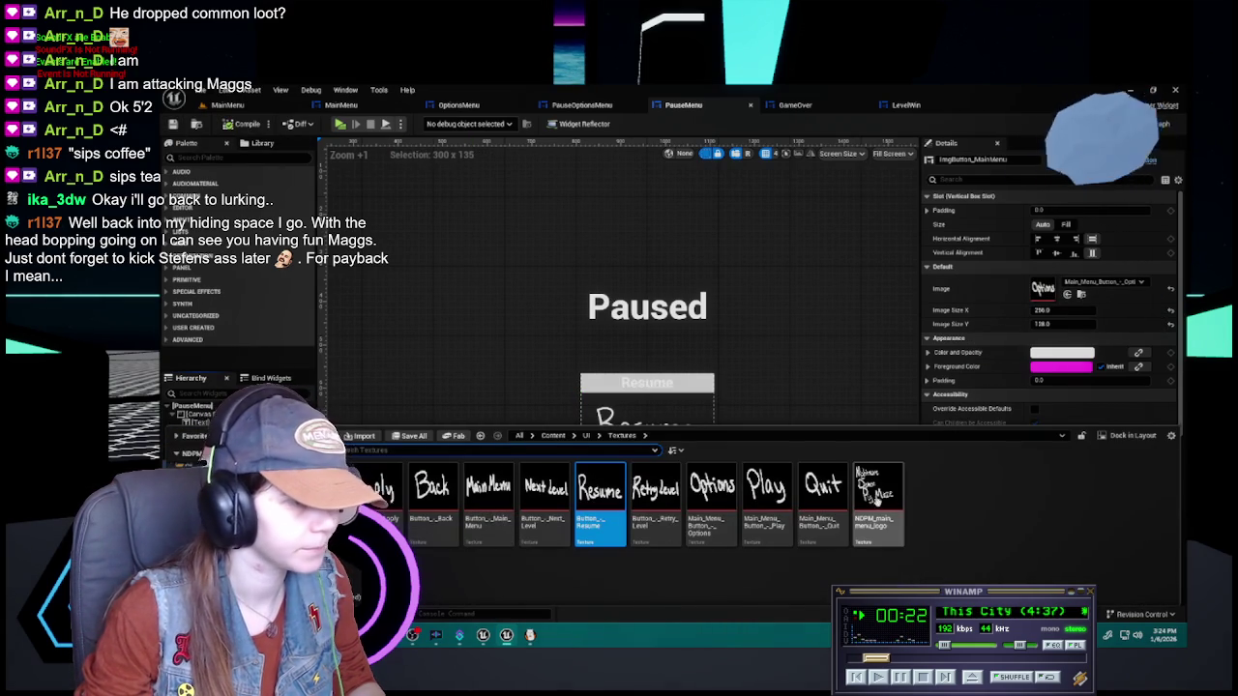
mouse_move(488, 493)
left_mouse_down()
mouse_move(870, 338)
mouse_move(1042, 288)
left_mouse_up()
left_click(240, 127)
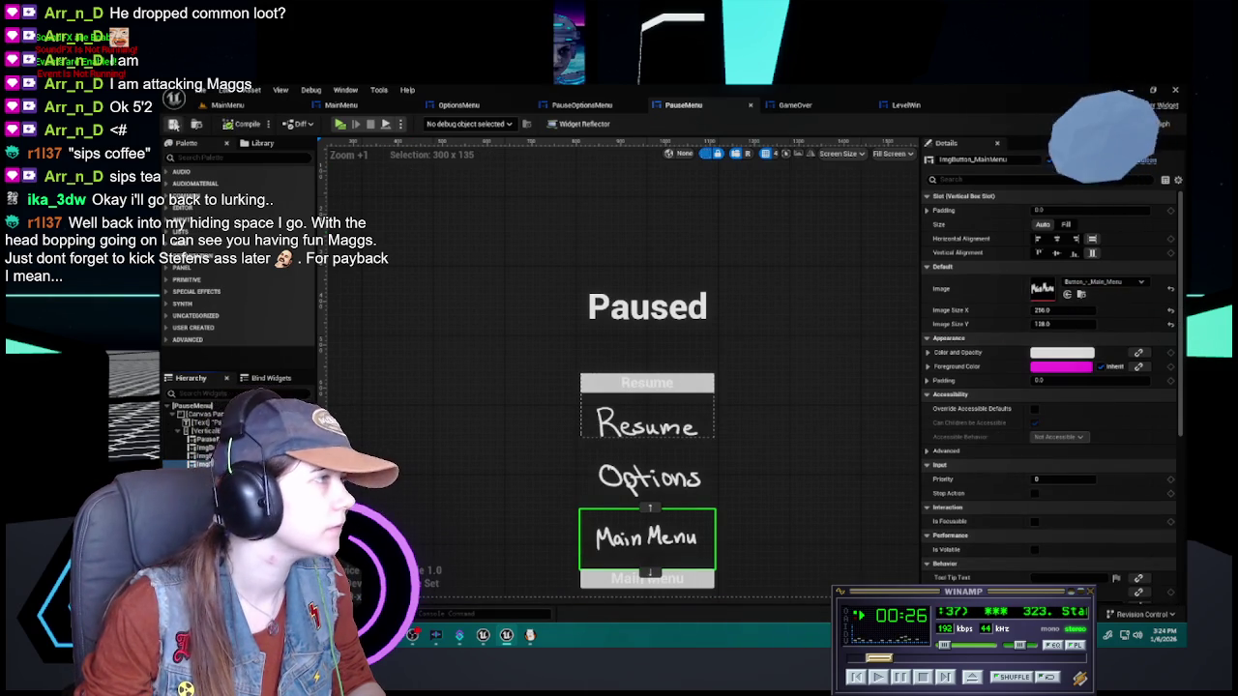
left_click(174, 125)
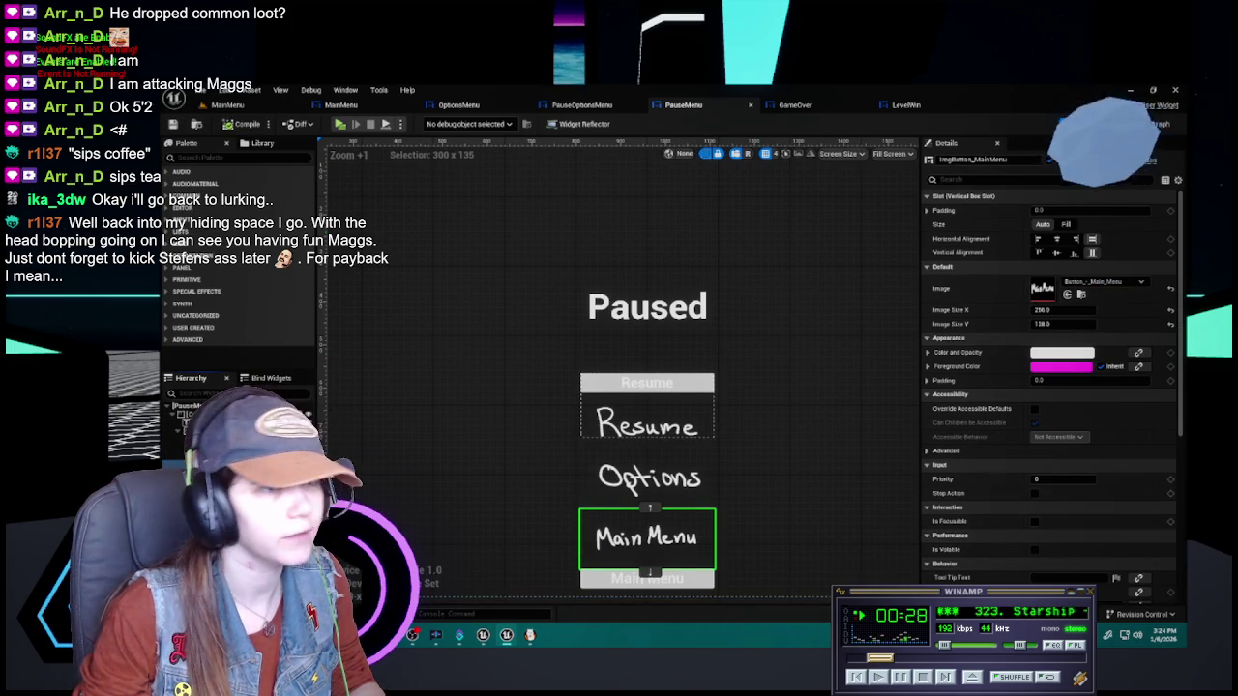
left_click(1161, 124)
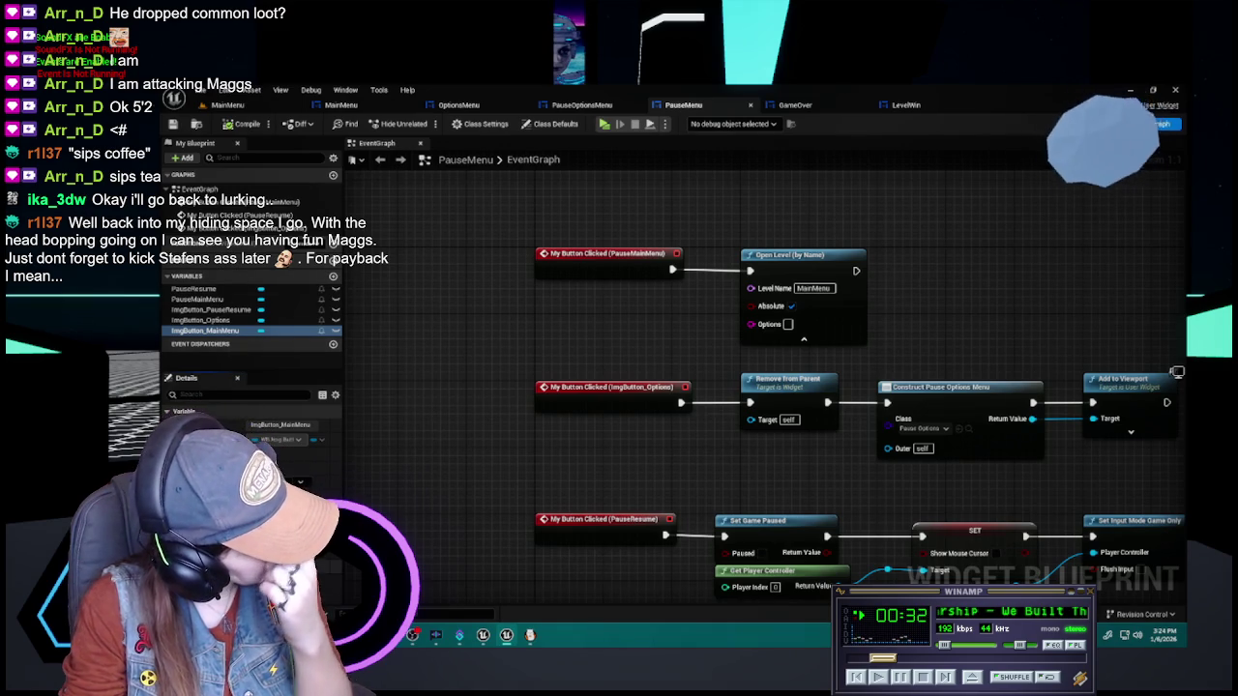
Wire an ImgButton_PauseMainMenu On Clicked event into Open Level, deleting the old event
left_click(324, 580)
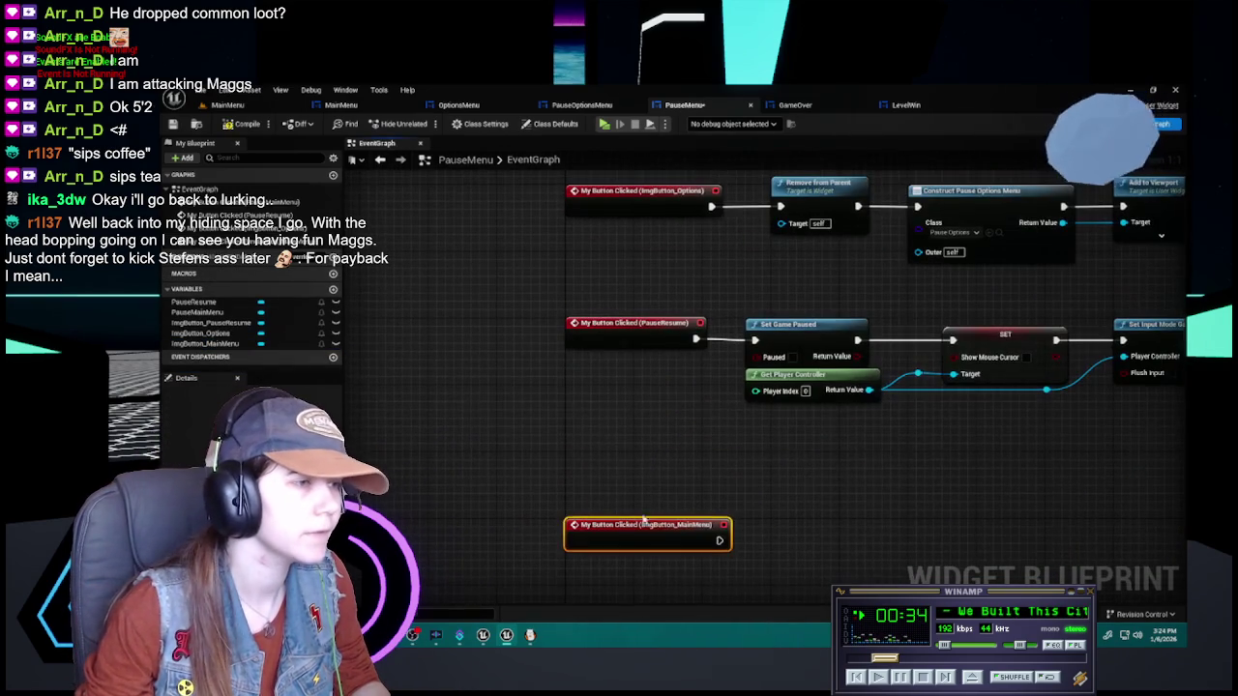
left_click_drag(661, 519, 485, 316)
mouse_move(513, 551)
left_mouse_down()
mouse_move(568, 339)
mouse_move(520, 313)
mouse_move(522, 454)
mouse_move(591, 384)
left_mouse_up()
left_click_drag(504, 350, 500, 340)
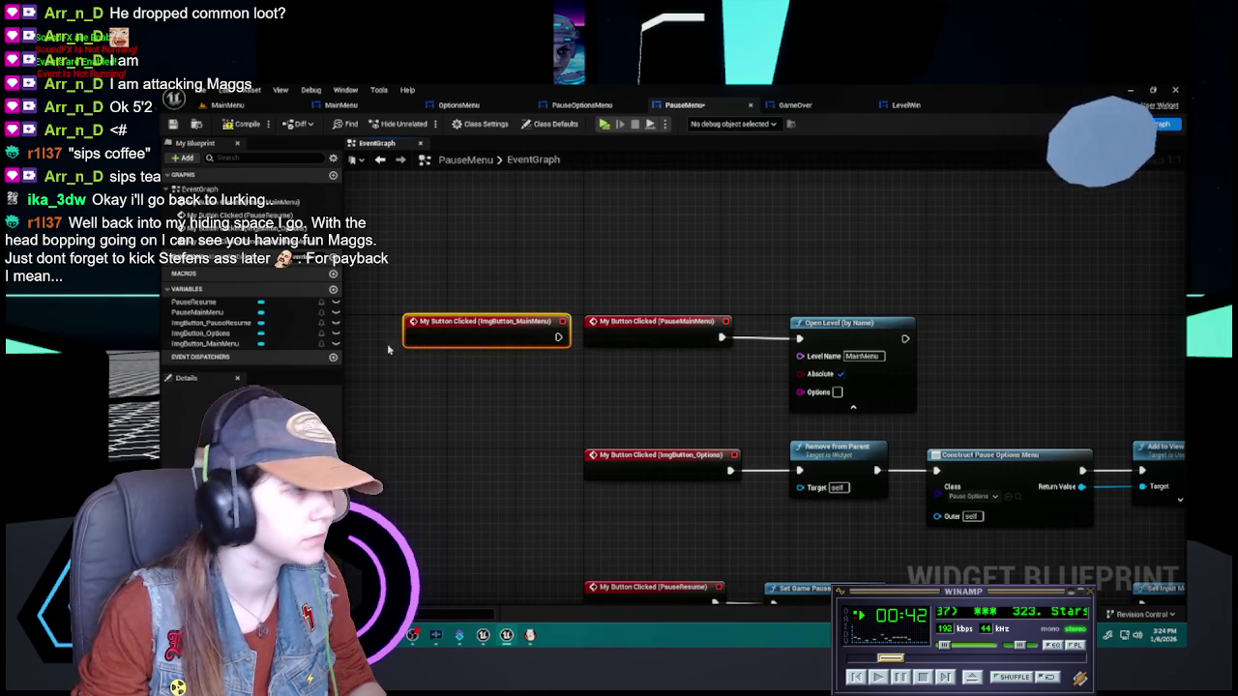
left_click(225, 344)
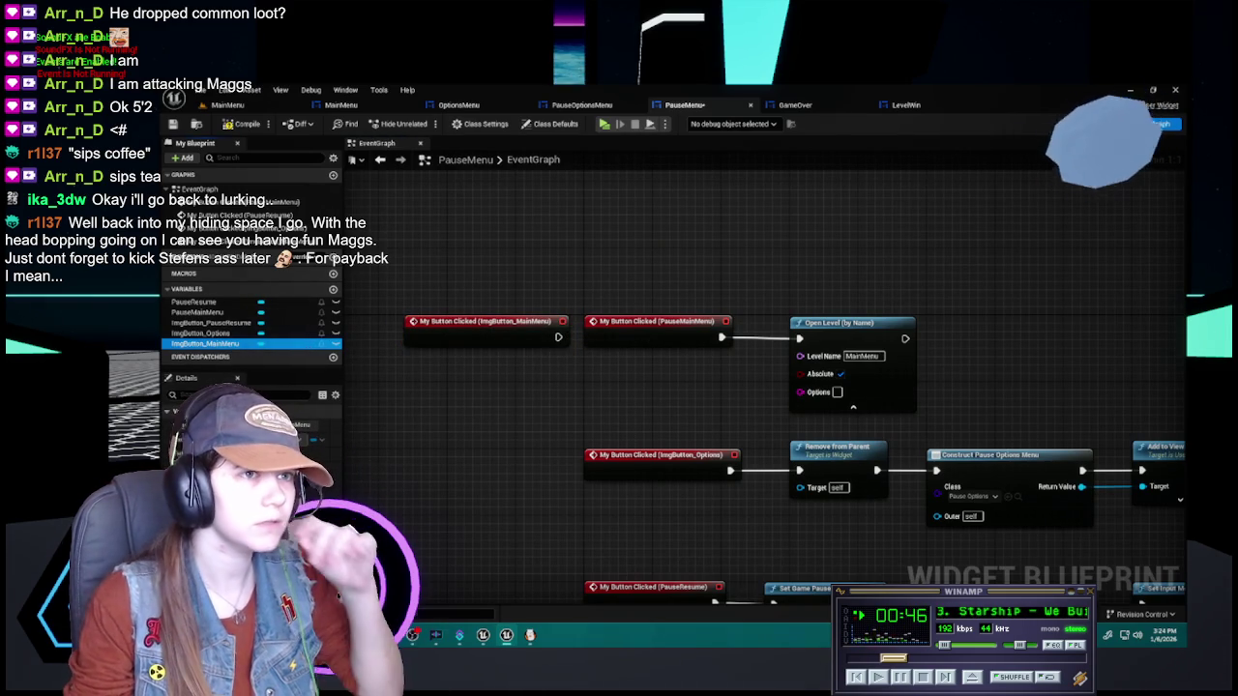
left_click(1117, 124)
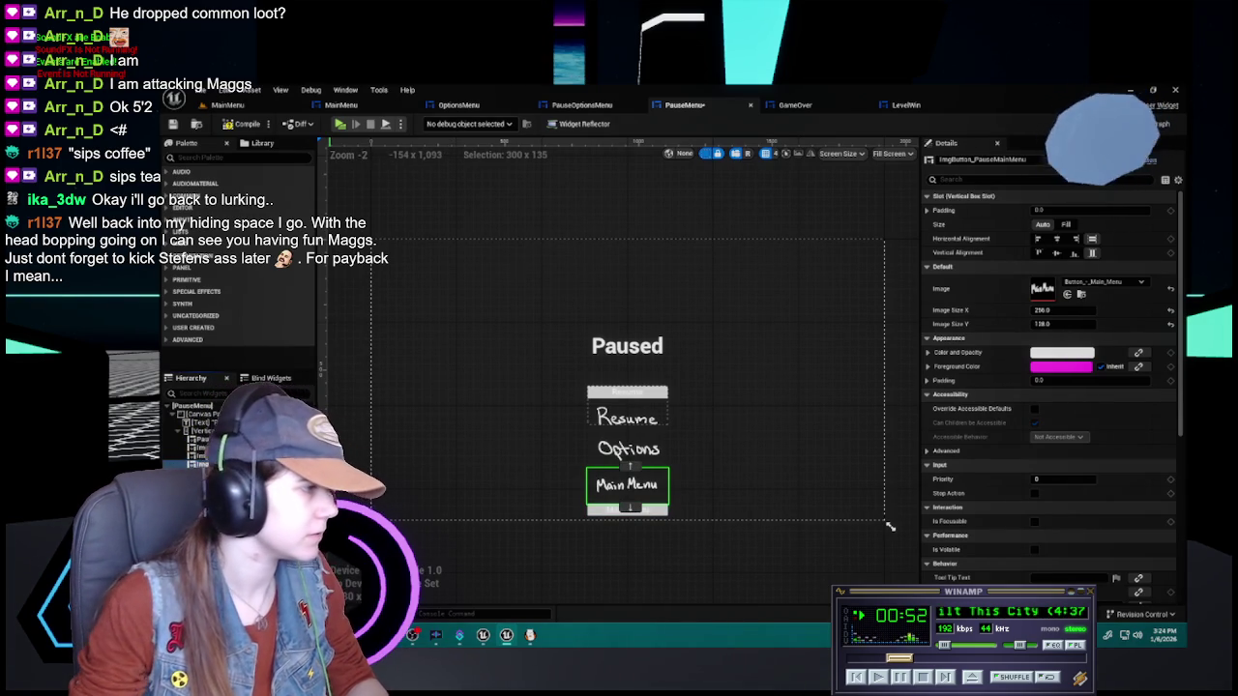
left_click(1160, 124)
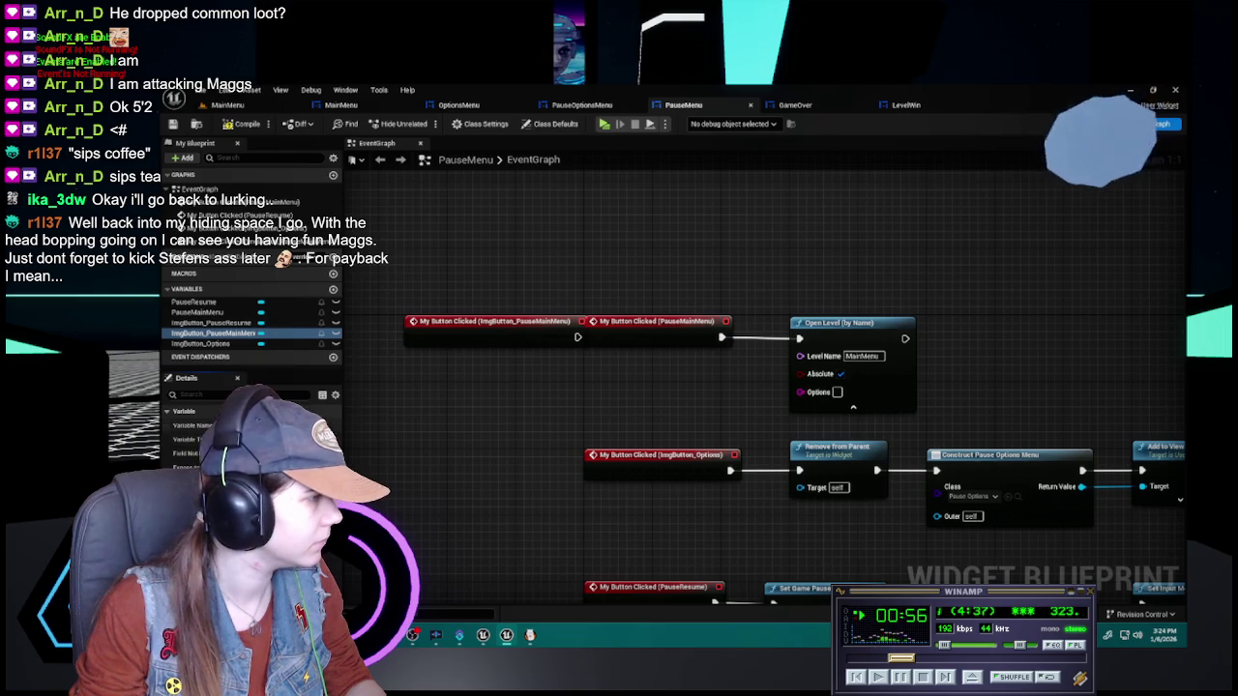
left_click(228, 335)
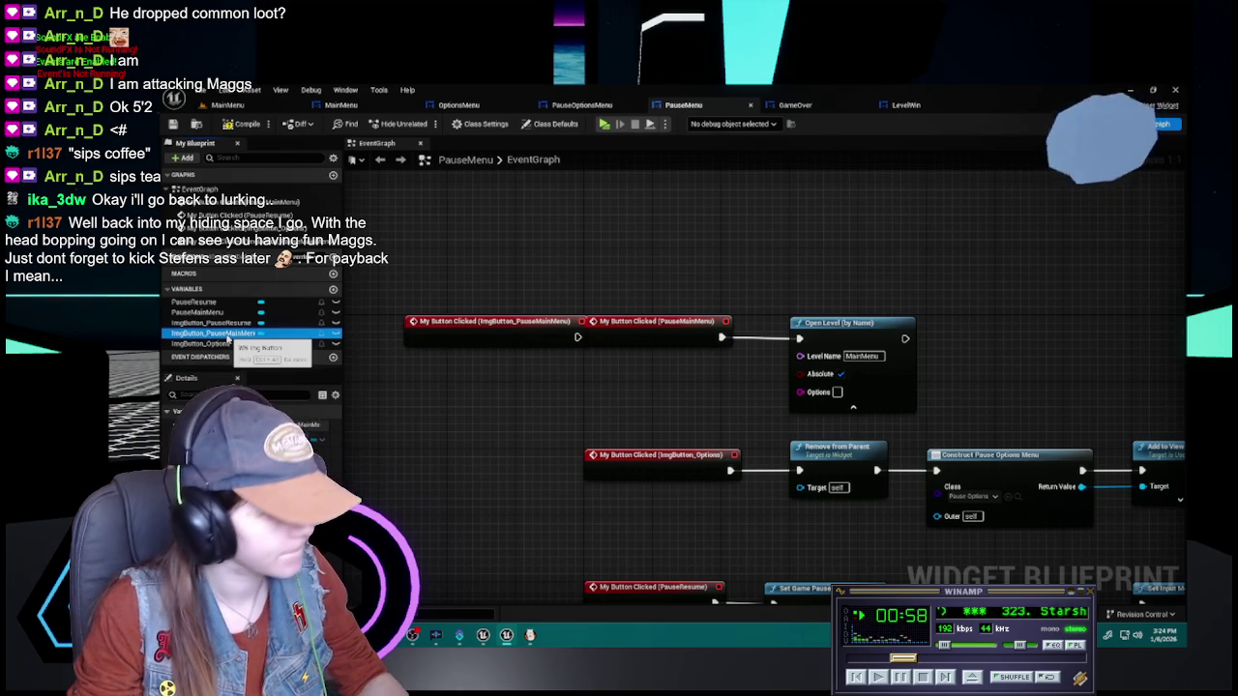
left_click(519, 326)
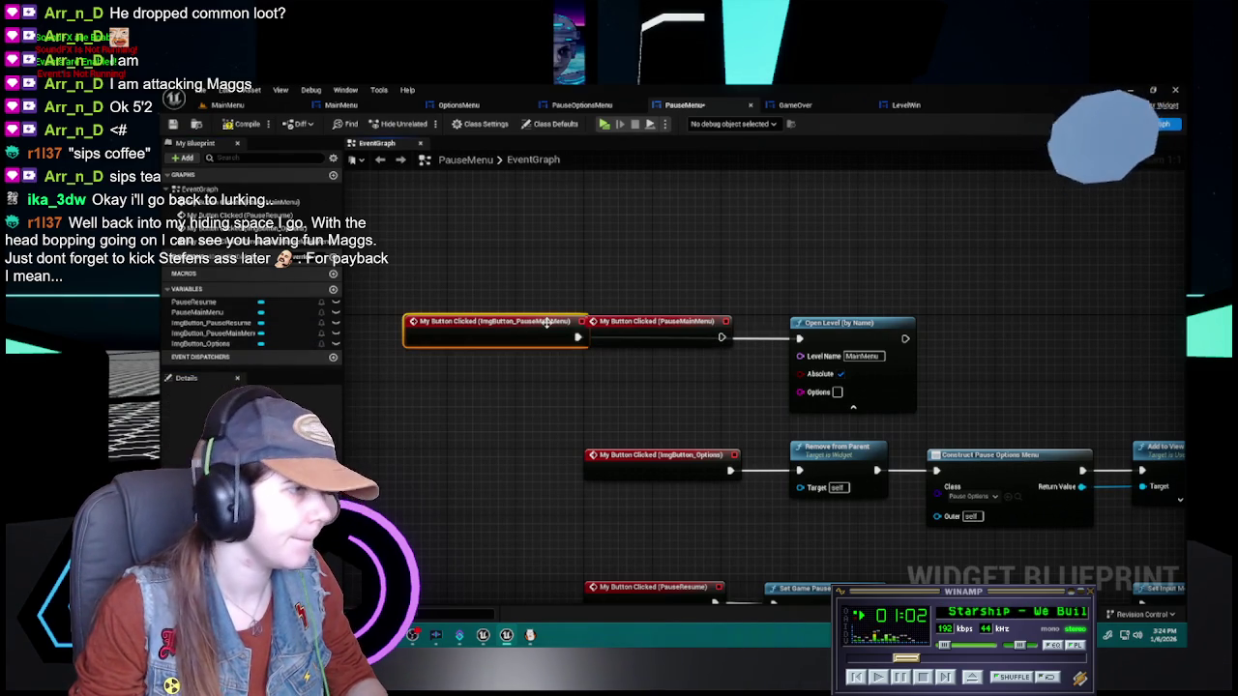
left_click(634, 322)
key("Delete")
left_click_drag(501, 340, 672, 340)
Wire an ImgButton_PauseResume On Clicked event into Set Game Paused, deleting the old event
mouse_move(661, 390)
left_mouse_down()
mouse_move(610, 299)
mouse_move(602, 227)
left_mouse_up()
left_click_drag(501, 369, 498, 326)
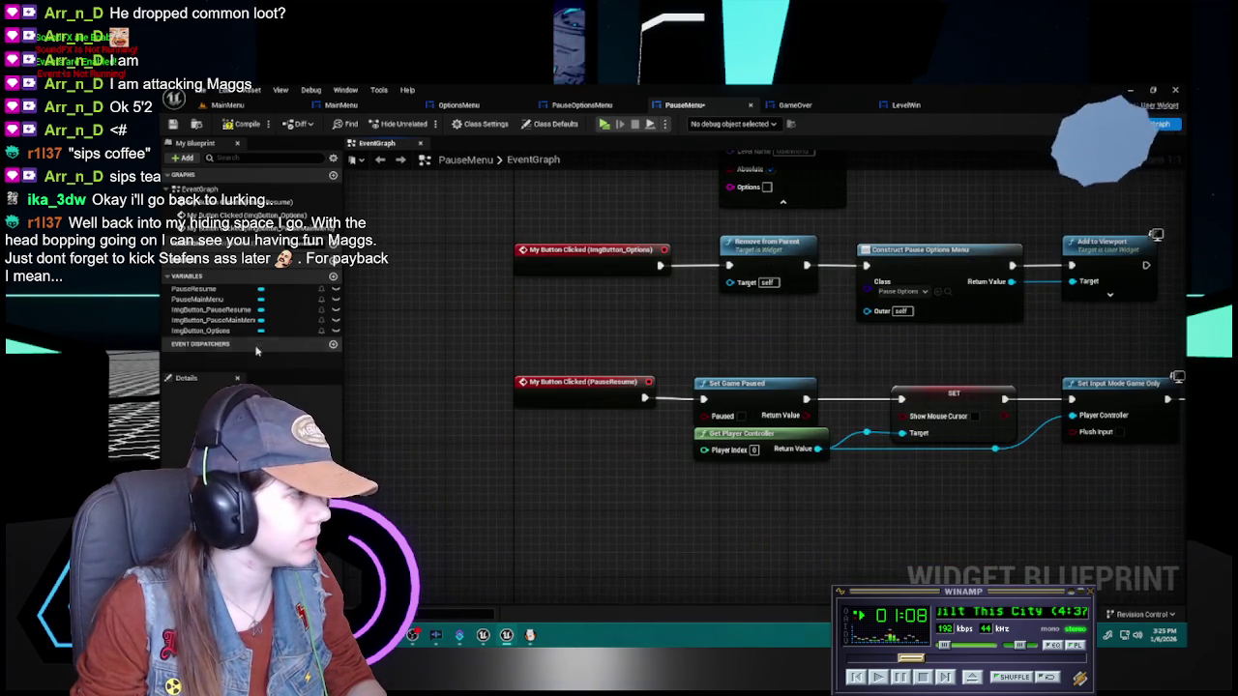
left_click(217, 310)
left_click(329, 541)
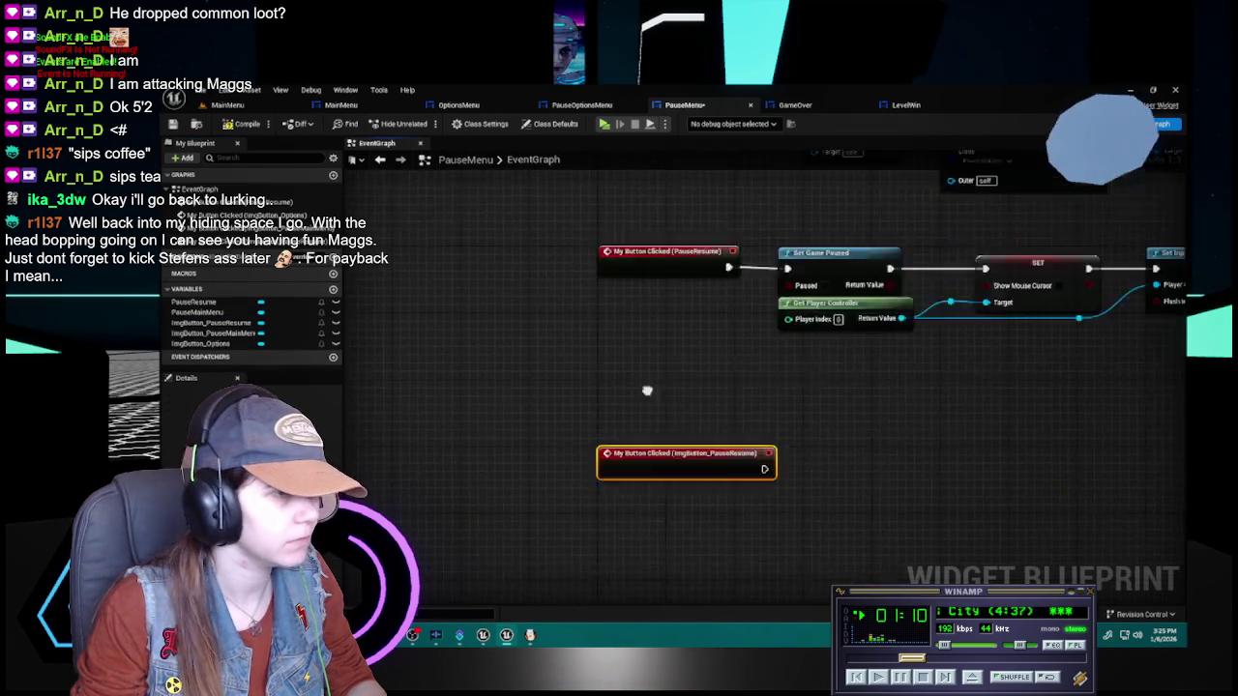
mouse_move(660, 520)
left_mouse_down()
mouse_move(634, 387)
mouse_move(592, 370)
left_mouse_up()
mouse_move(691, 326)
left_mouse_down()
mouse_move(661, 375)
mouse_move(658, 362)
left_mouse_up()
left_click(657, 324)
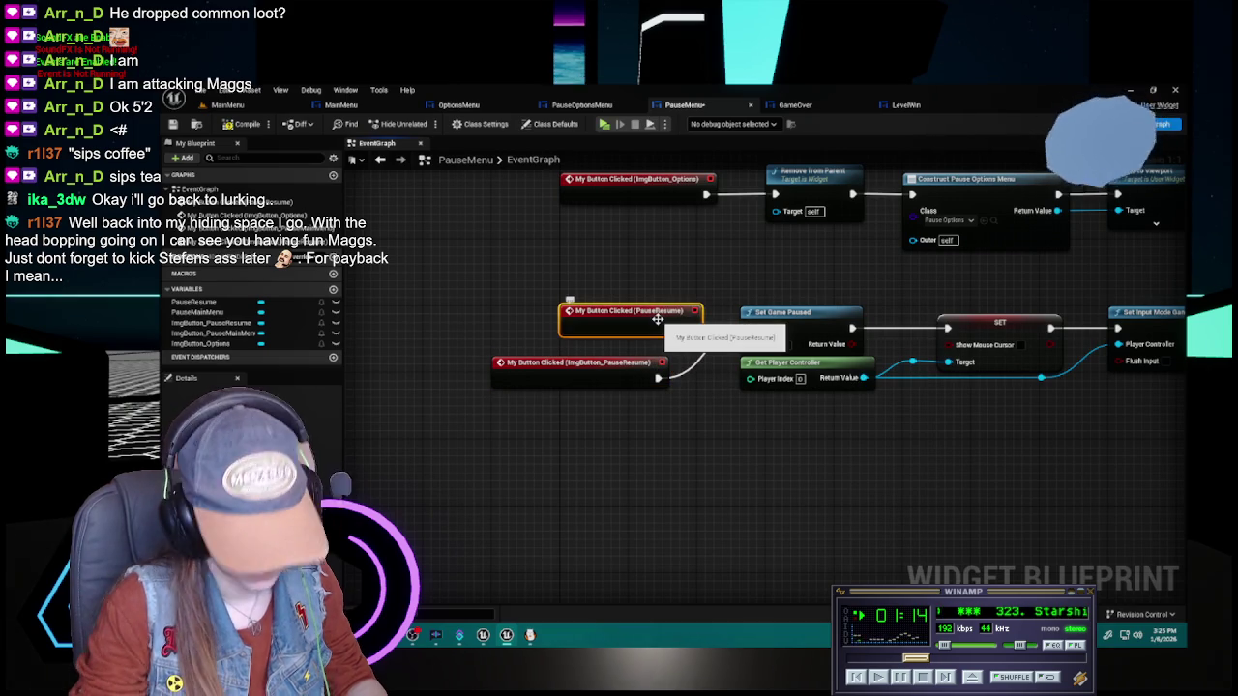
key("Delete")
mouse_move(543, 364)
left_mouse_down()
mouse_move(540, 326)
mouse_move(613, 323)
left_mouse_up()
mouse_move(802, 301)
left_mouse_down()
mouse_move(588, 302)
mouse_move(638, 406)
mouse_move(712, 414)
mouse_move(712, 455)
mouse_move(605, 344)
left_mouse_up()
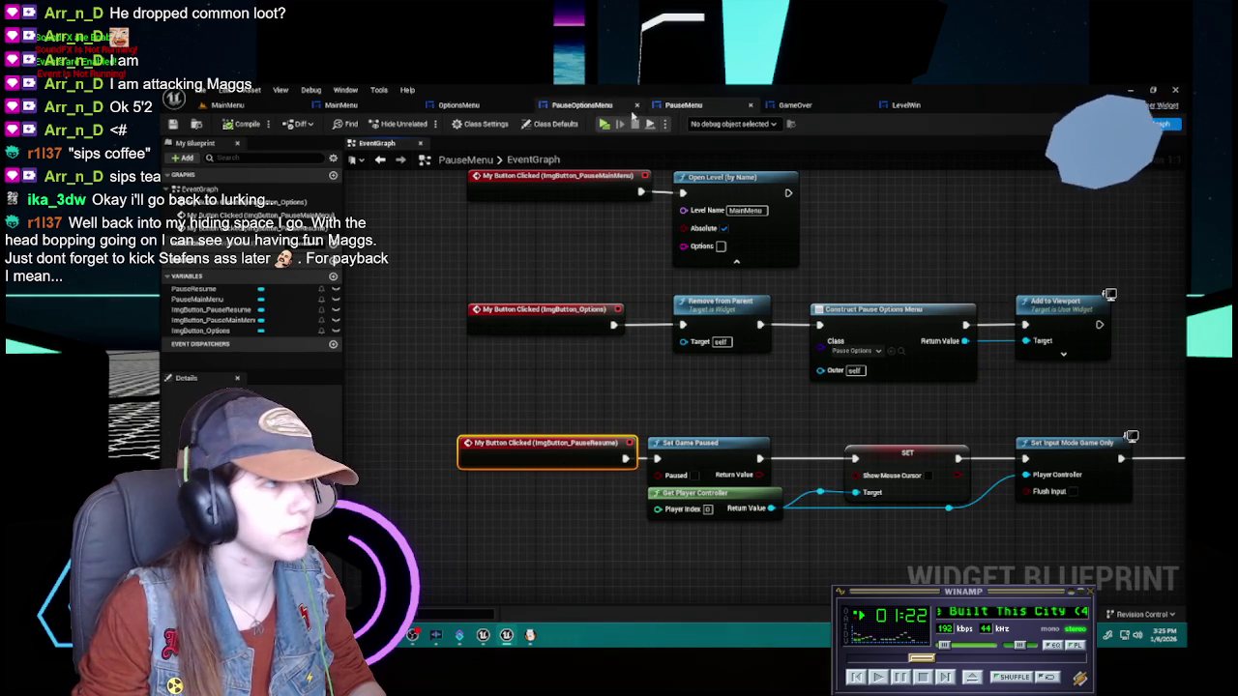
left_click(1122, 124)
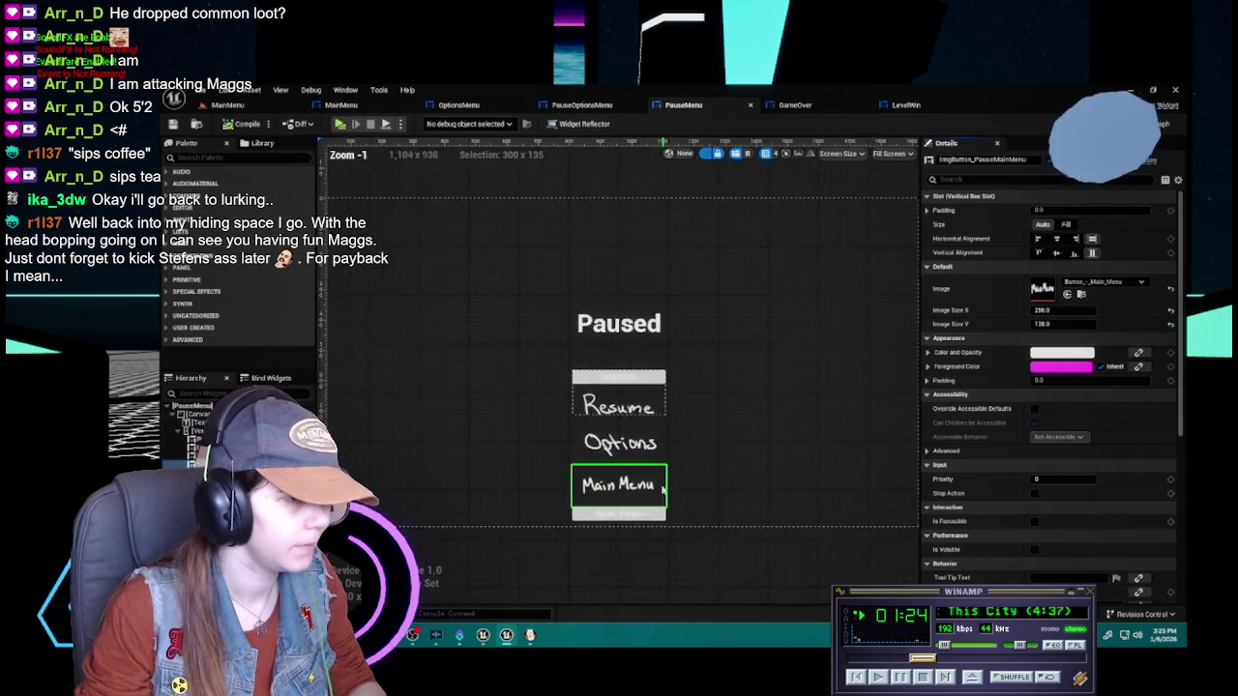
key("Escape")
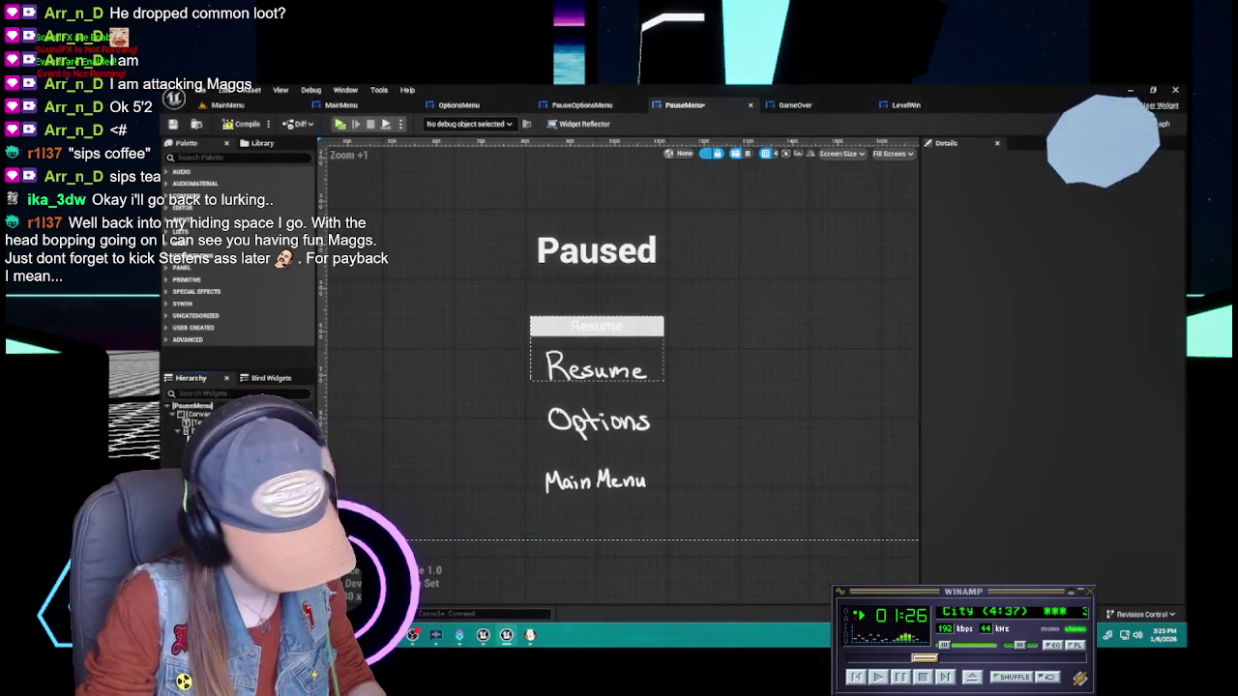
left_click(597, 326)
key("Delete")
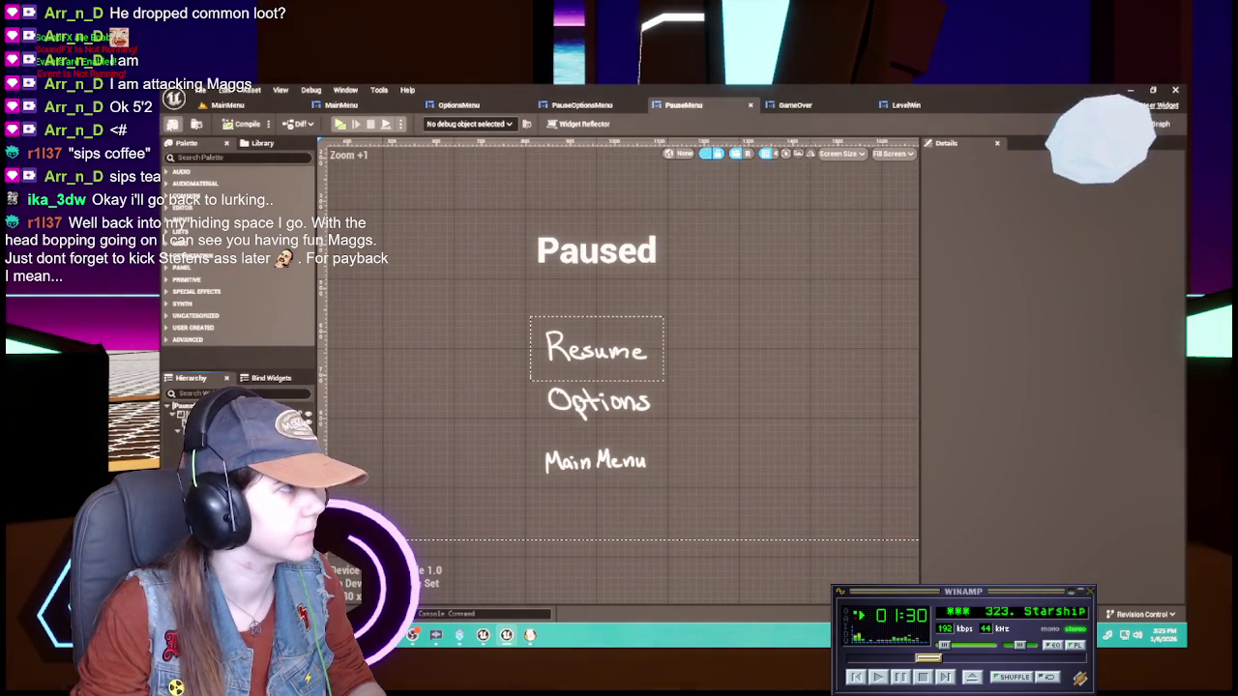
scroll(471, 350, "down", 1)
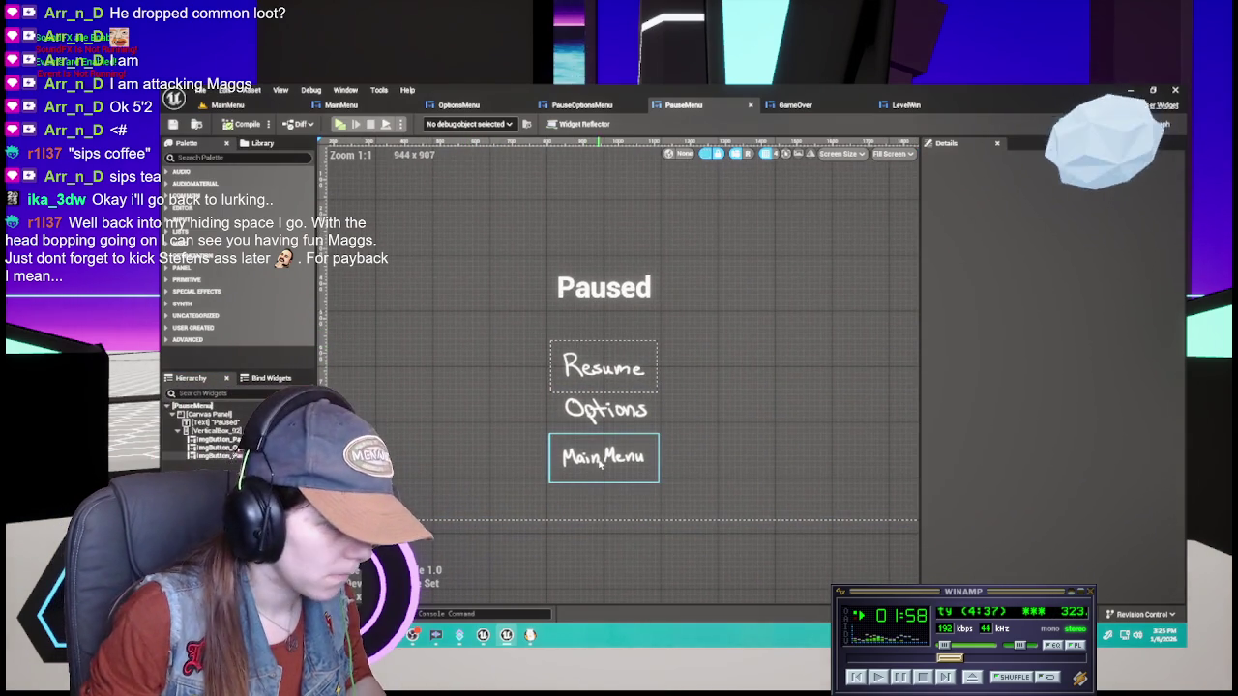
Try a 256 image height on the Main Menu button, then restore it to 128
left_click(603, 454)
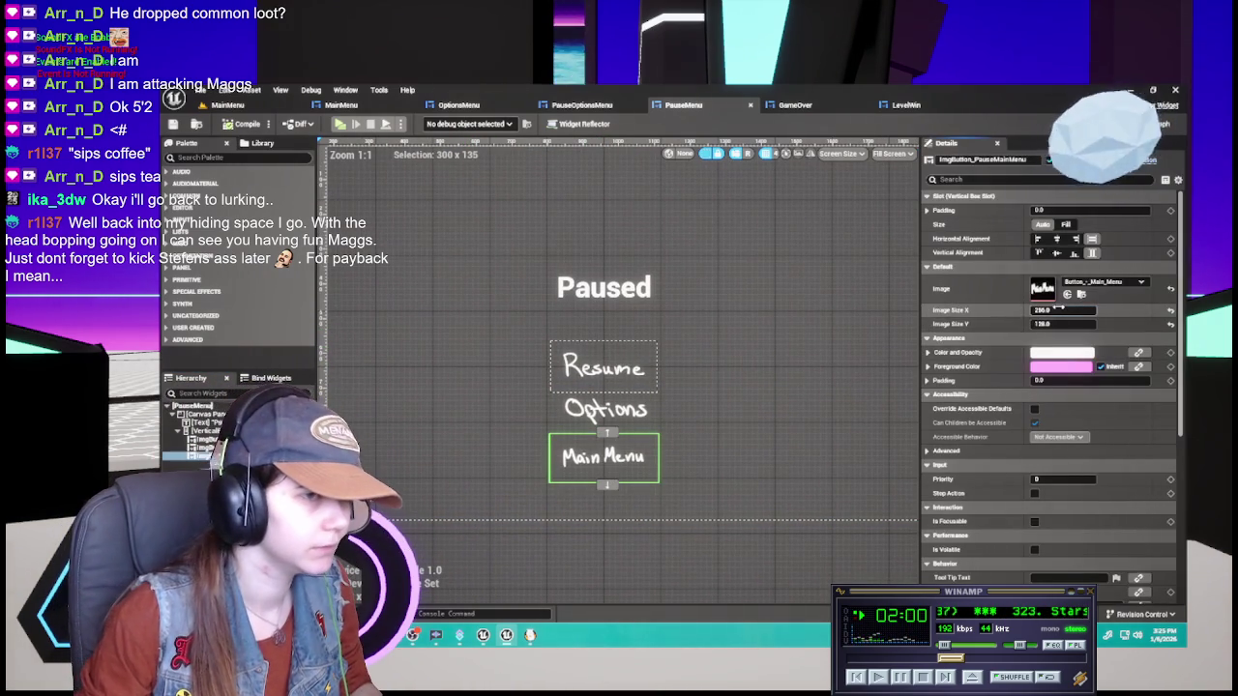
left_click(1058, 310)
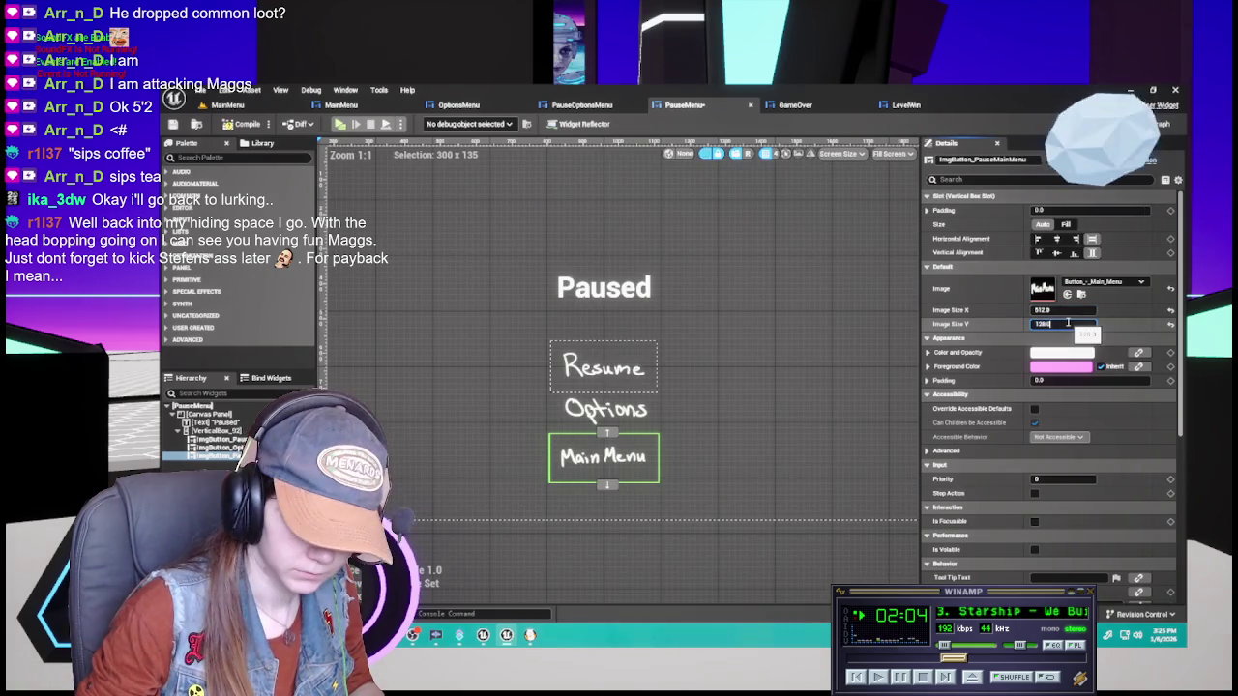
type("256")
key("Return")
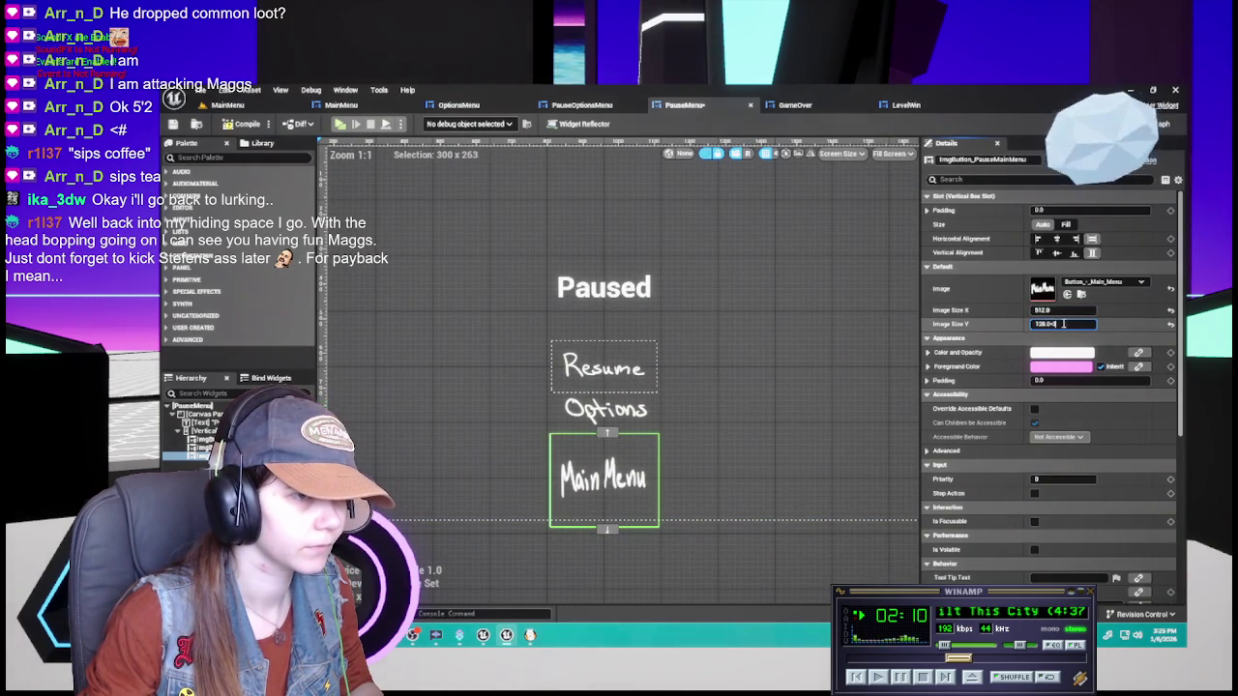
key("Return")
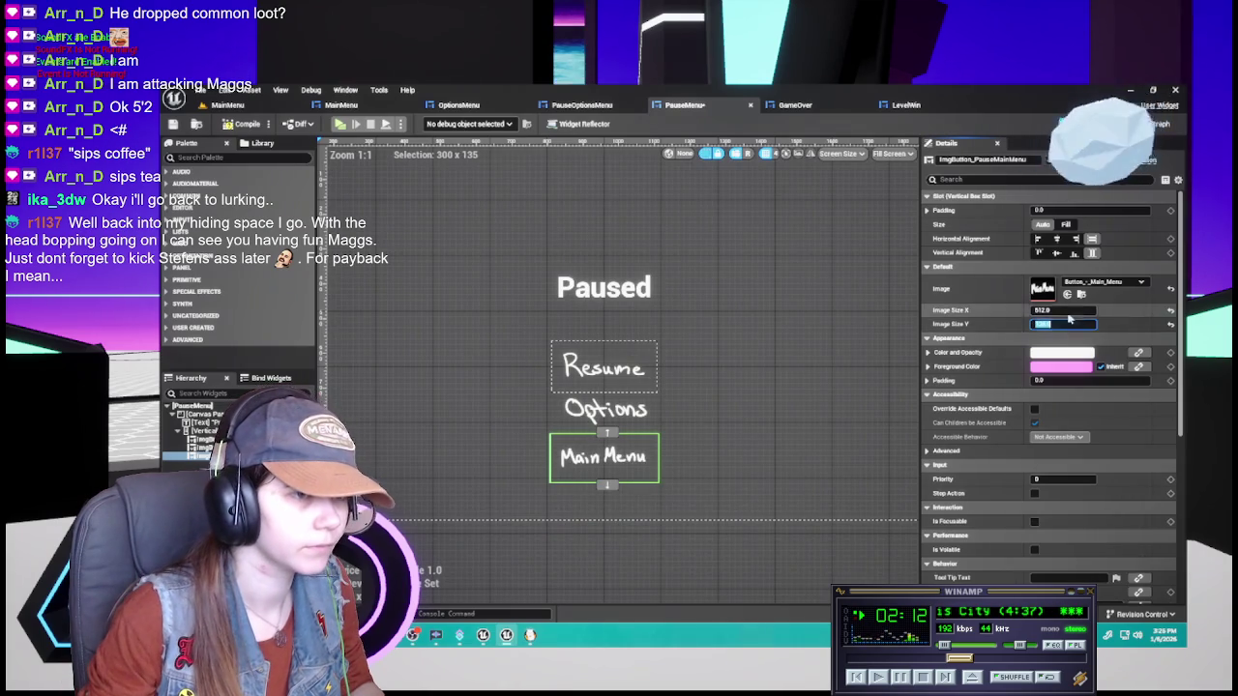
left_click(642, 561)
scroll(636, 492, "down", 1)
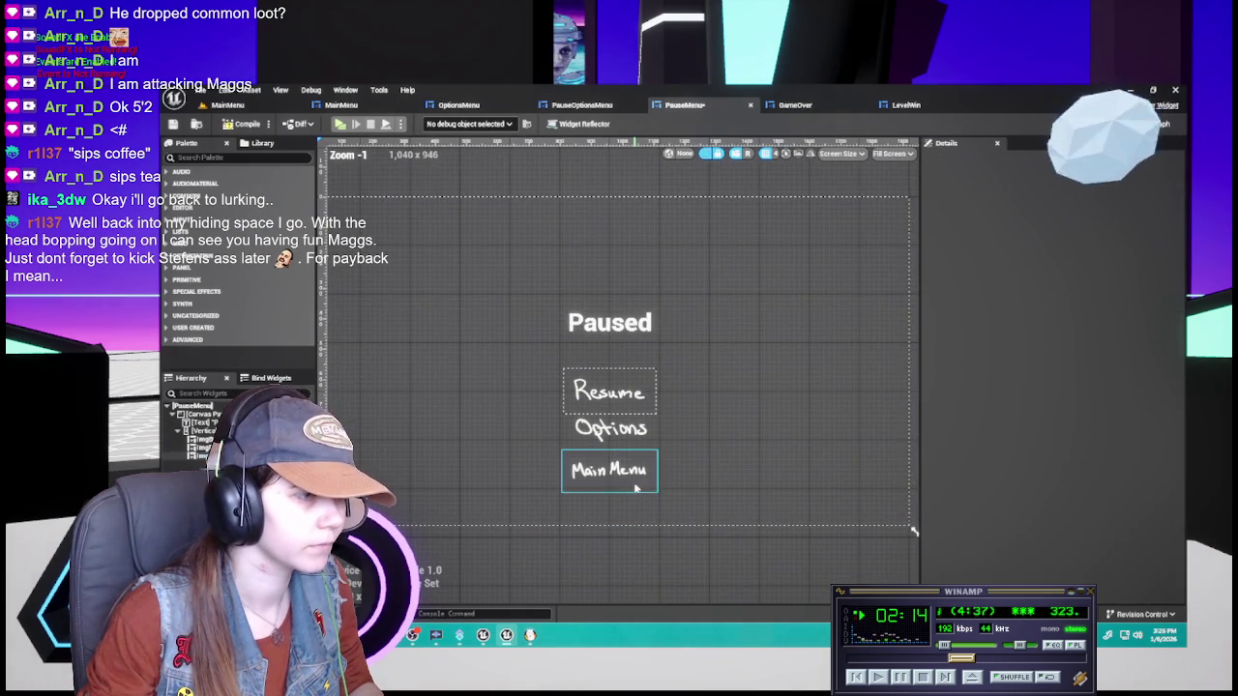
left_click(636, 492)
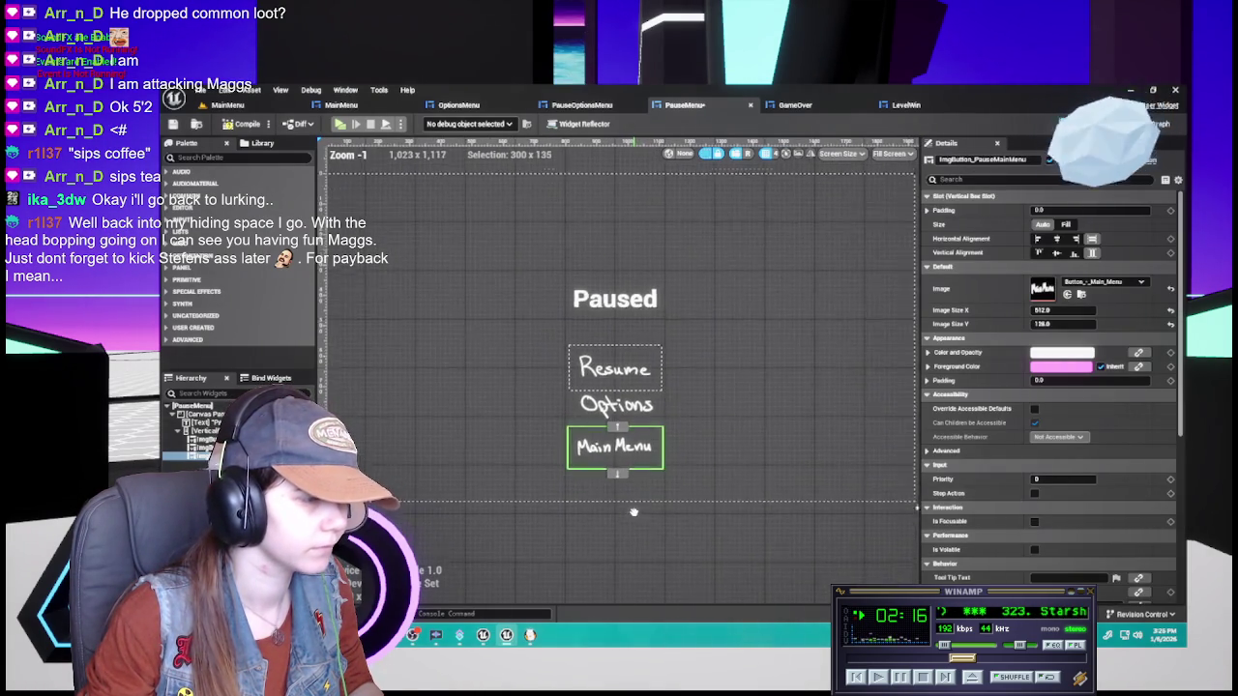
Try a 512 image width on the Main Menu button, then set it to 256
left_click(1072, 310)
type("512")
left_click(1064, 312)
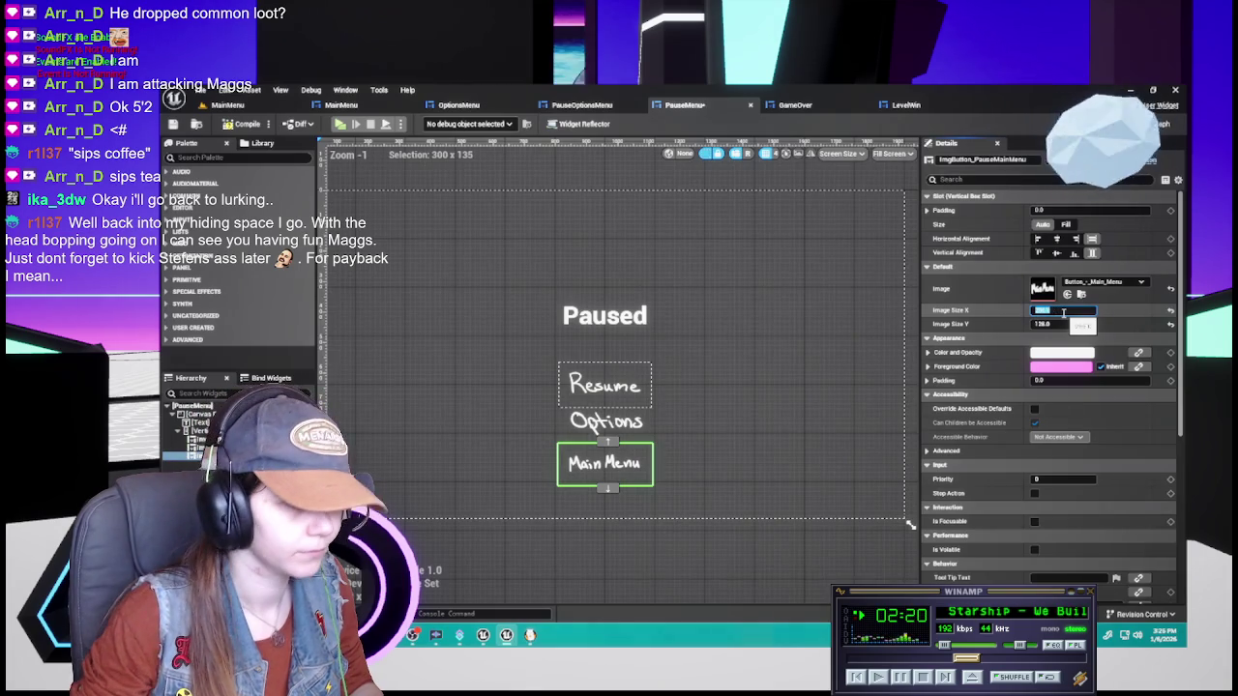
key("Return")
scroll(591, 537, "up", 1)
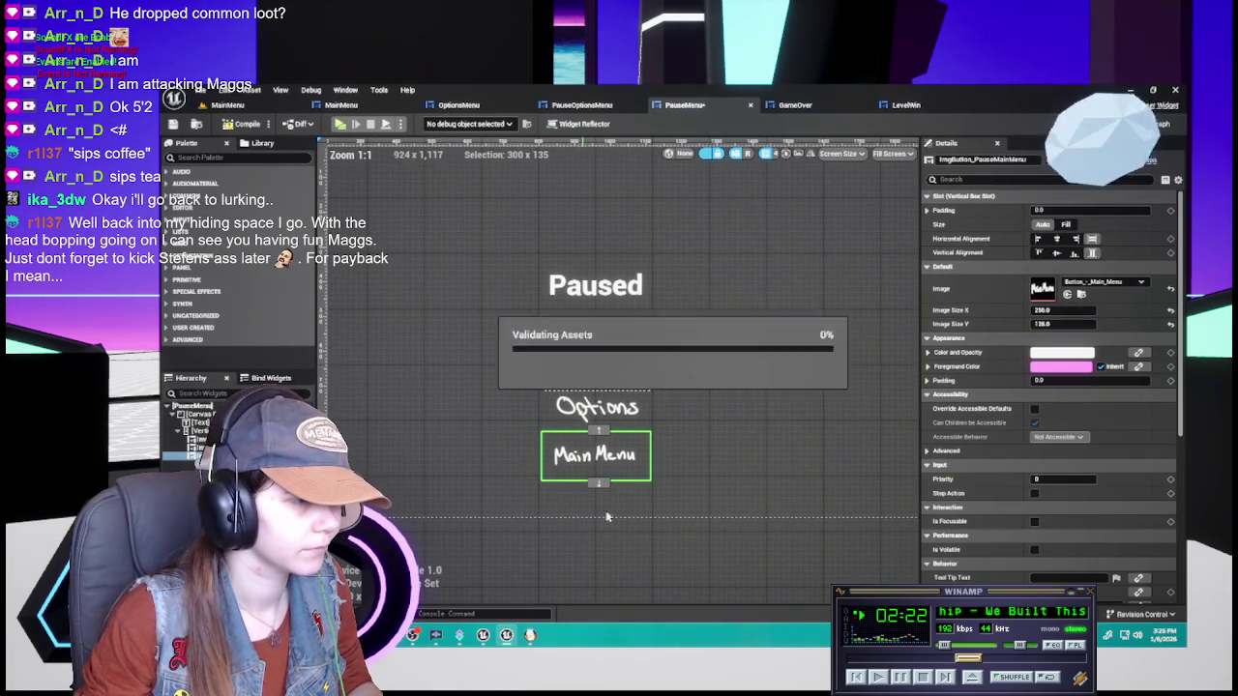
scroll(683, 454, "down", 1)
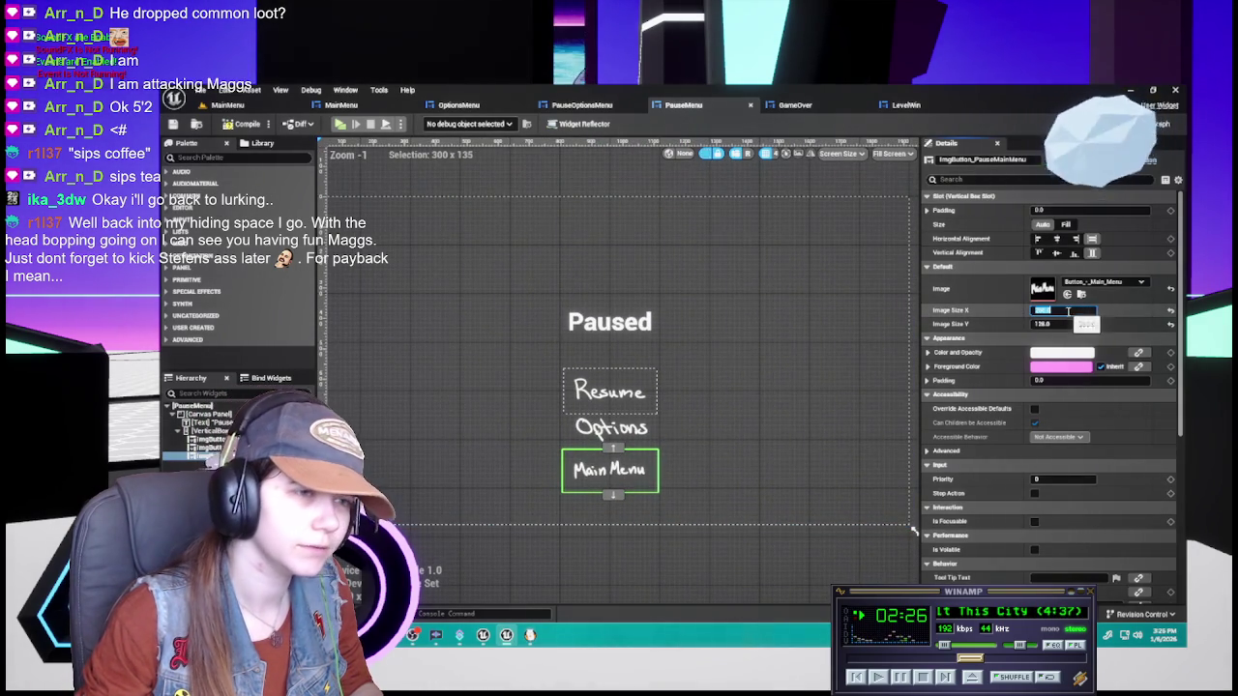
type("256.0*2")
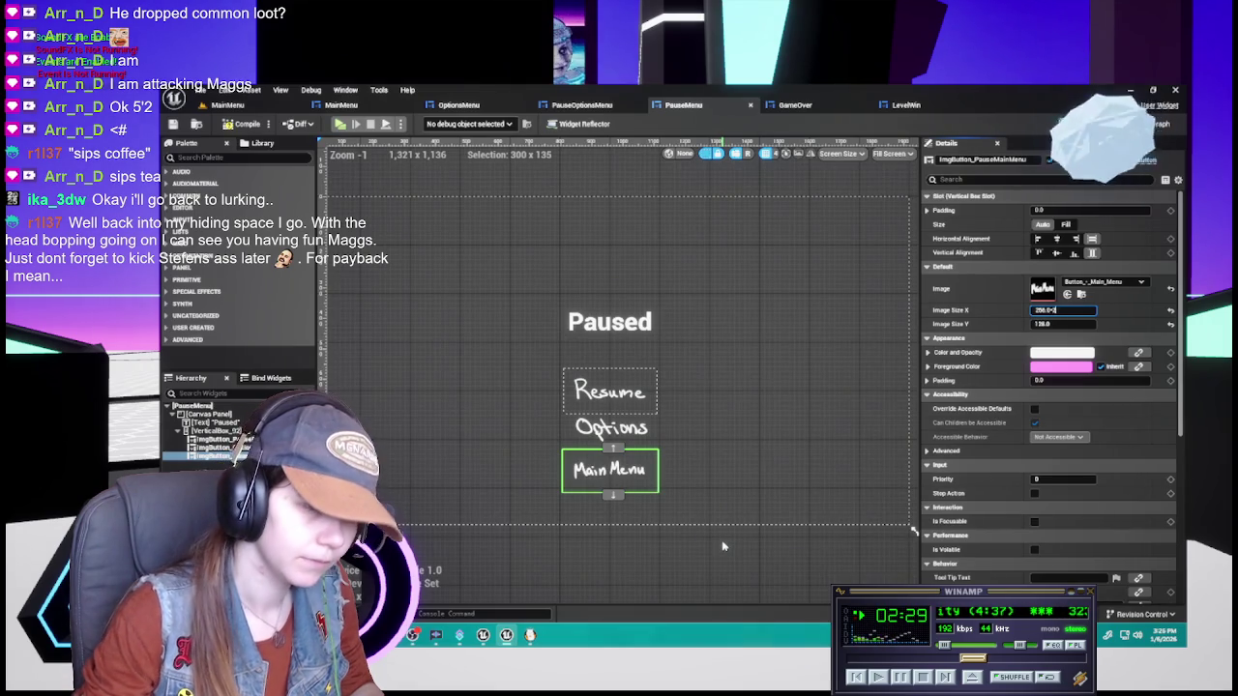
key("Return")
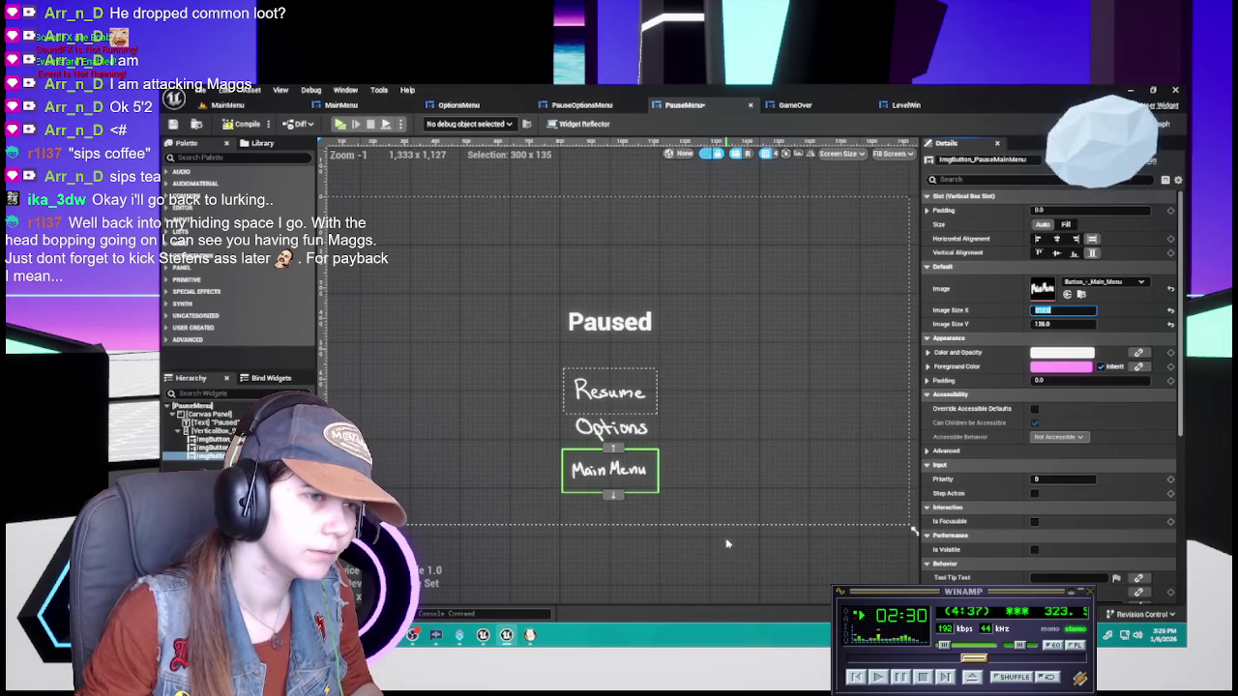
Try a 768 by 192 image size, then reset the size to default
left_click(722, 540)
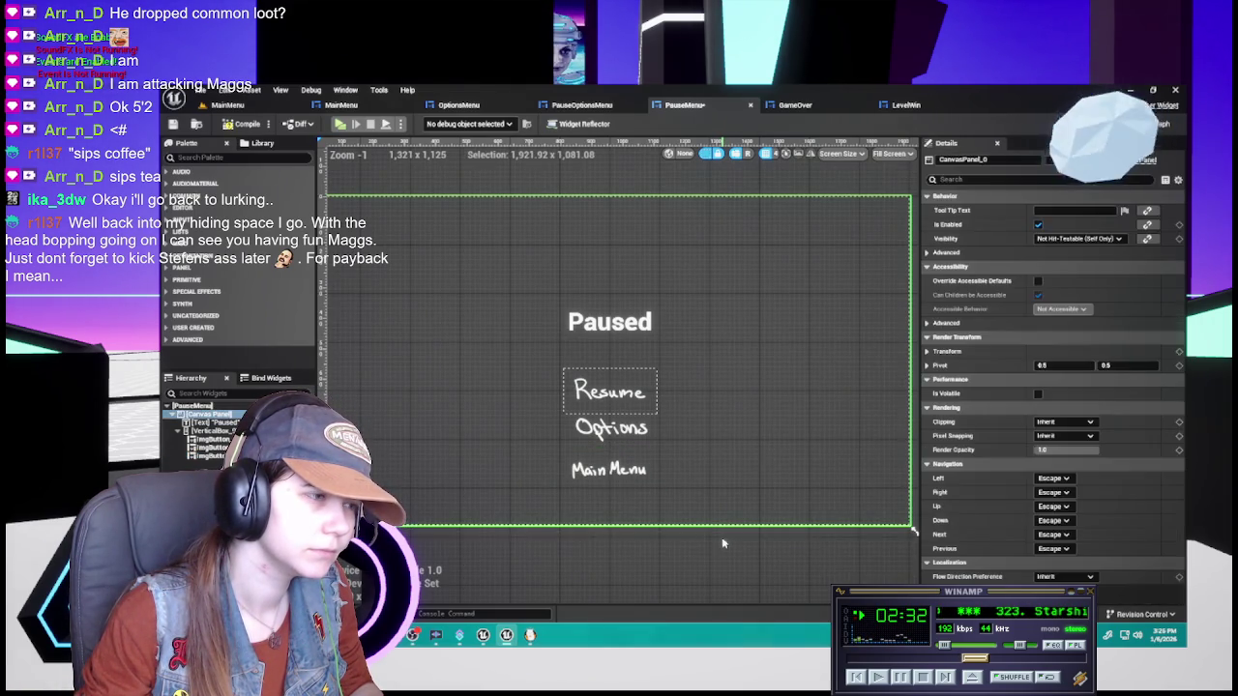
left_click(609, 470)
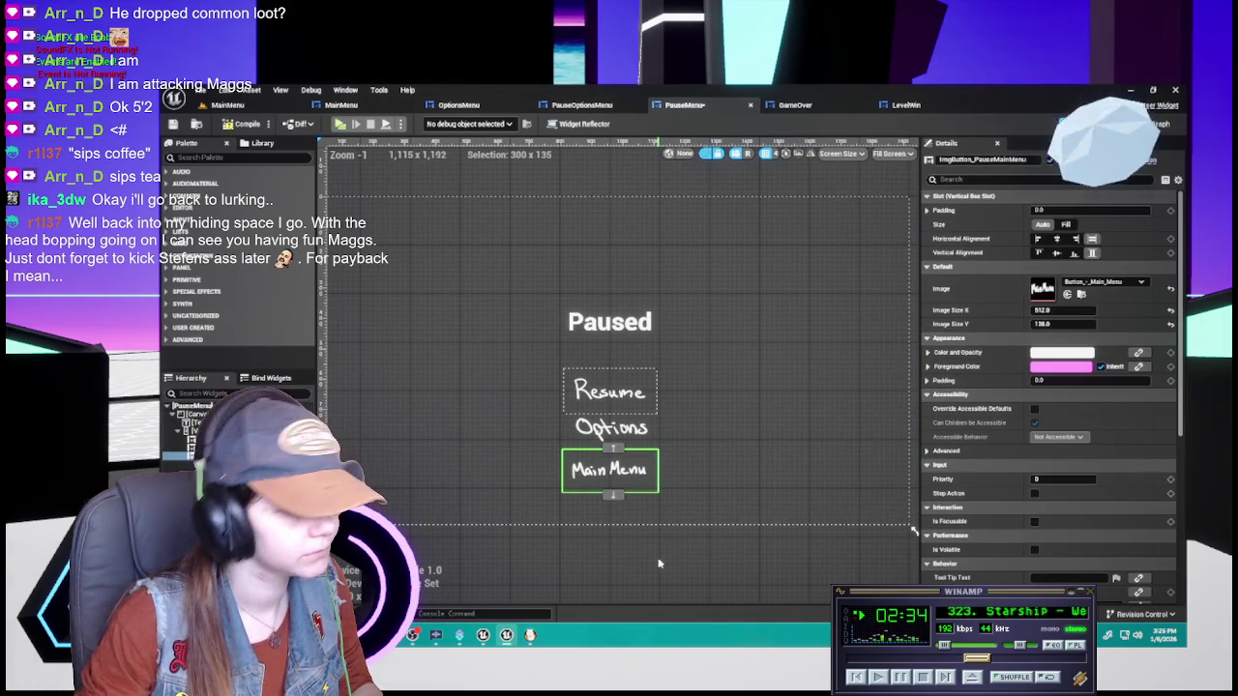
scroll(644, 558, "up", 1)
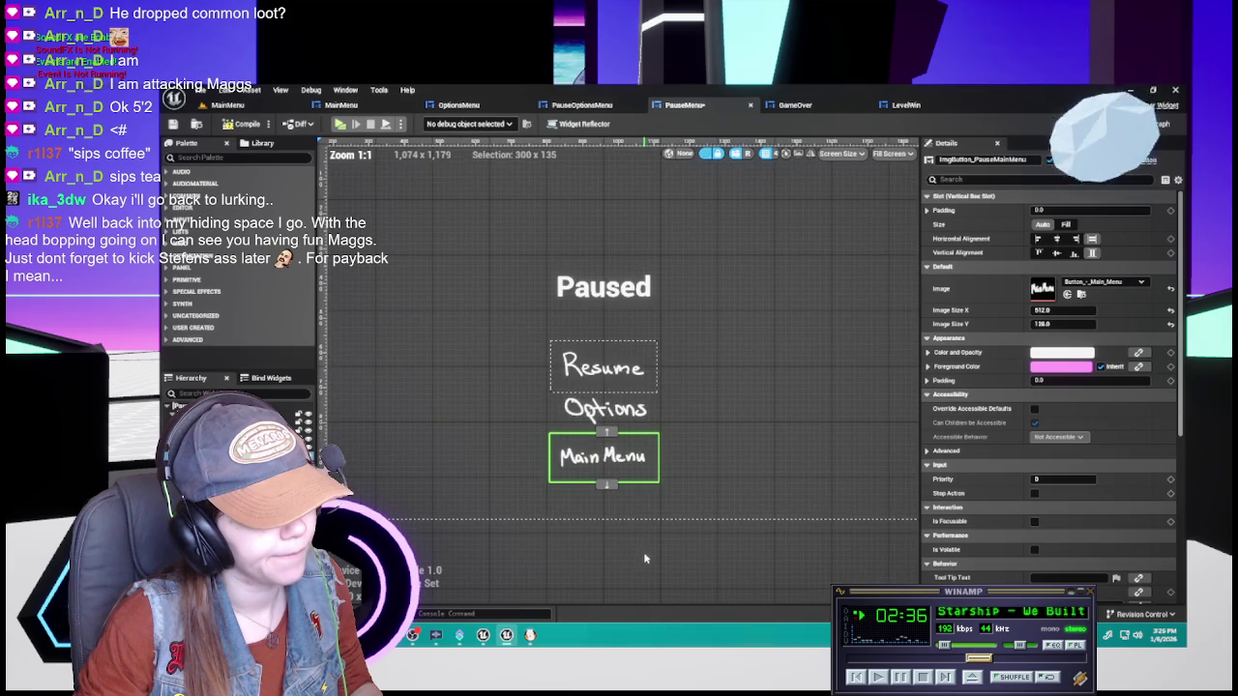
left_click(1062, 309)
type("512.0*1")
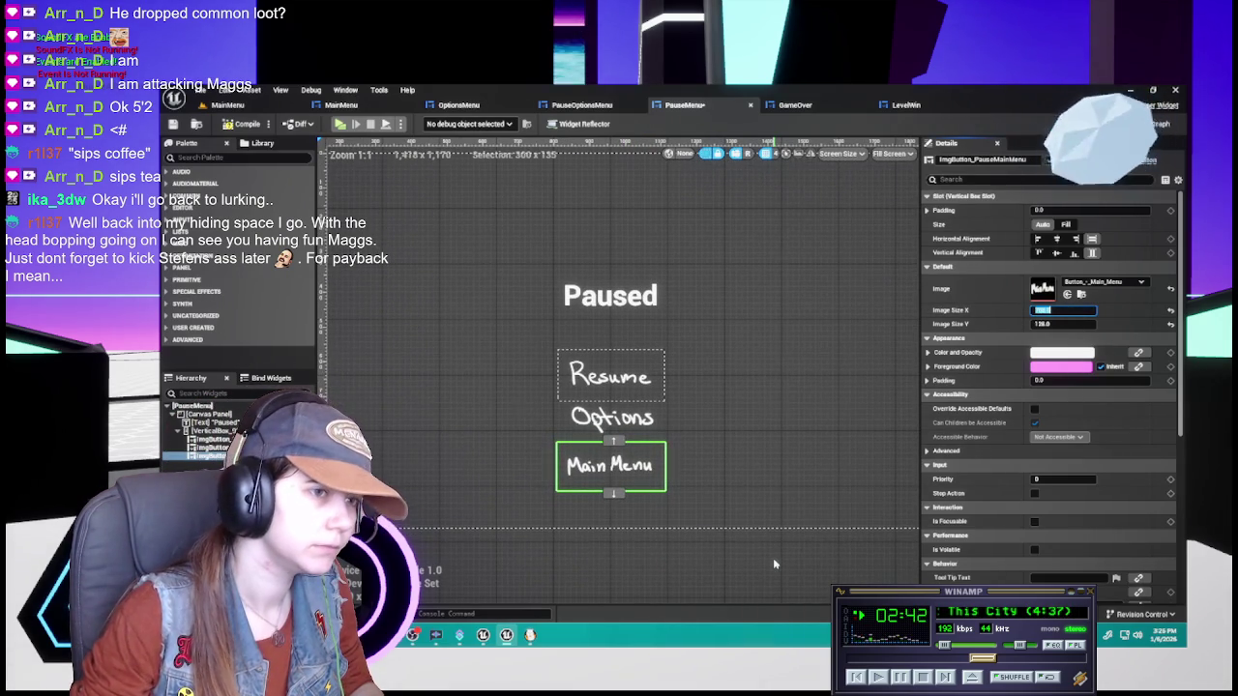
key("Tab")
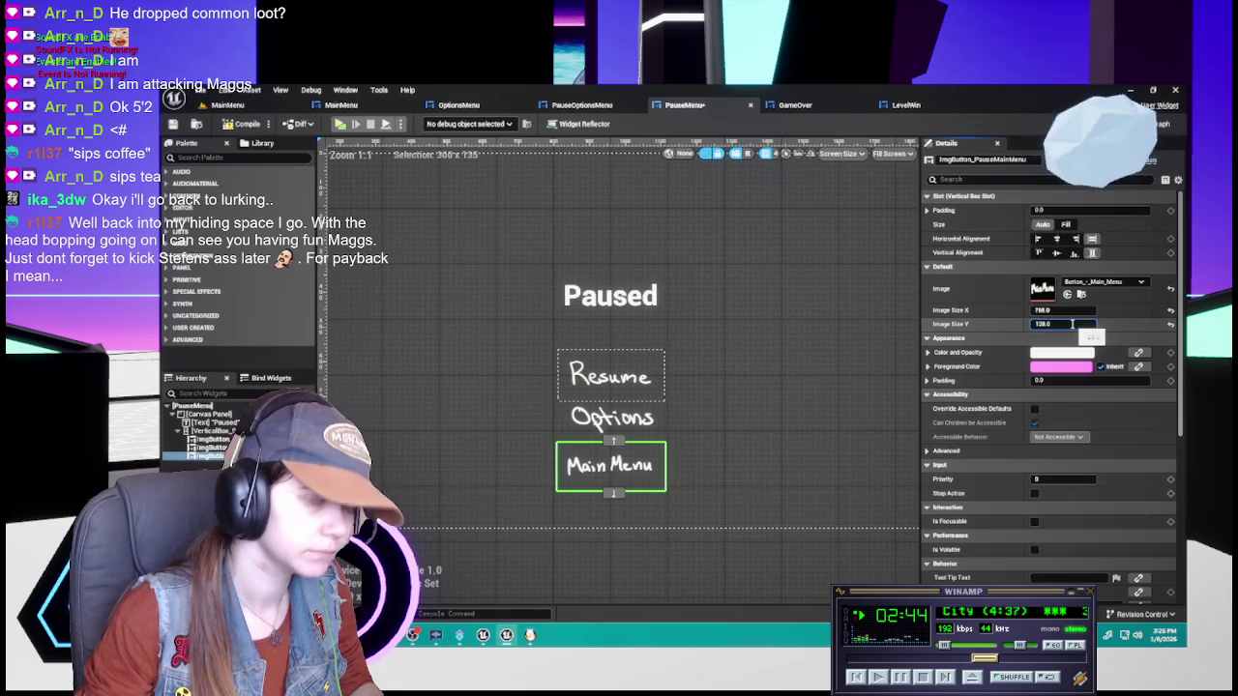
key("Return")
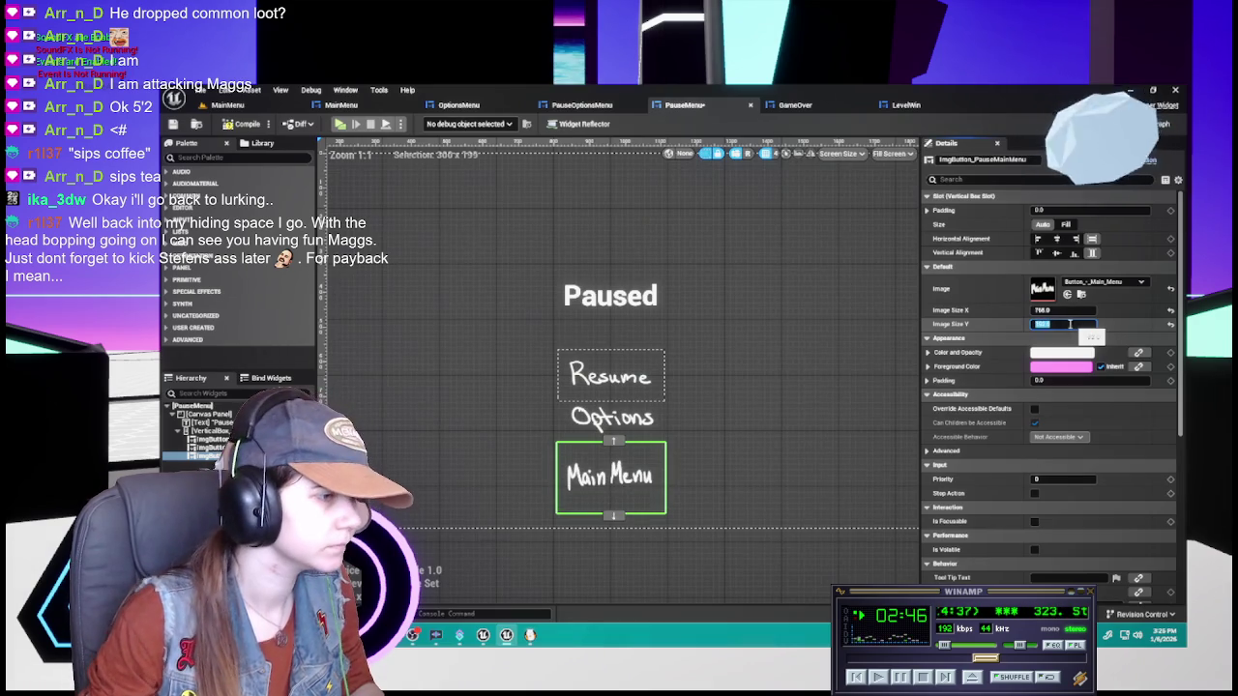
key("Return")
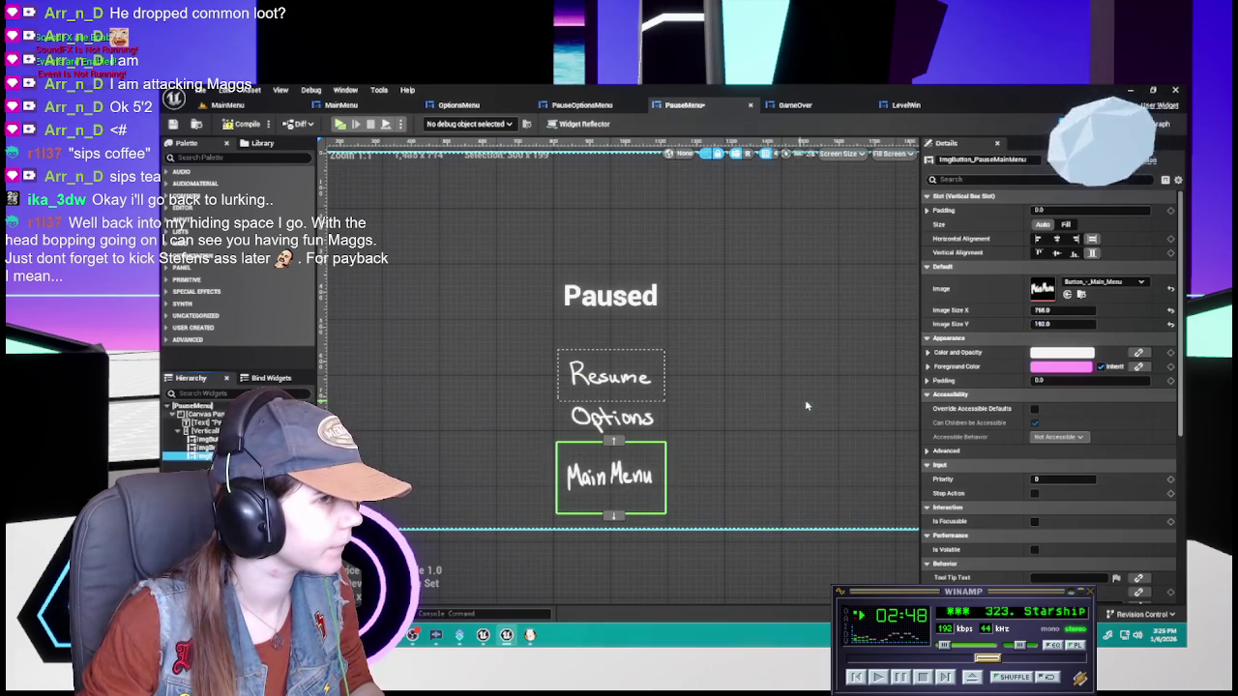
left_click(1170, 310)
left_click(1170, 323)
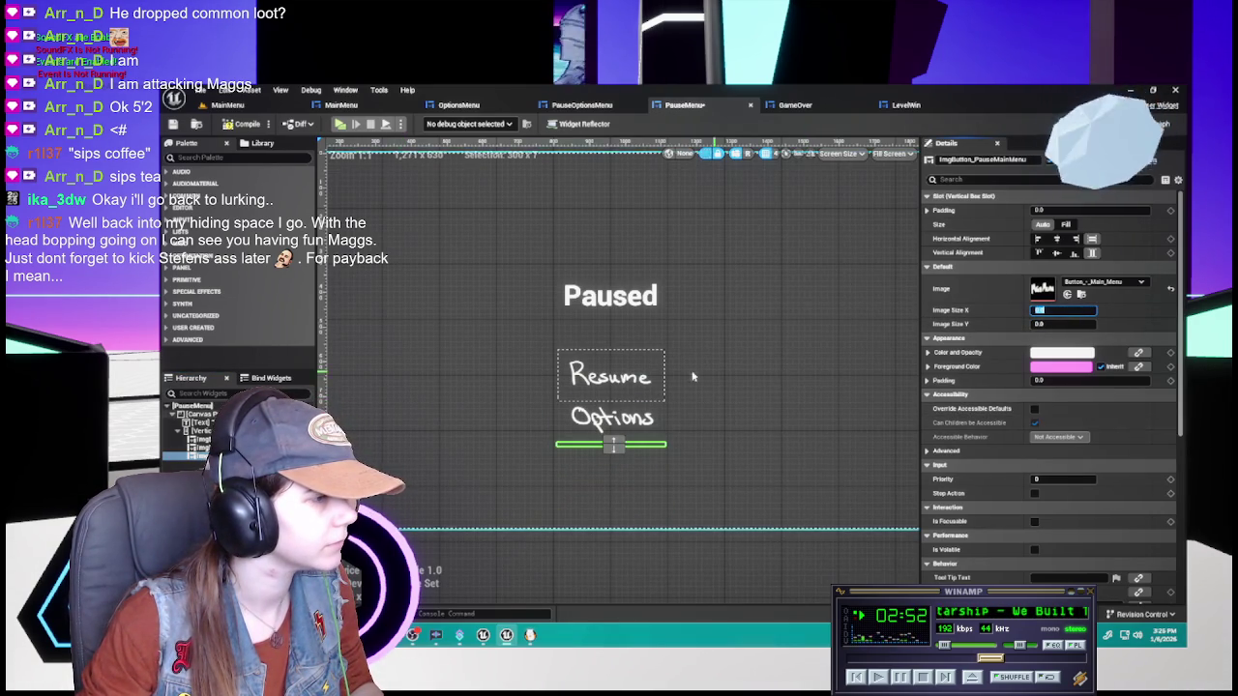
Compare with the Options button and set the Main Menu image to about 300 by 135
left_click(609, 421)
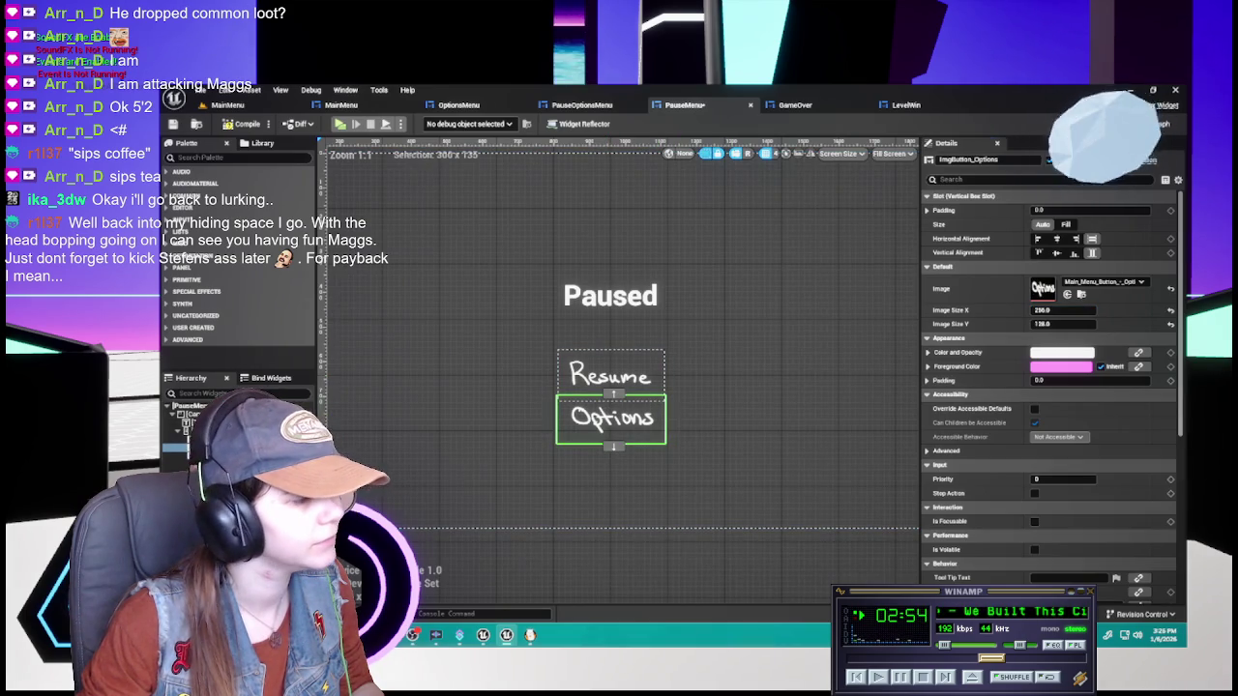
left_click(611, 445)
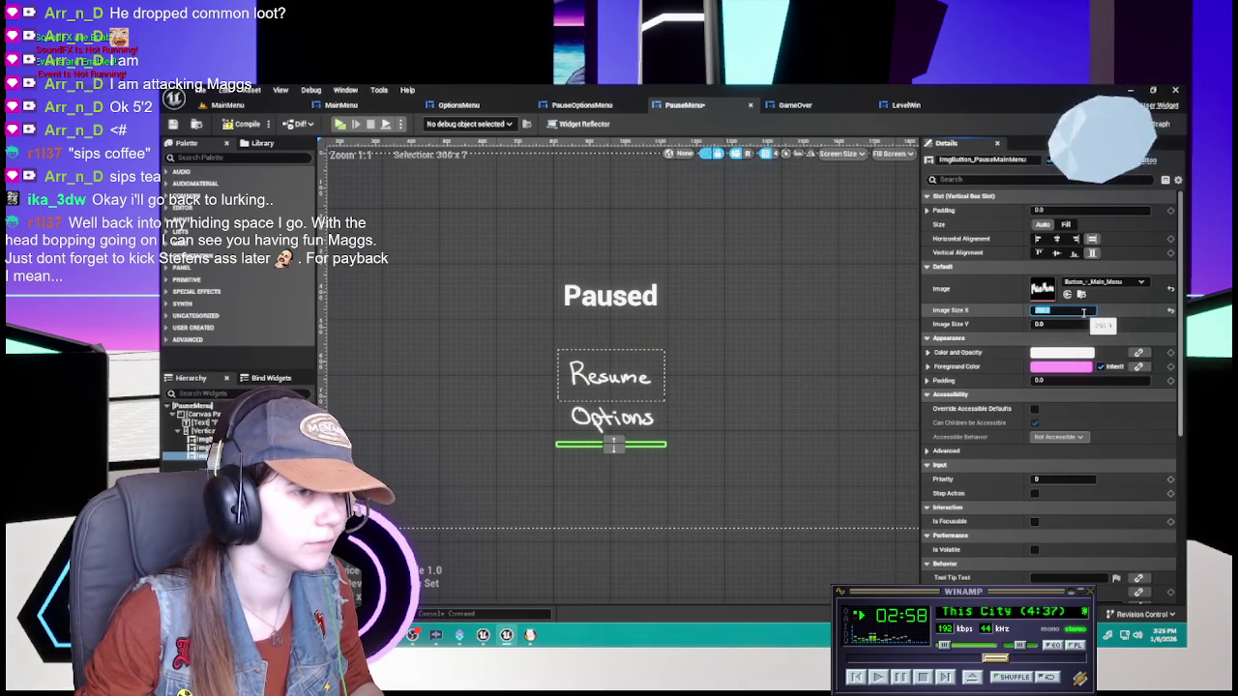
type("300")
key("Return")
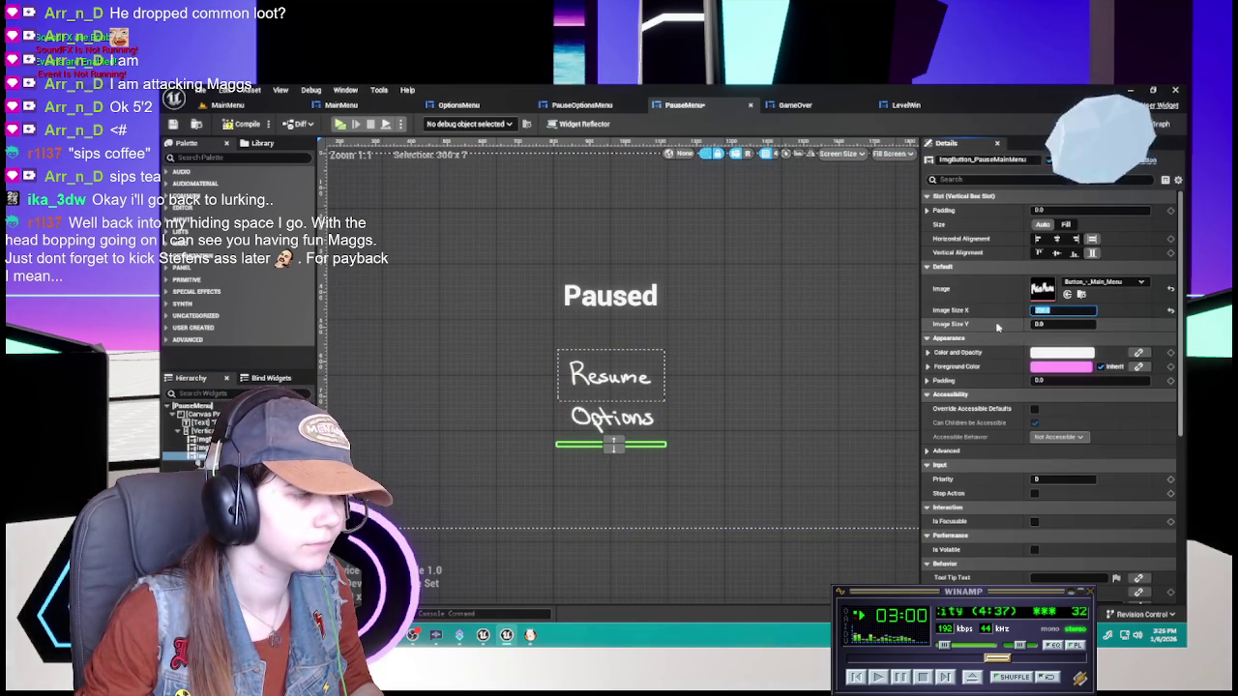
scroll(611, 477, "up", 3)
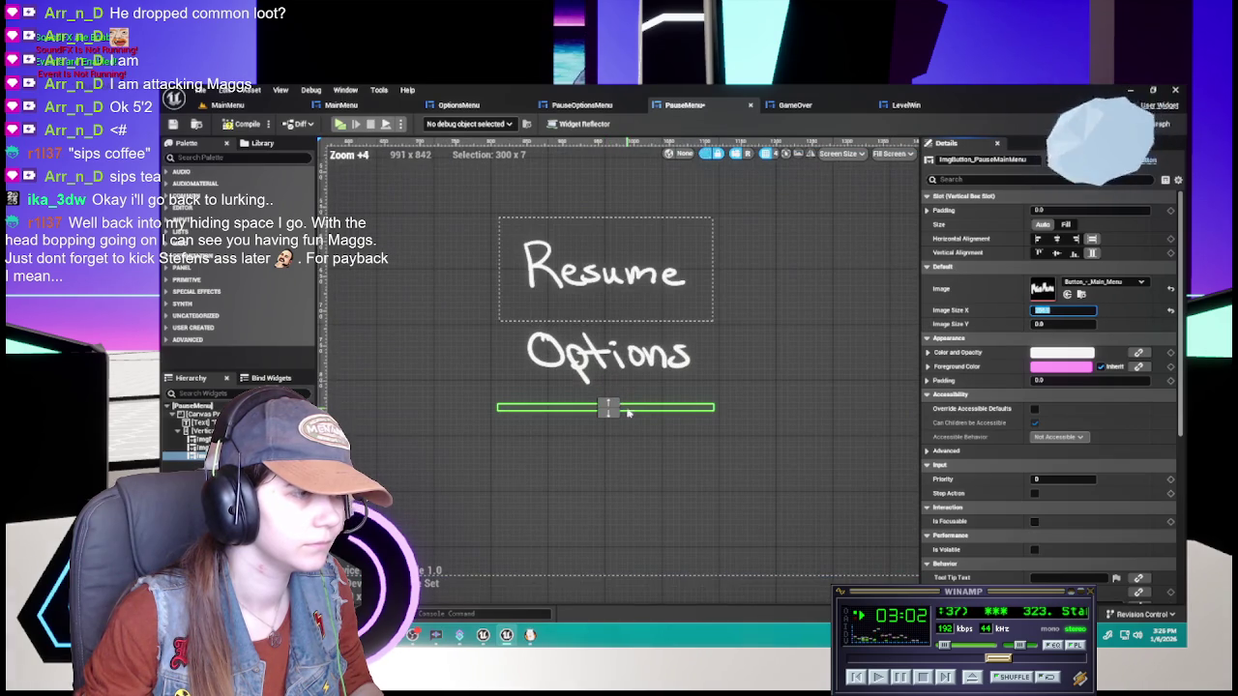
scroll(635, 426, "down", 3)
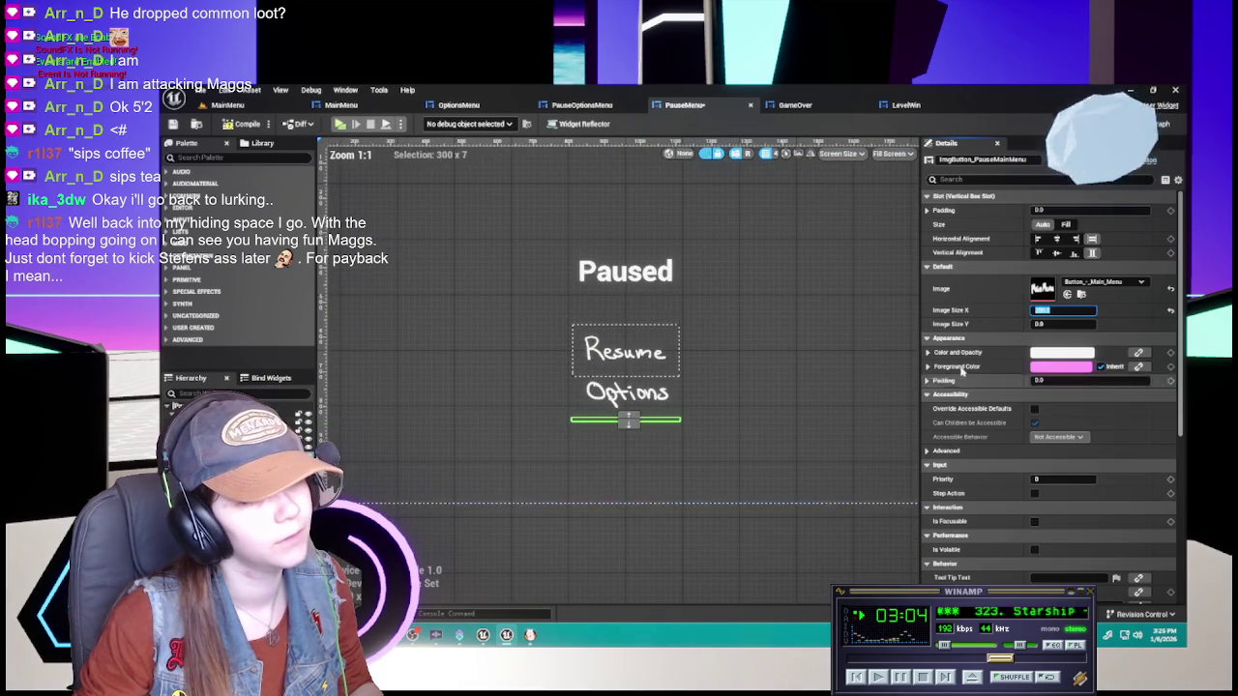
scroll(691, 429, "up", 1)
type("250")
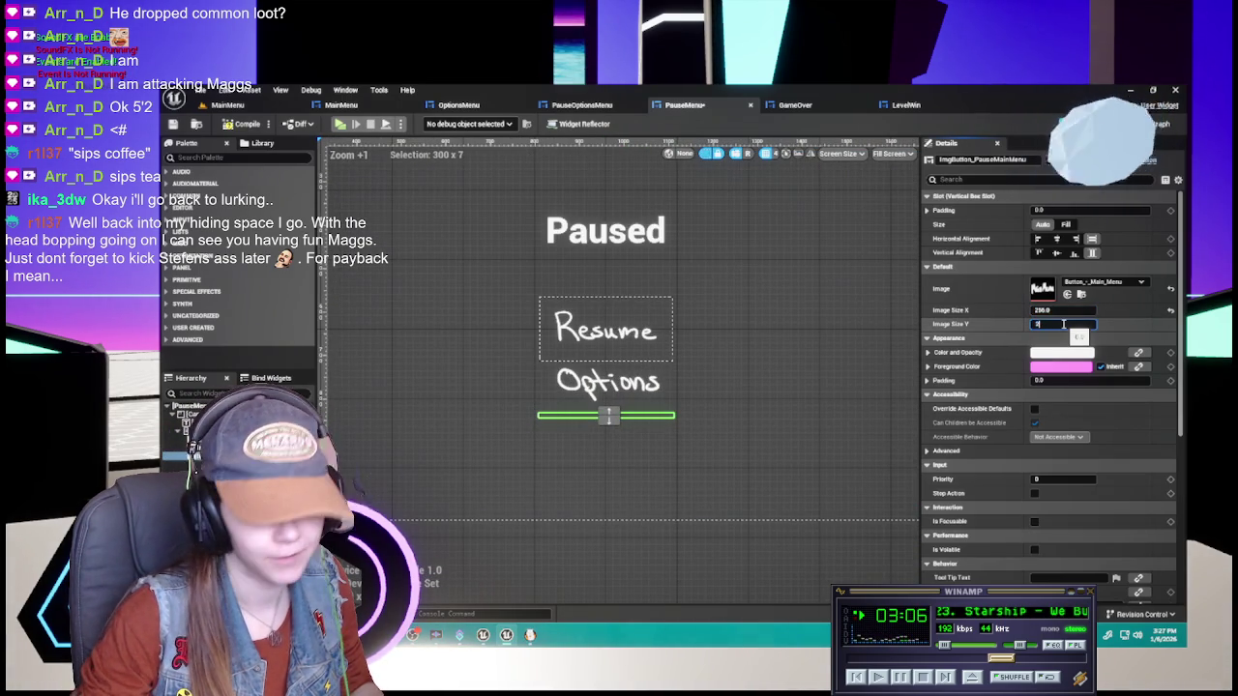
key("Return")
scroll(701, 367, "down", 1)
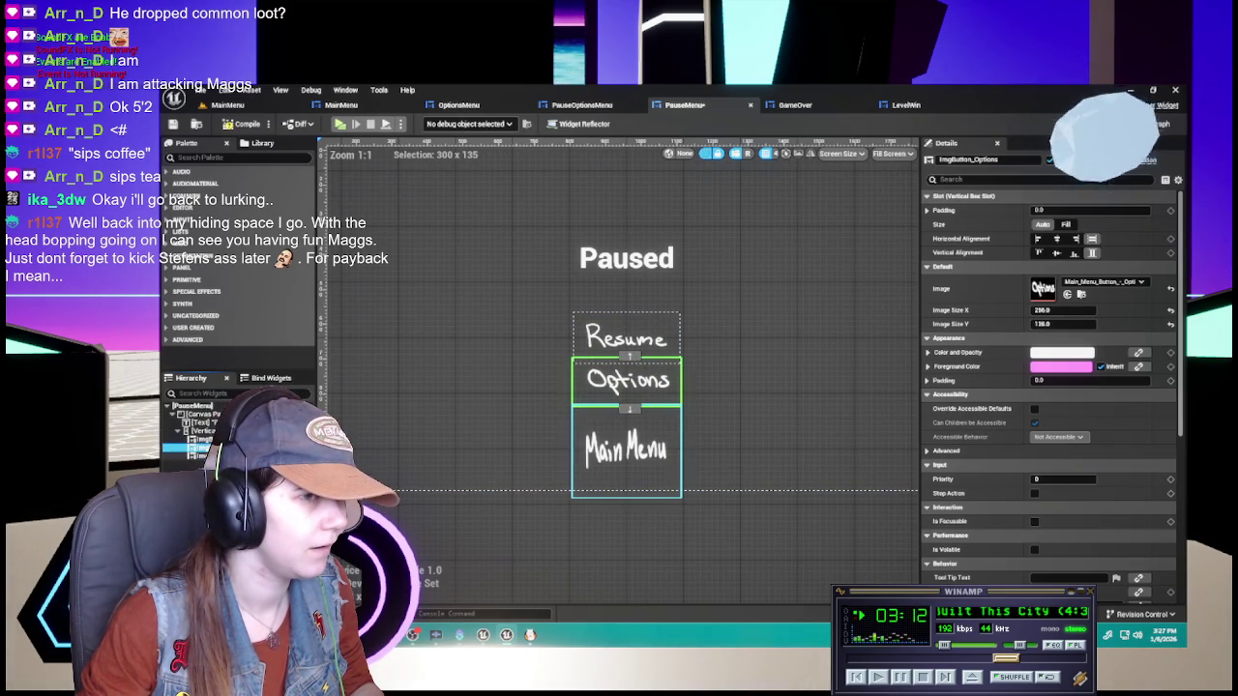
left_click(1062, 324)
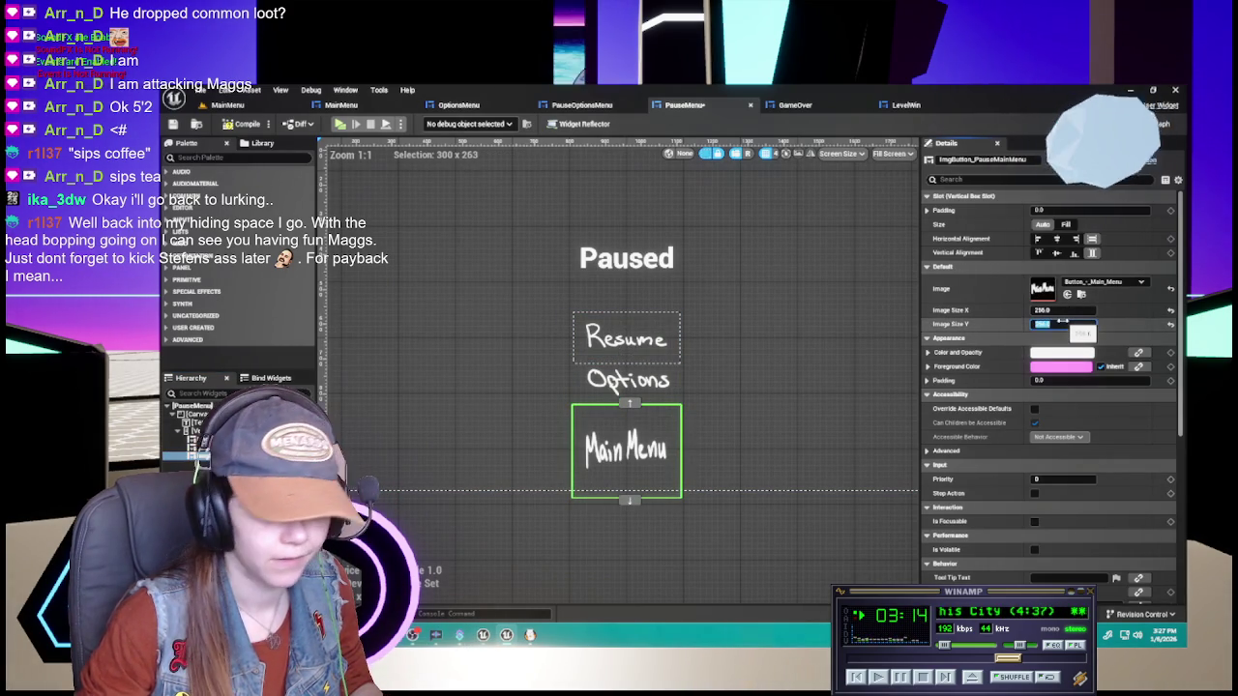
type("5")
key("Return")
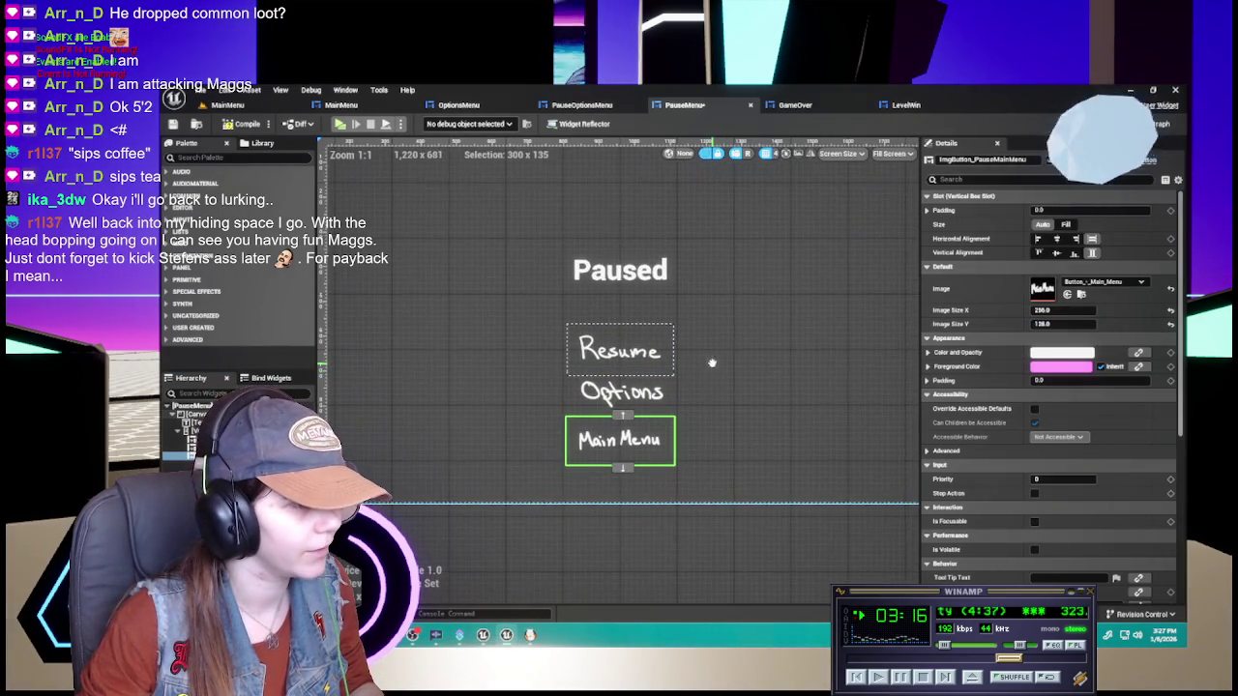
scroll(635, 409, "up", 1)
left_click(662, 387)
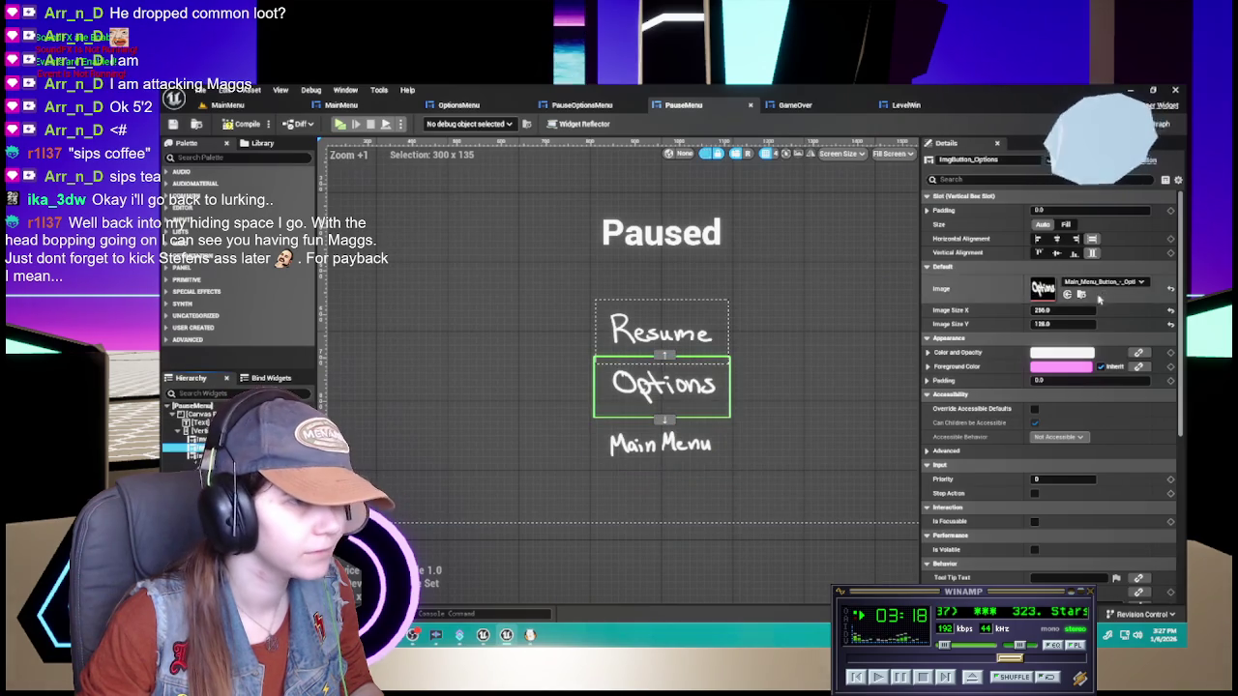
Set the Options image button's width to 256 to match the 256 by 128 buttons
type("128")
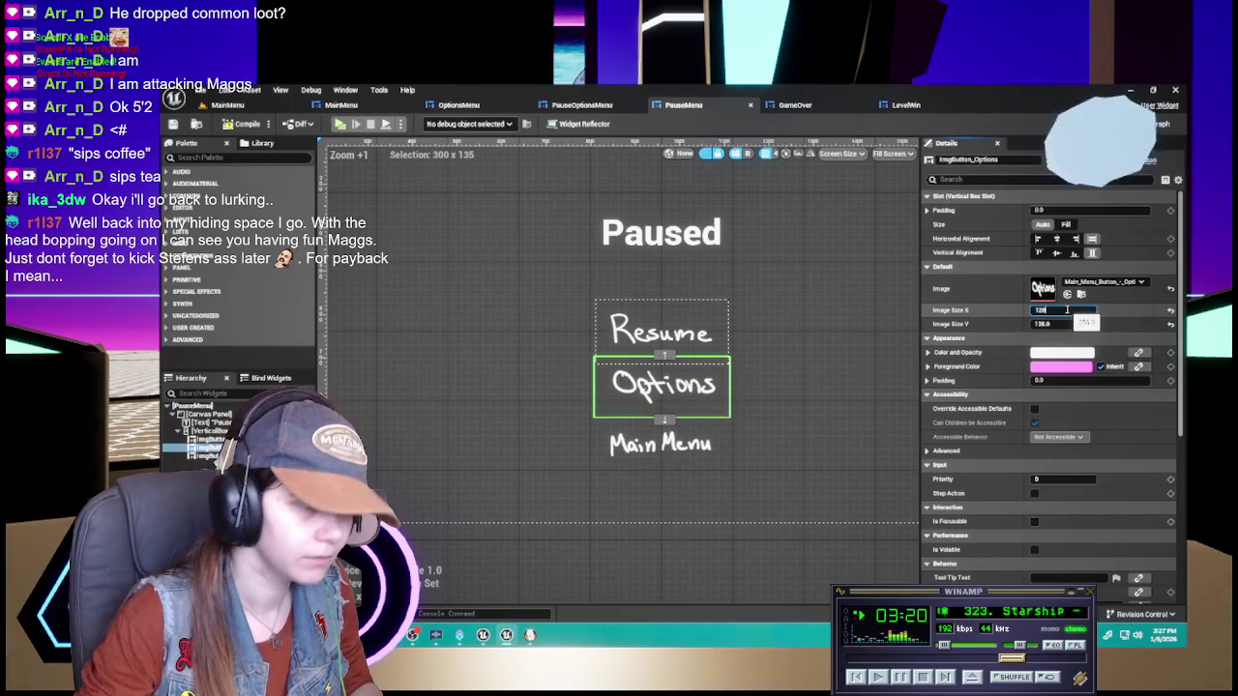
key("Return")
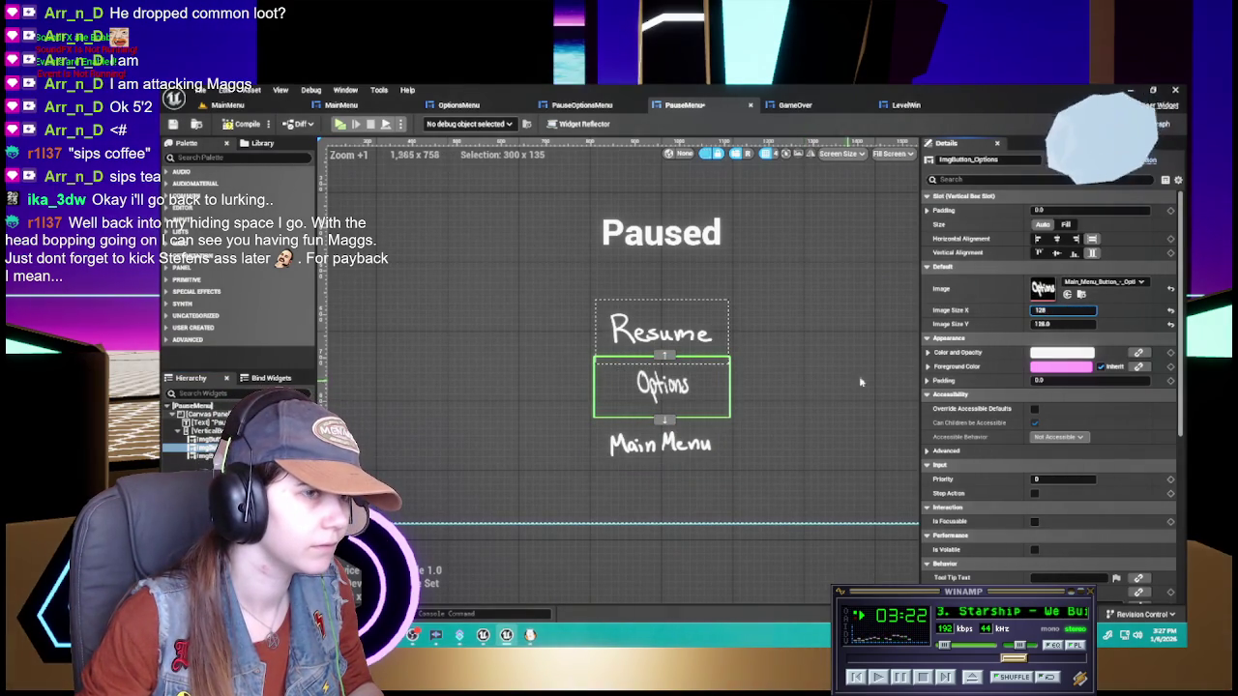
left_click(661, 444)
left_click(661, 385)
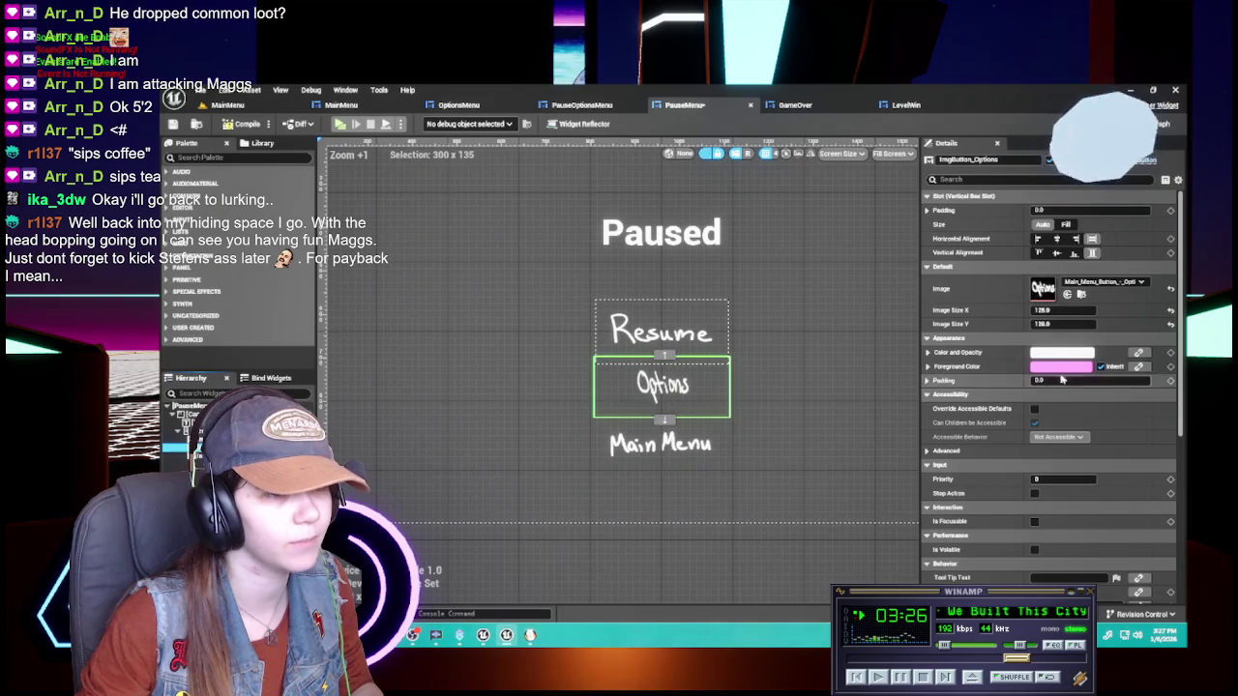
left_click(1063, 310)
type("56")
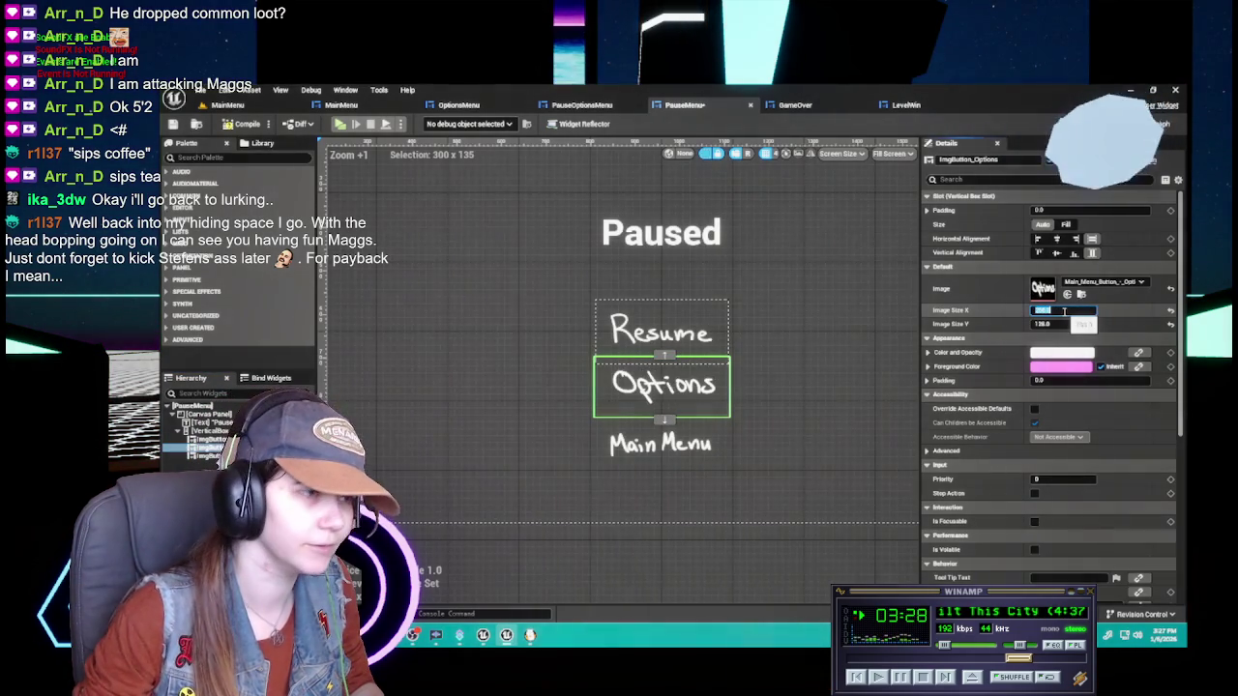
key("Return")
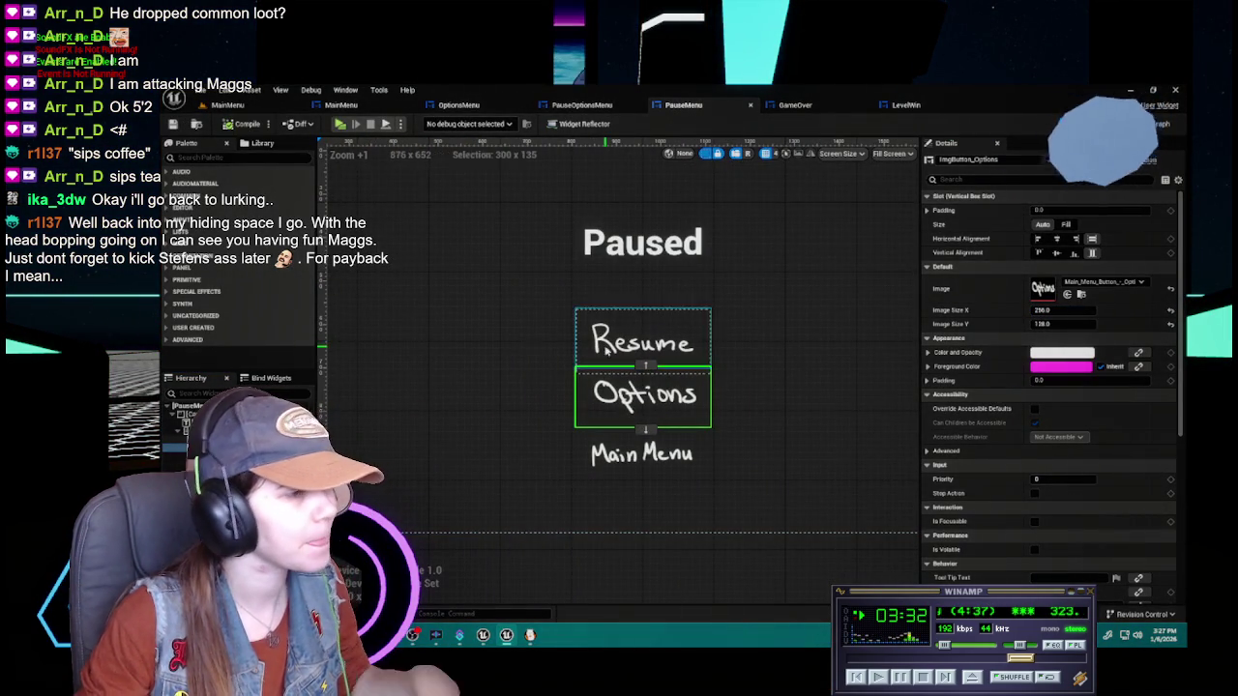
scroll(786, 421, "down", 2)
left_click(646, 444)
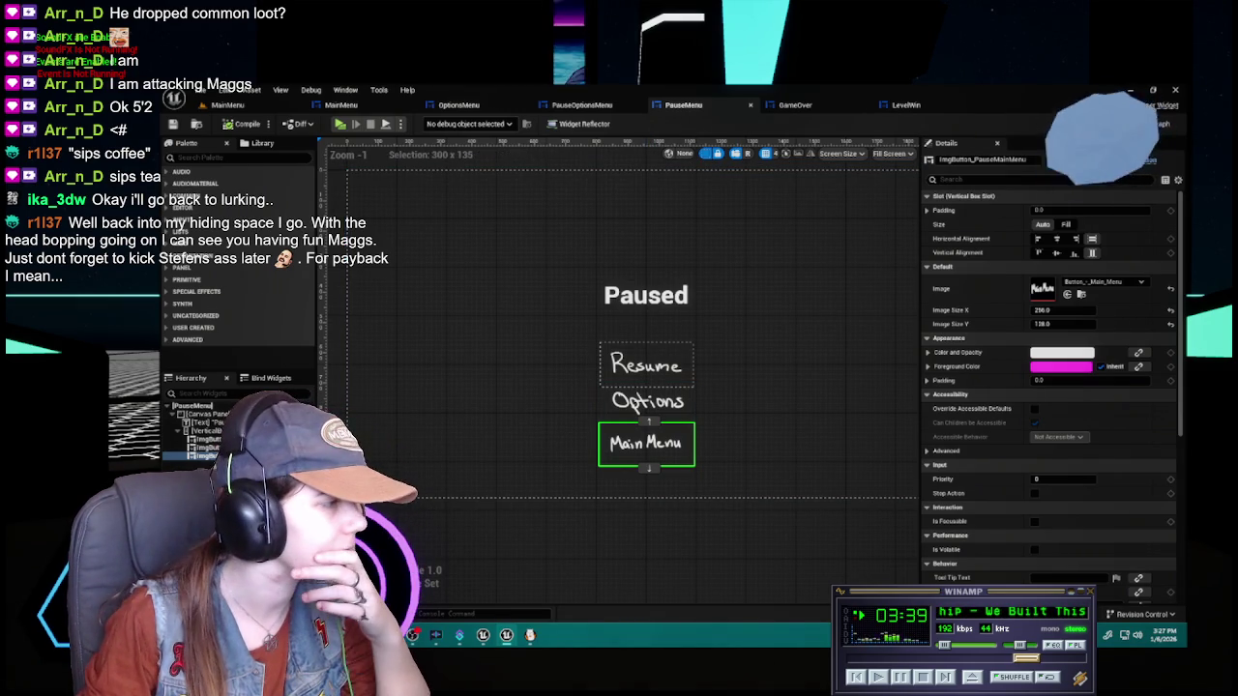
left_click(1068, 324)
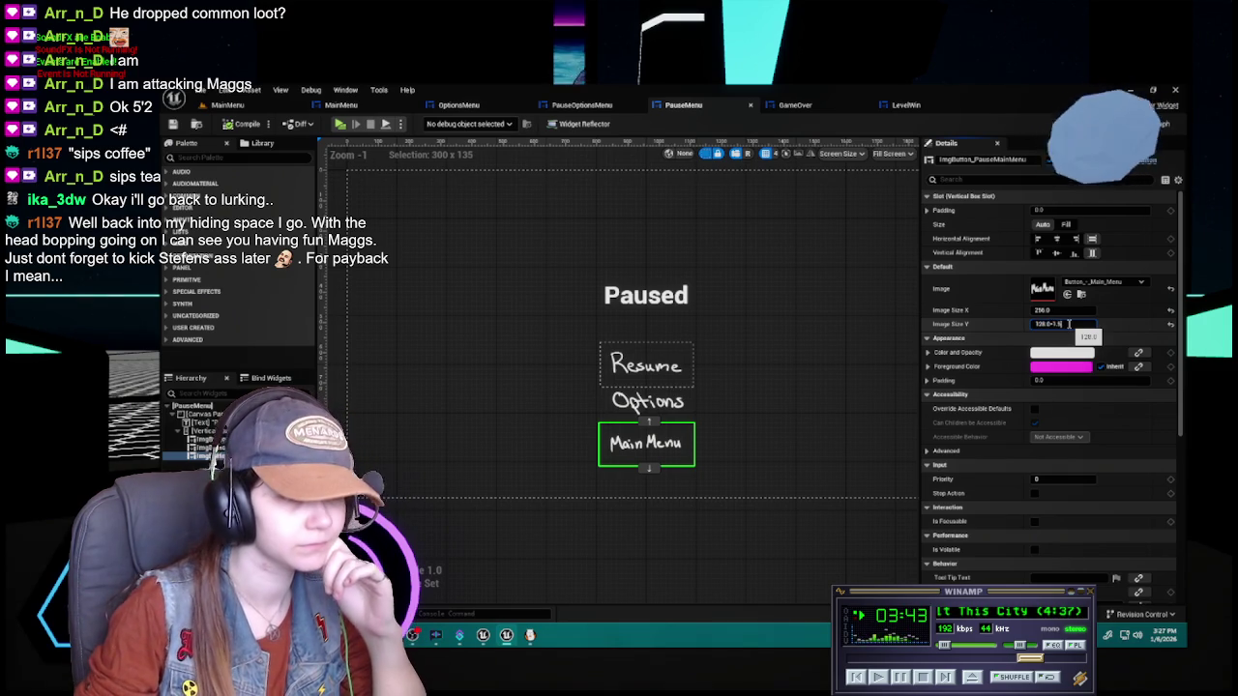
key("Return")
left_click(1068, 310)
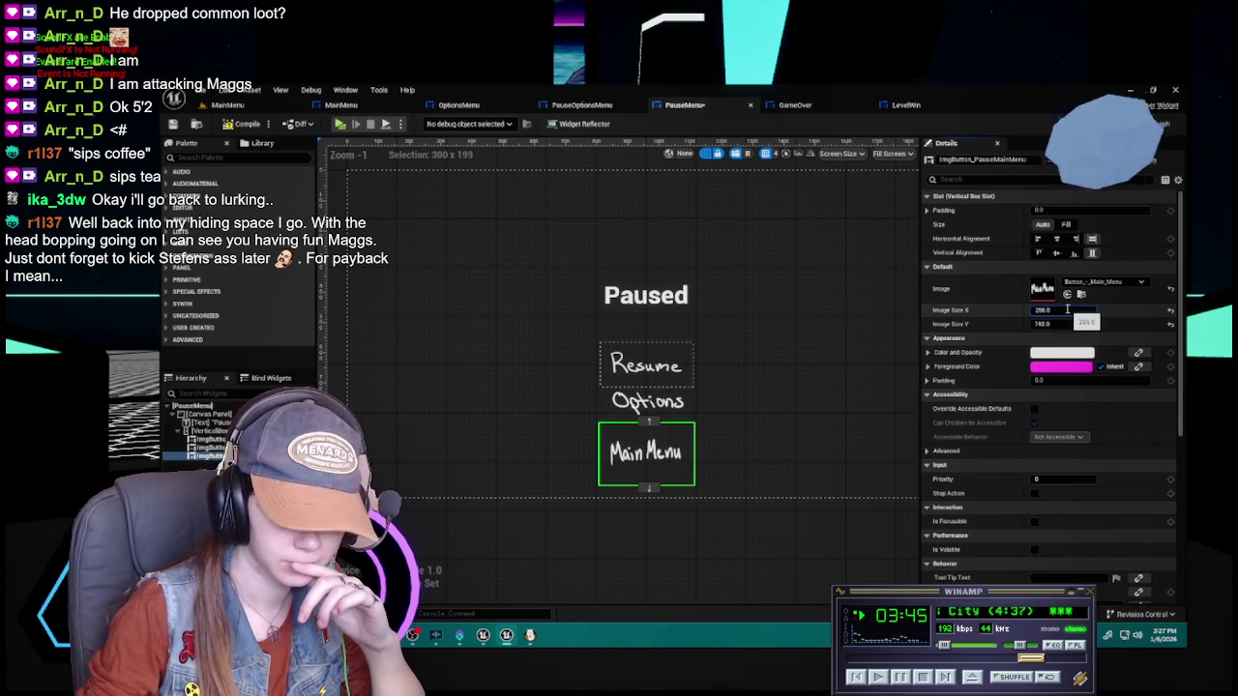
type("*1")
key("Return")
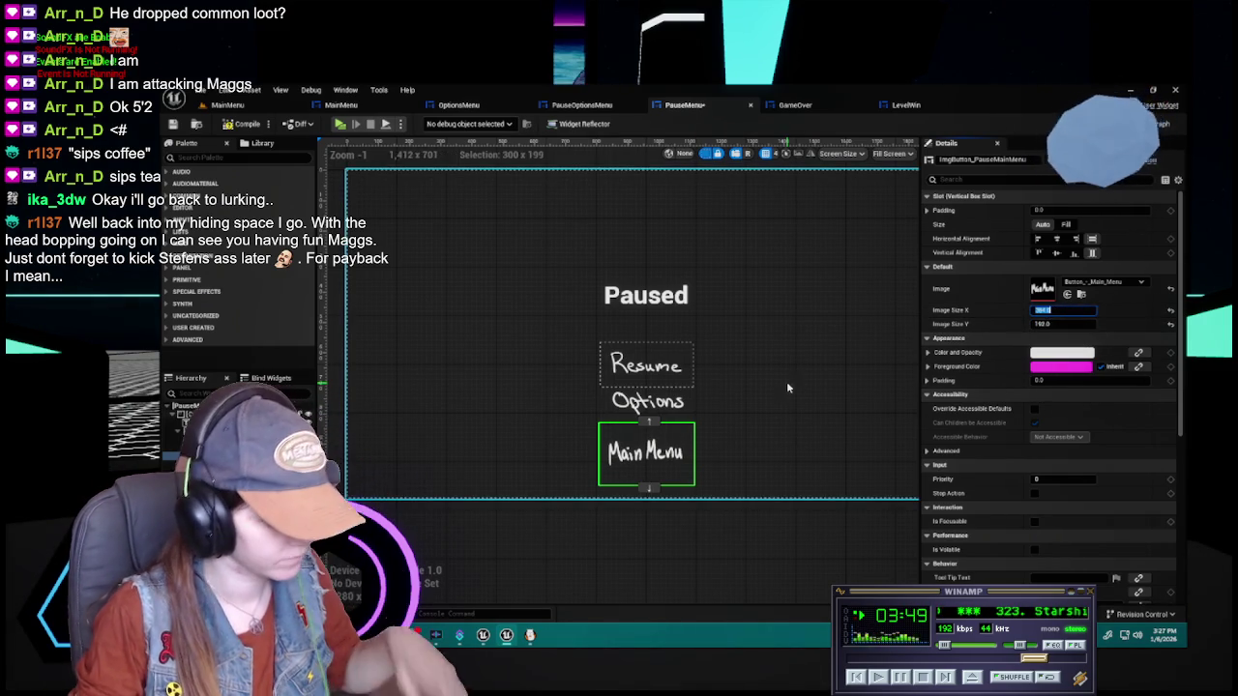
type("384")
key("Return")
key("ctrl+z")
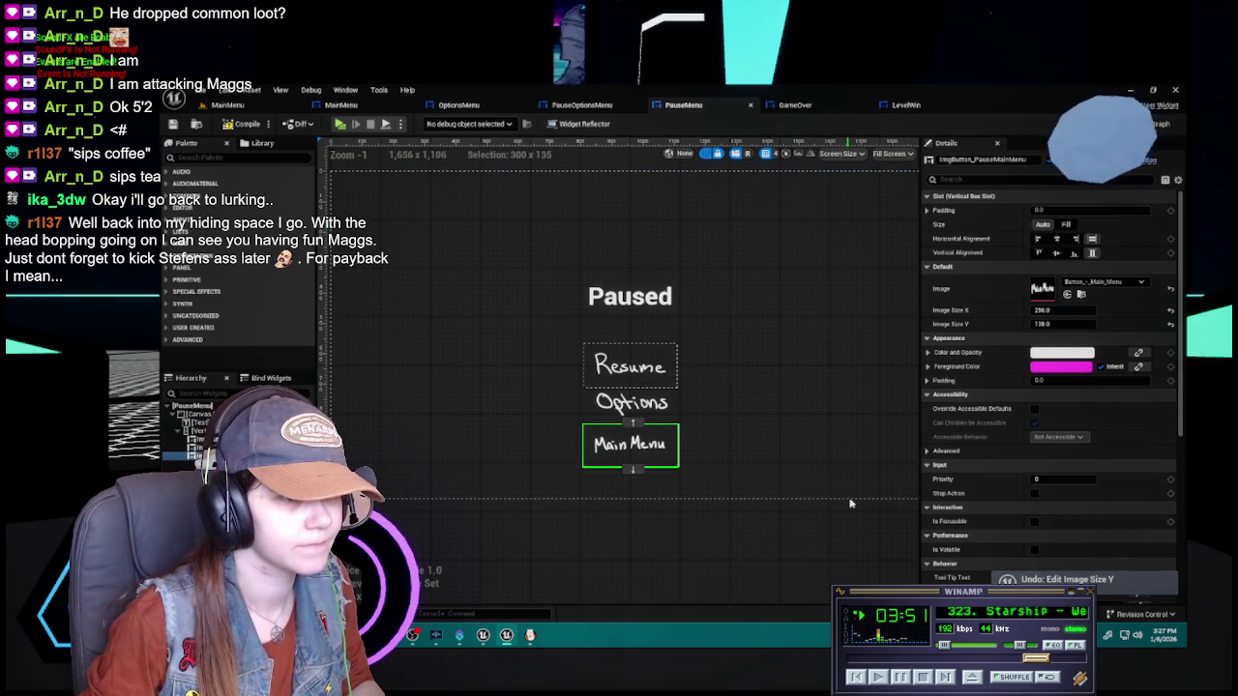
left_click(1069, 310)
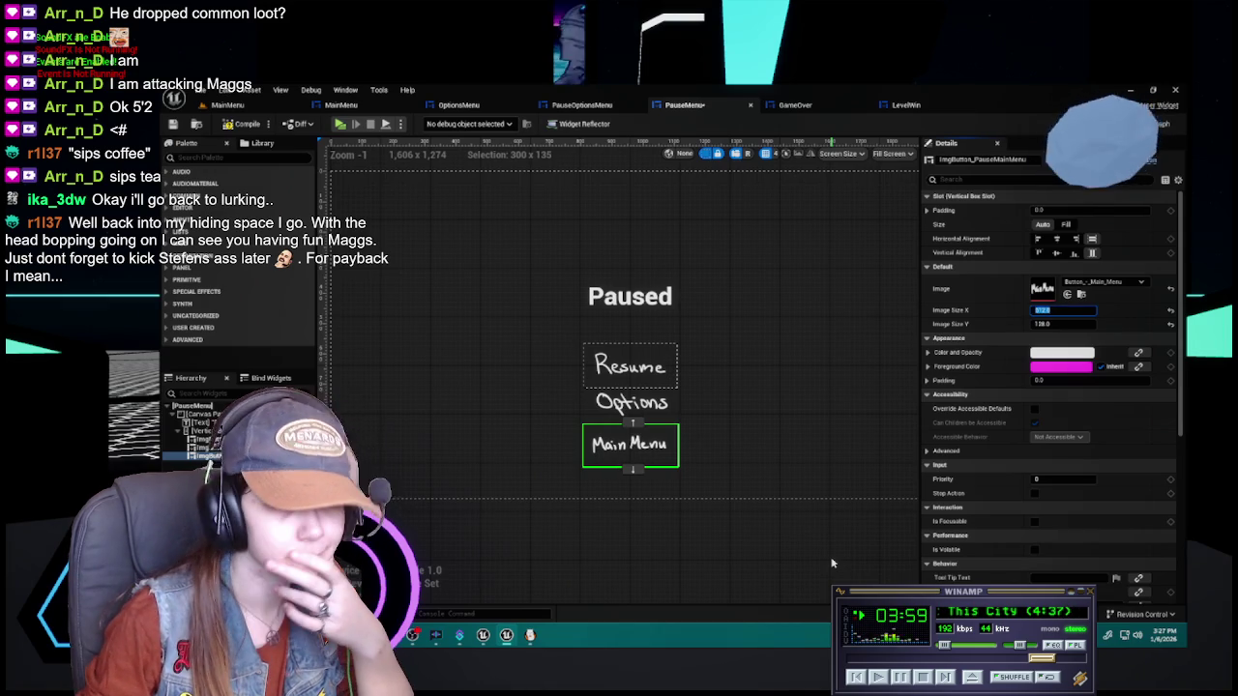
left_click(1075, 323)
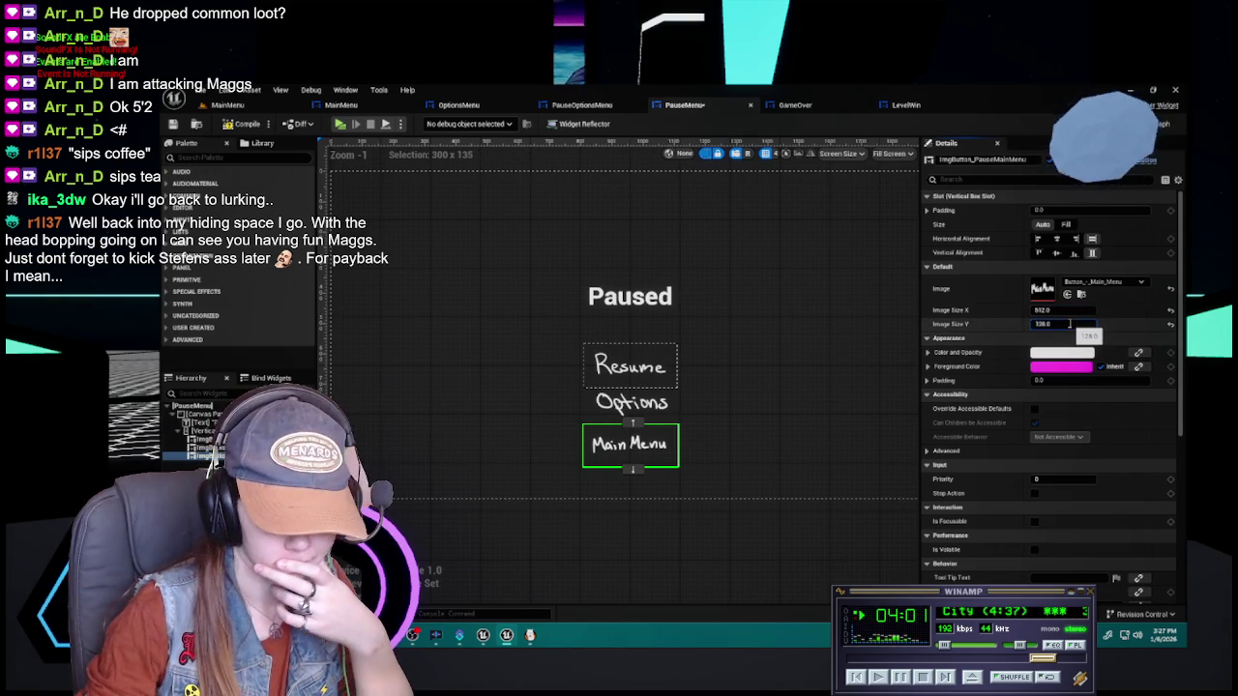
type("+40")
key("Return")
left_click(1061, 325)
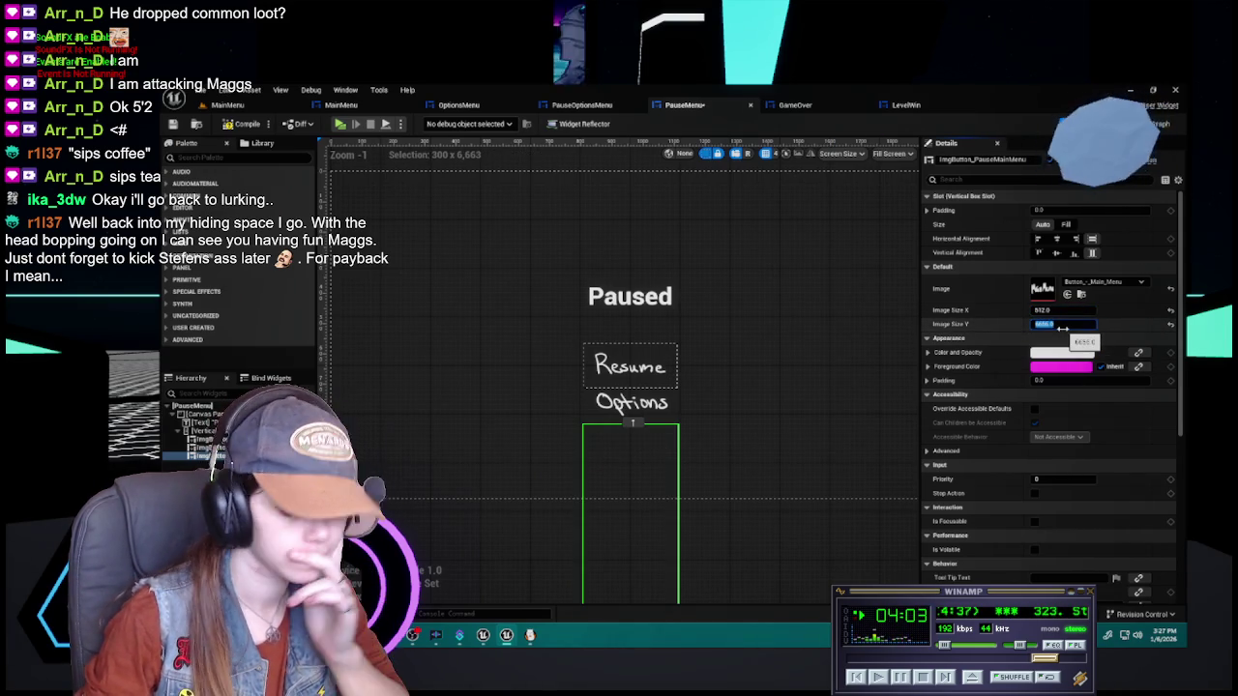
left_click(703, 550)
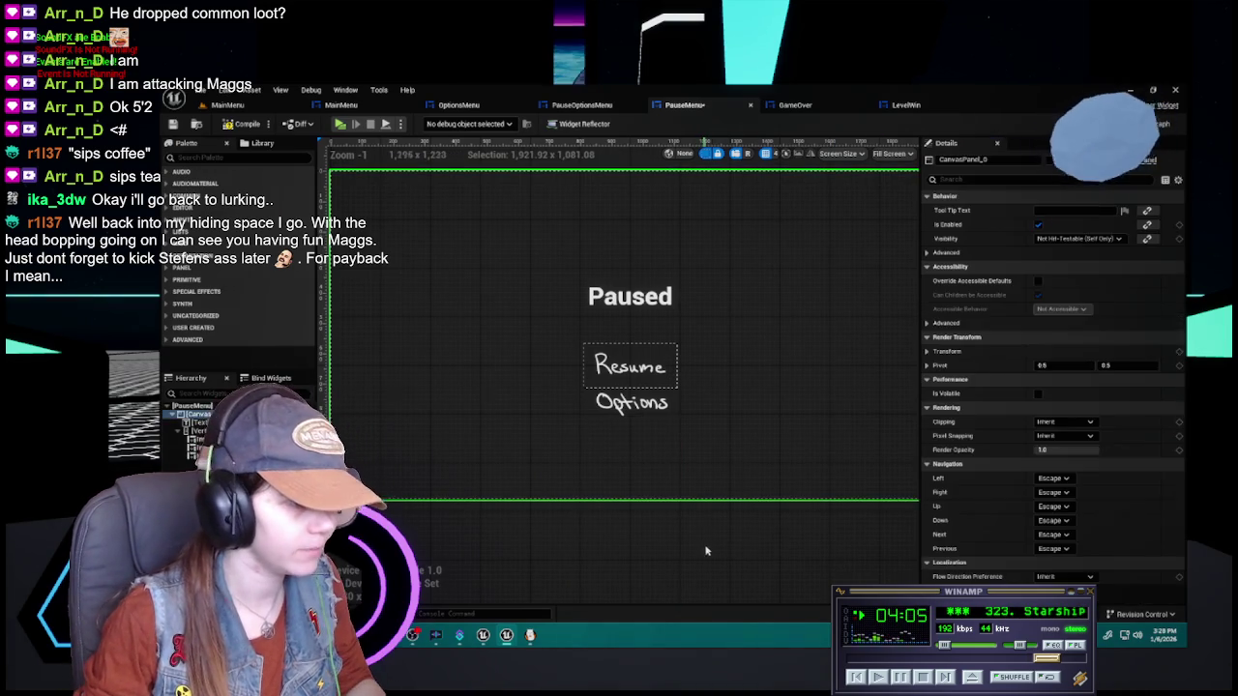
key("ctrl+z")
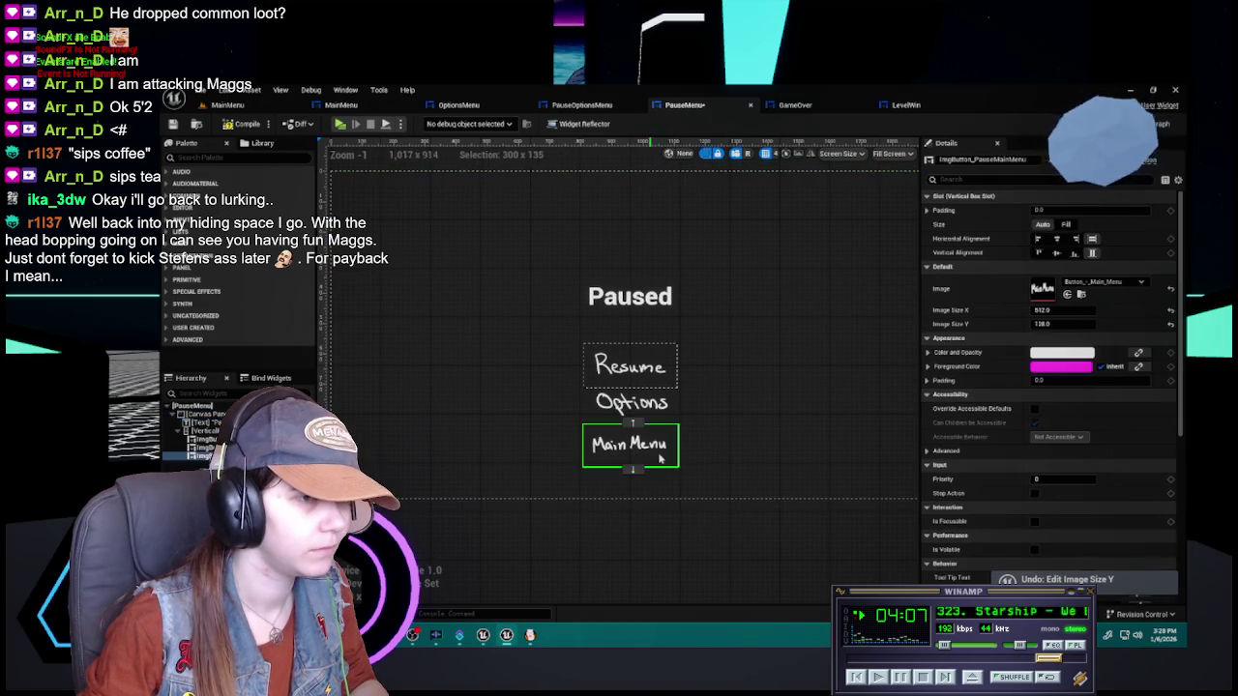
left_click(1071, 324)
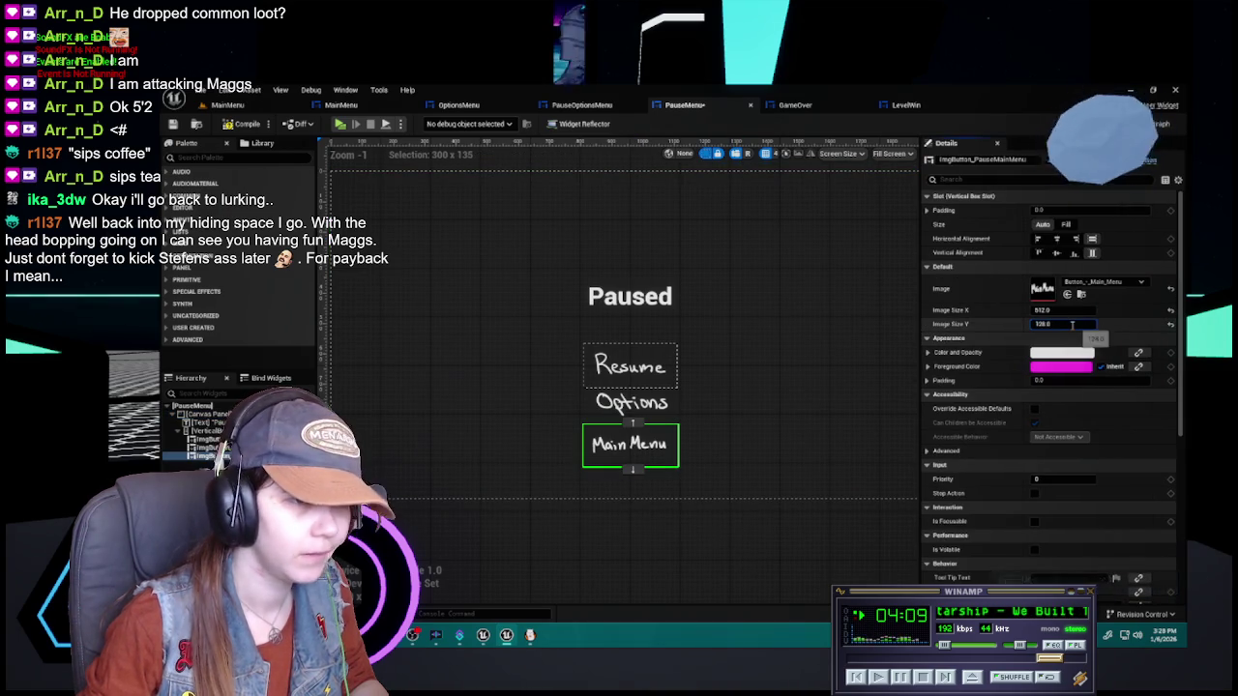
type("256")
key("Return")
left_click(1067, 310)
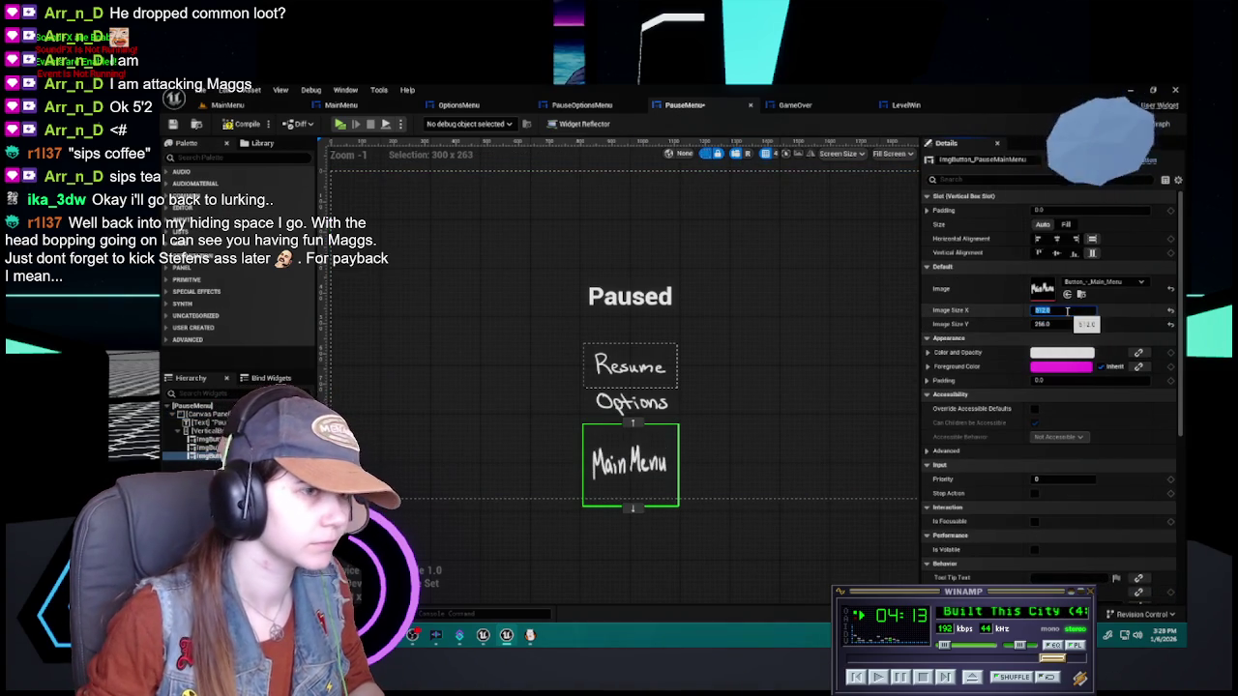
type("56")
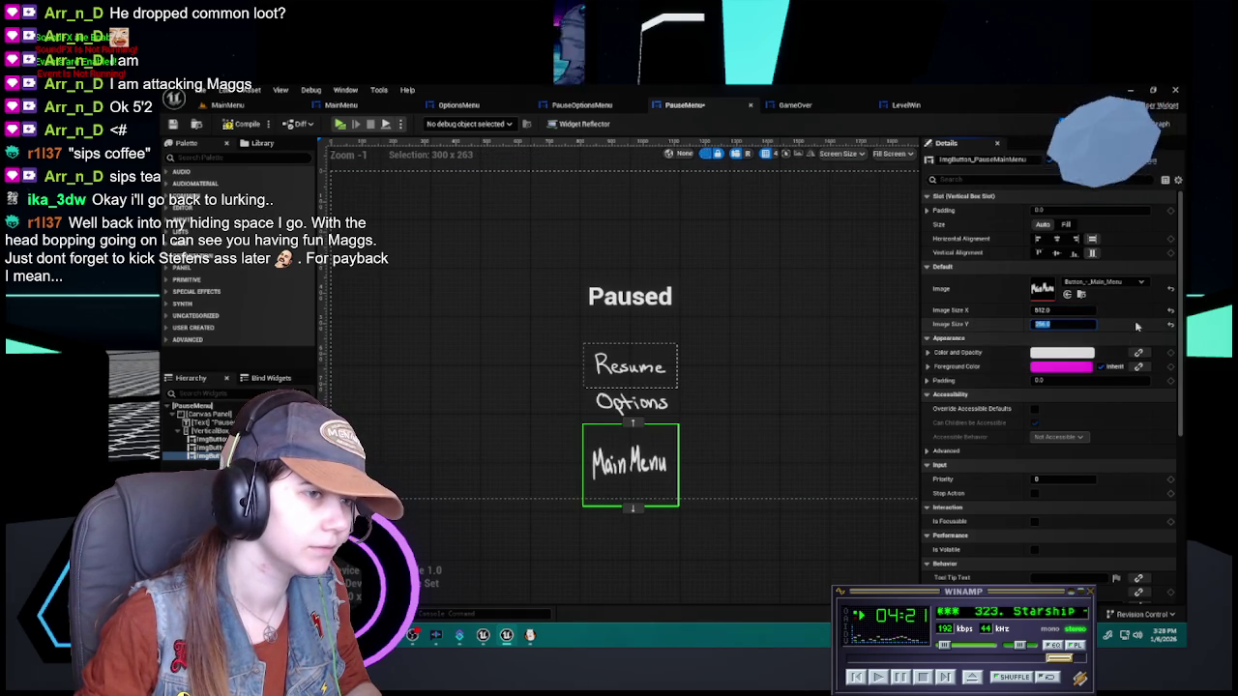
left_click(1171, 325)
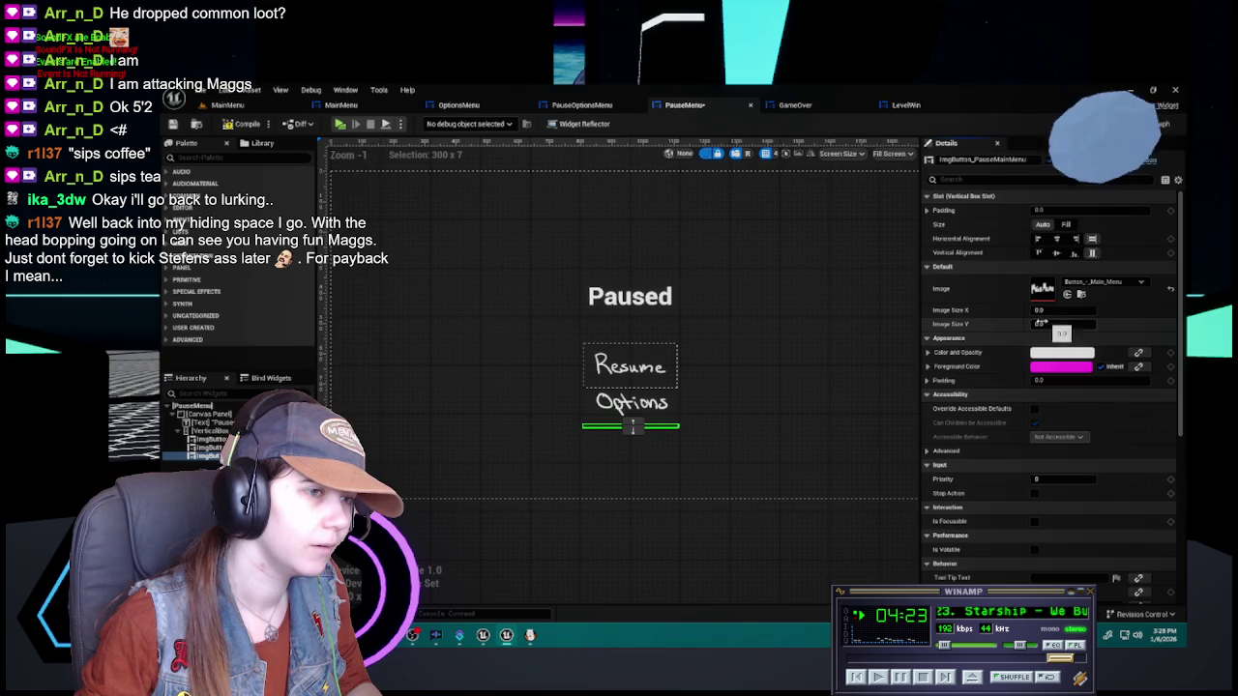
left_click(630, 416)
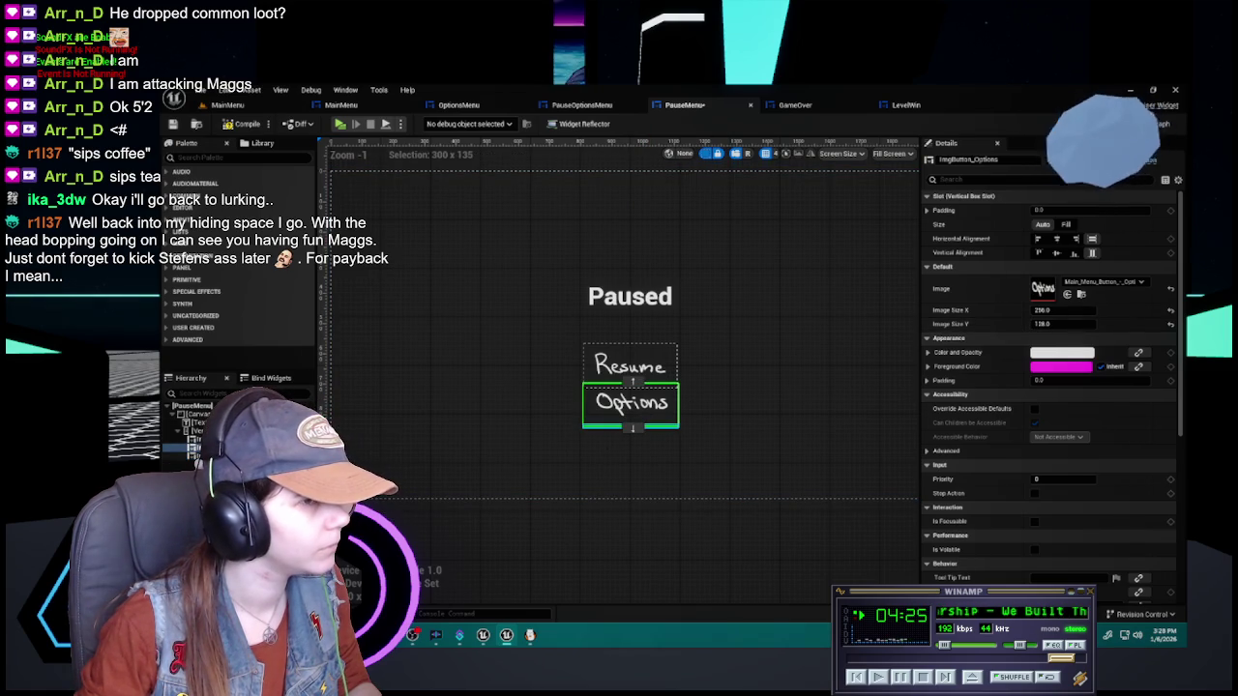
left_click(630, 426)
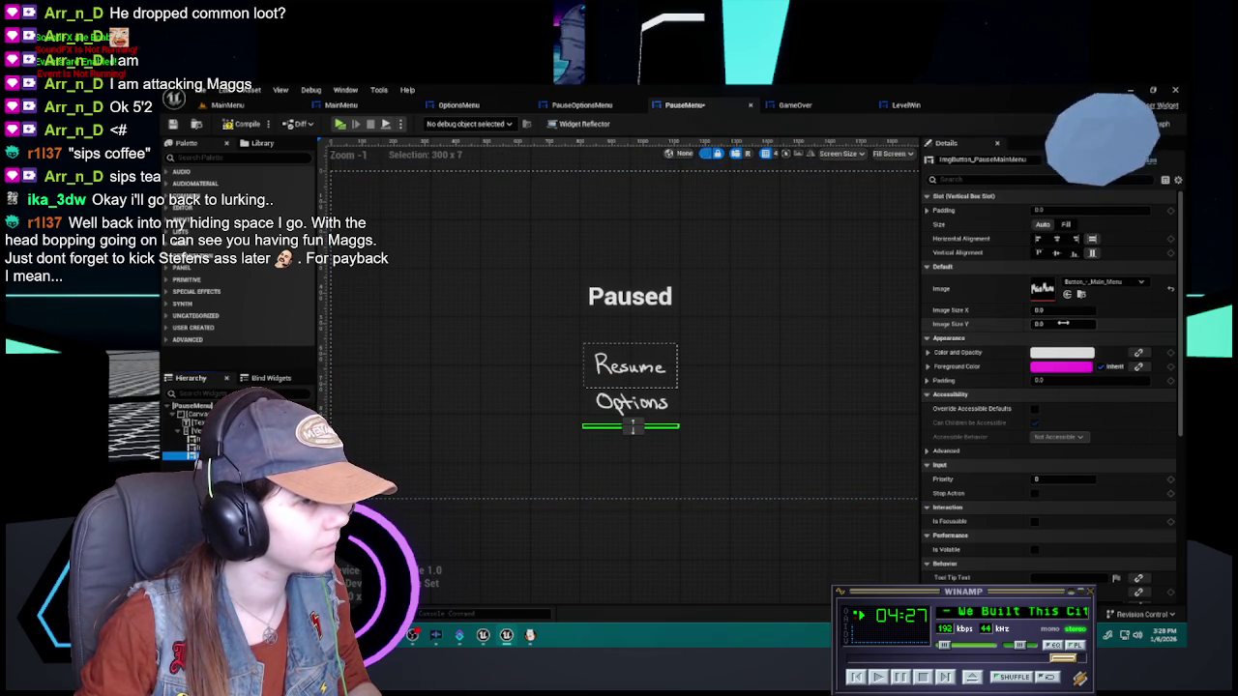
type("5")
key("Return")
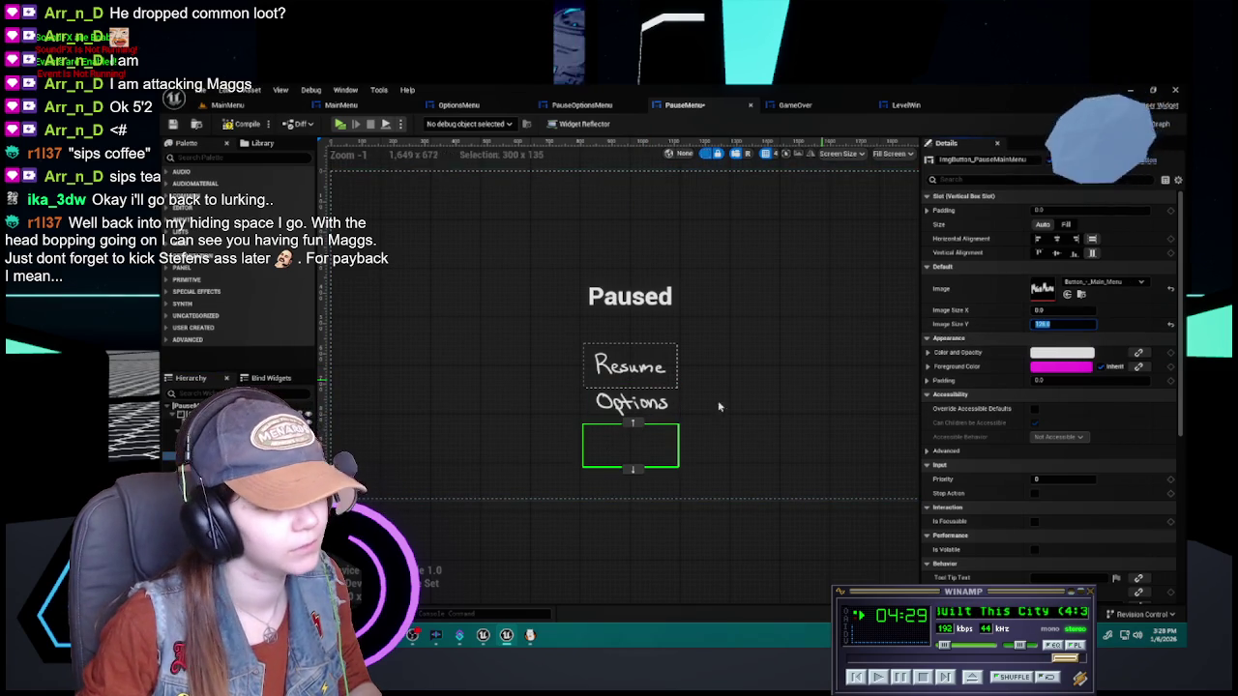
left_click(630, 403)
left_click(630, 445)
left_click(1068, 311)
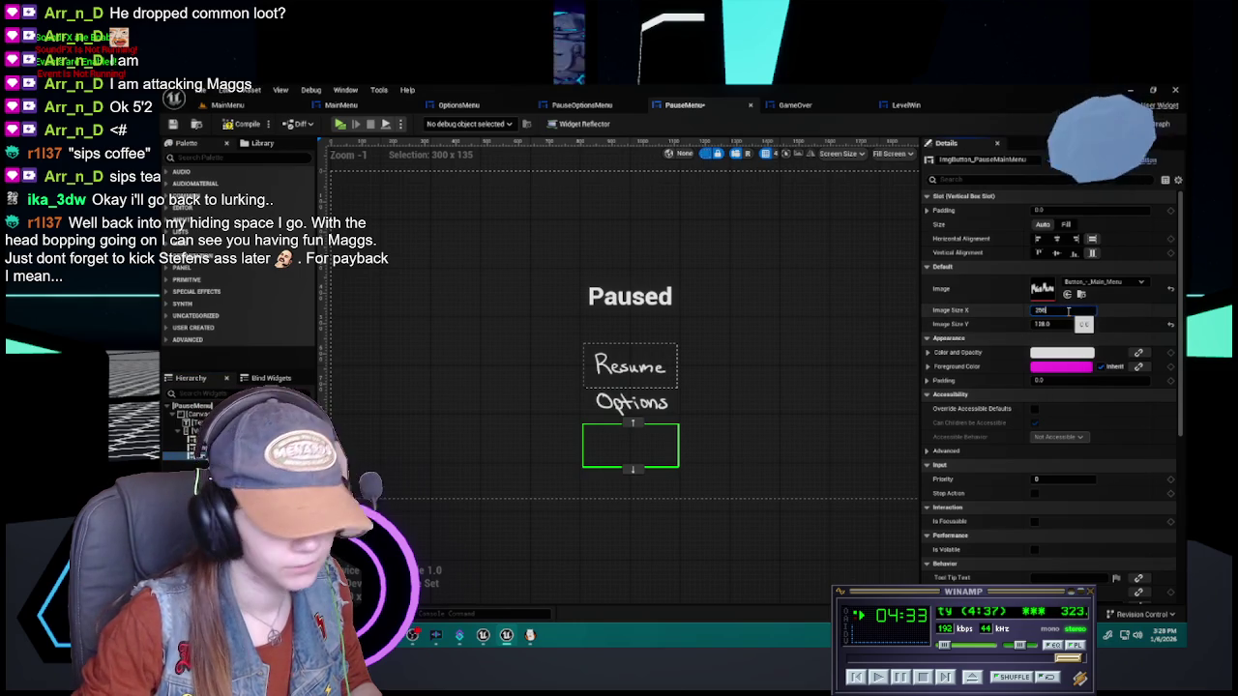
key("Return")
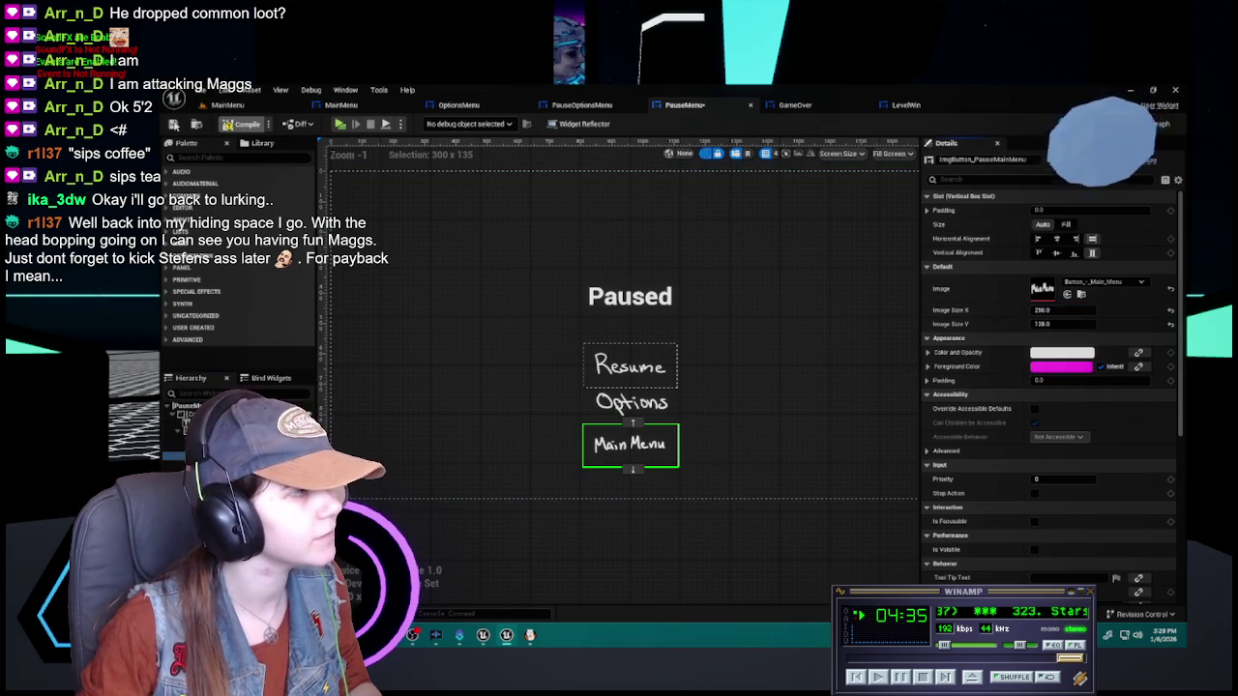
scroll(624, 456, "up", 1)
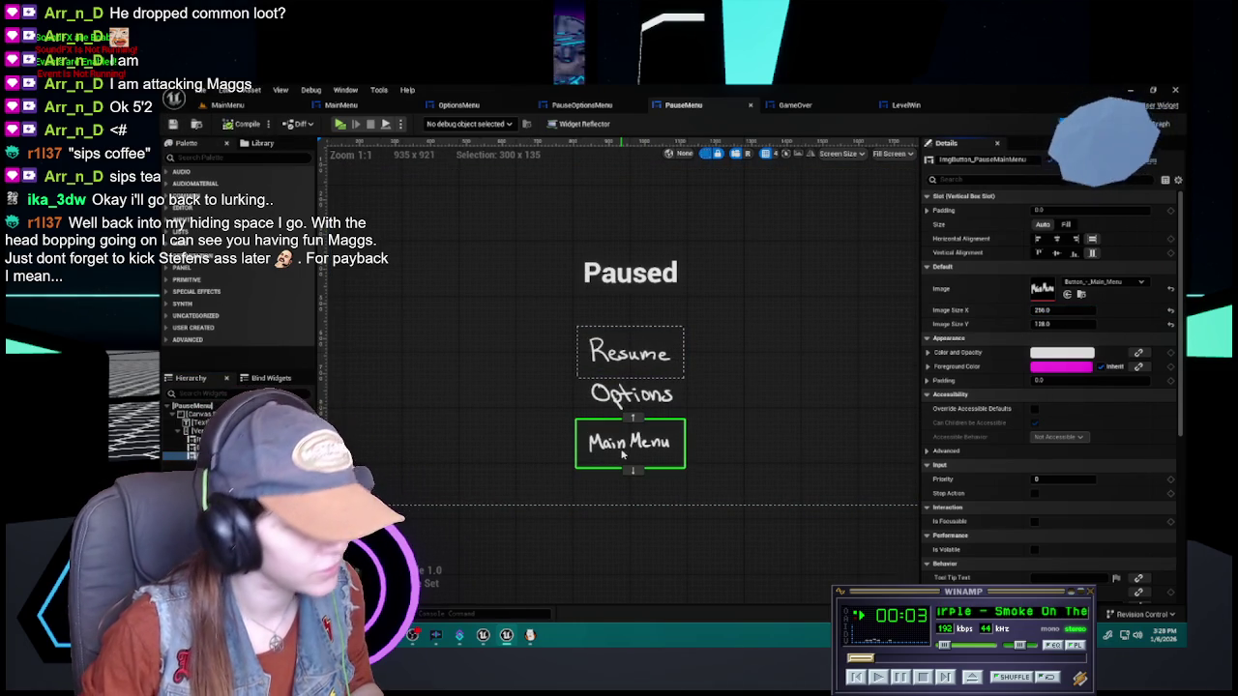
Compare with the Options button and try a 512 by 256 Main Menu image size
left_click(630, 397)
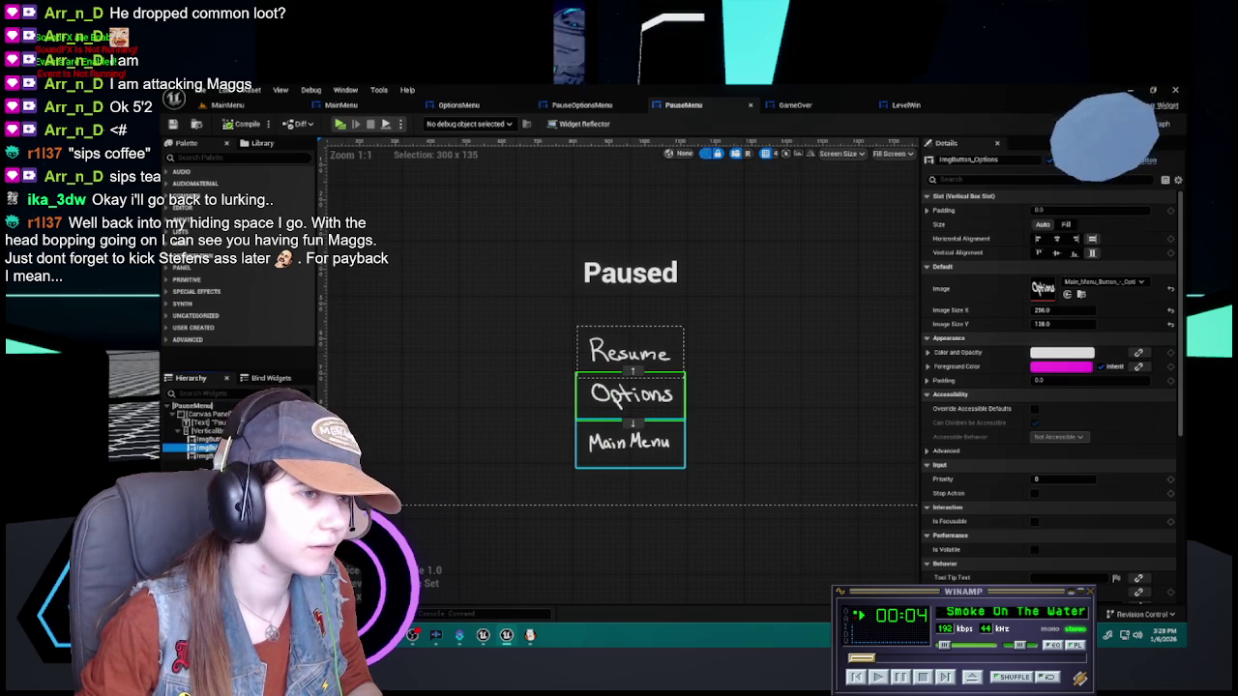
left_click(630, 443)
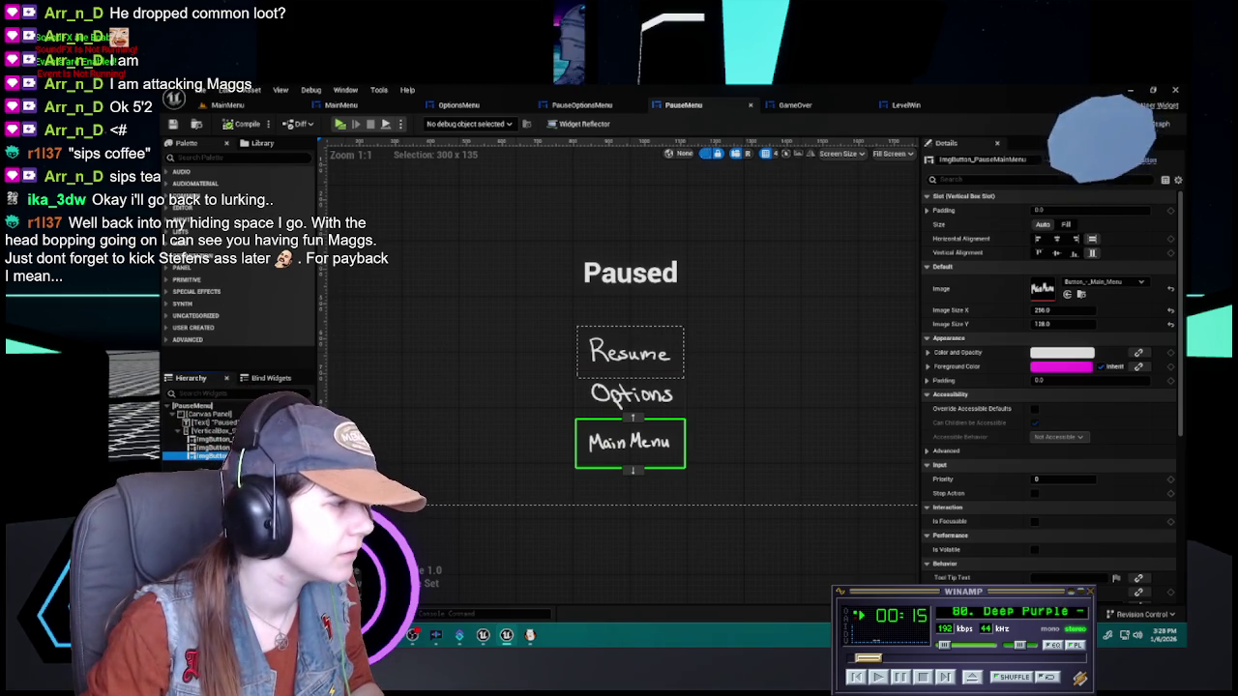
left_click(631, 394)
left_click(629, 442)
left_click(1064, 324)
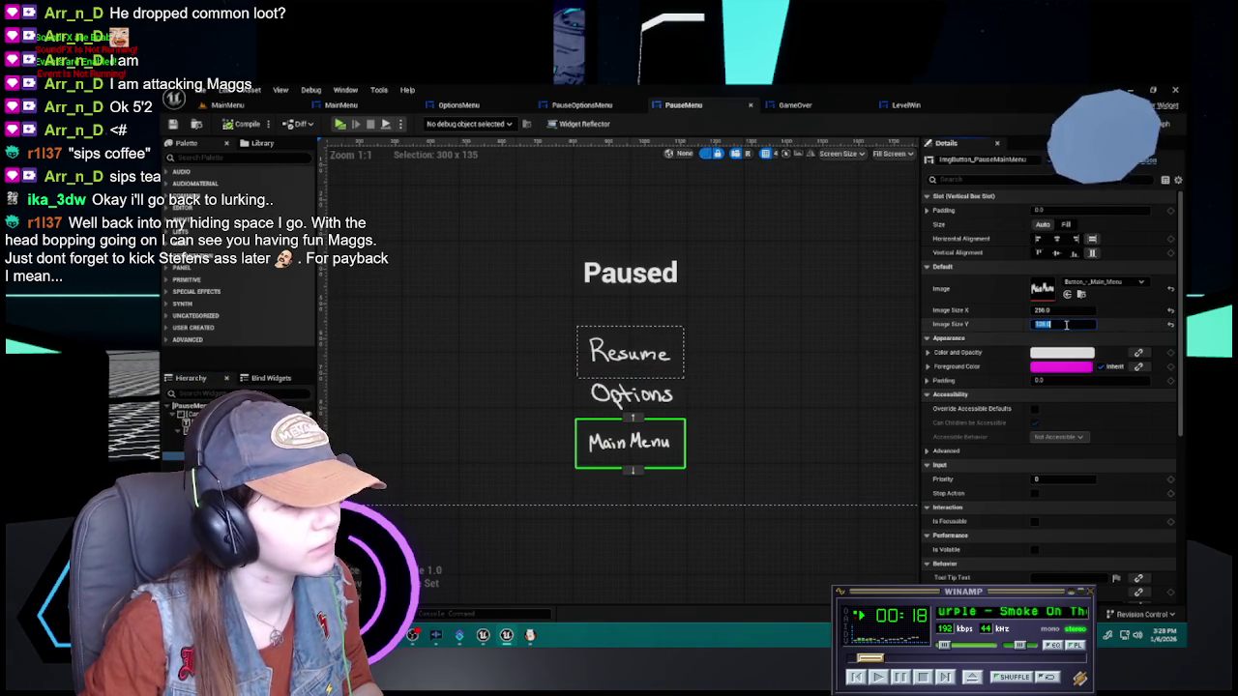
type("256")
key("Return")
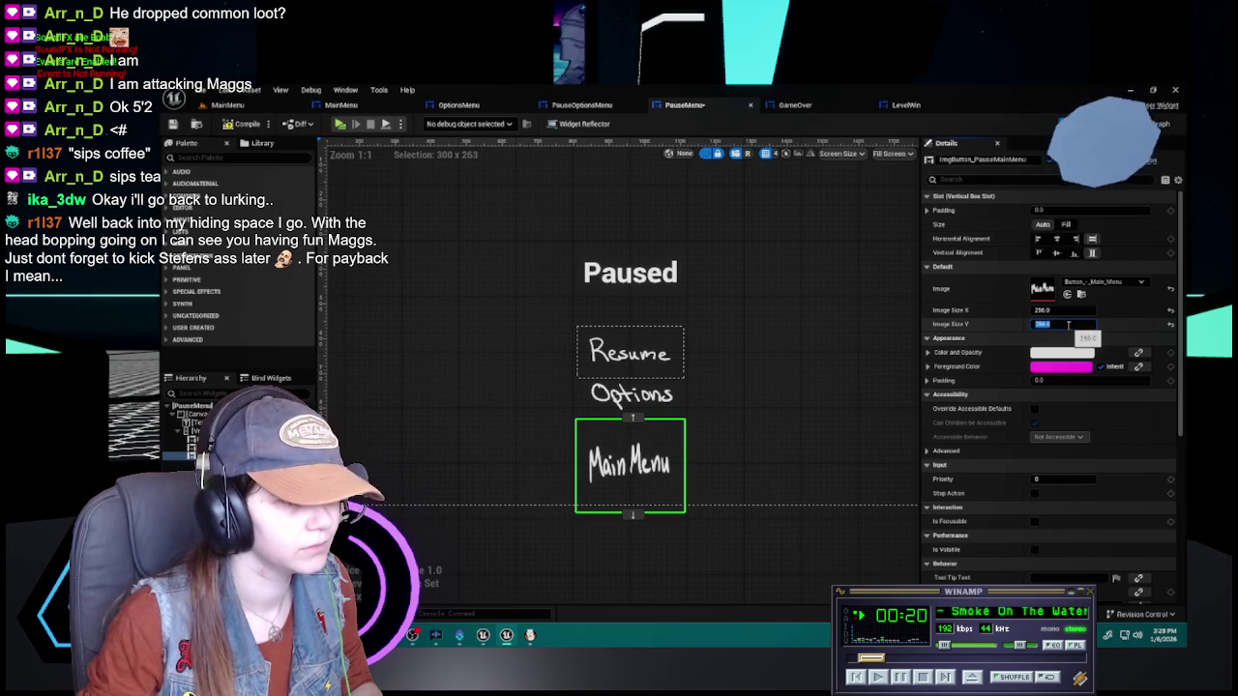
left_click(1074, 310)
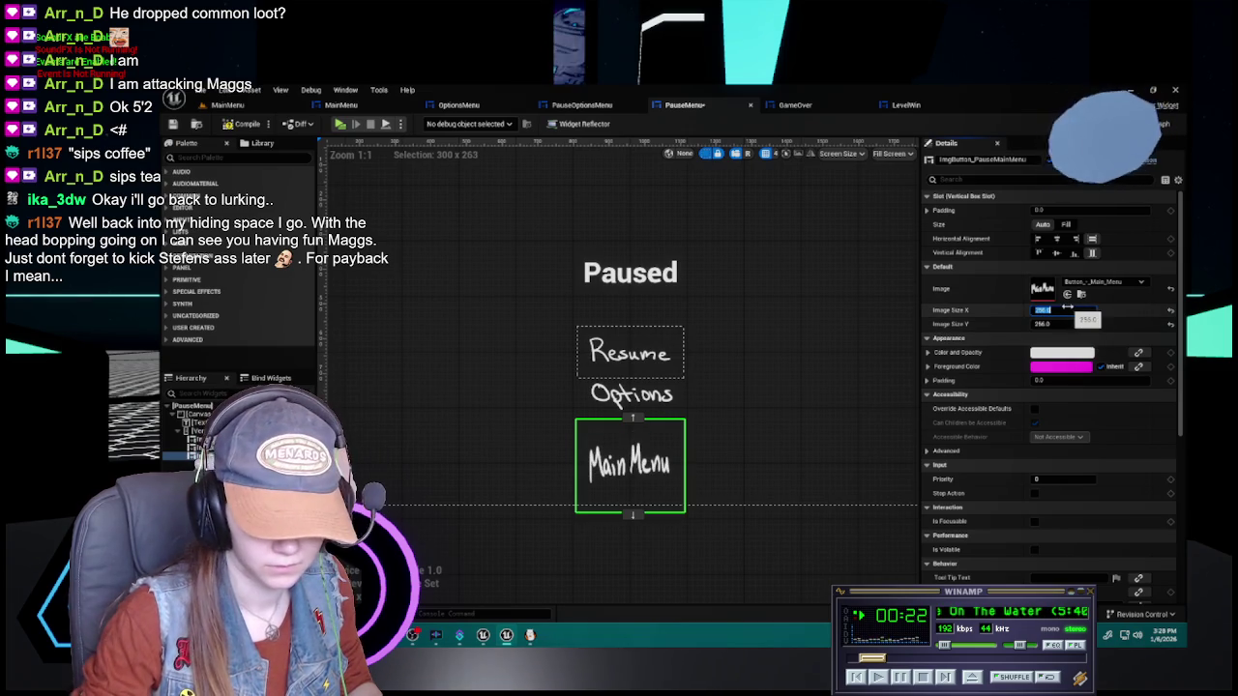
type("512")
double_click(1068, 310)
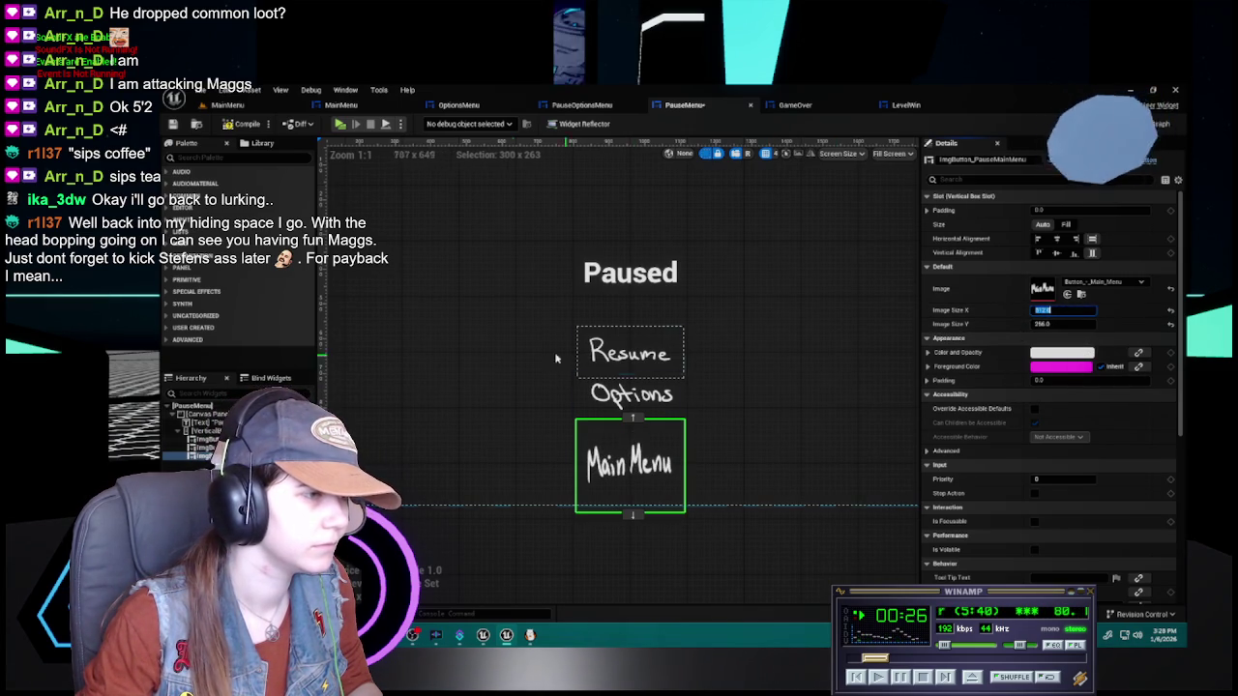
key("Return")
Undo both size edits so the Main Menu image is back to 256 by 128
left_click(629, 319)
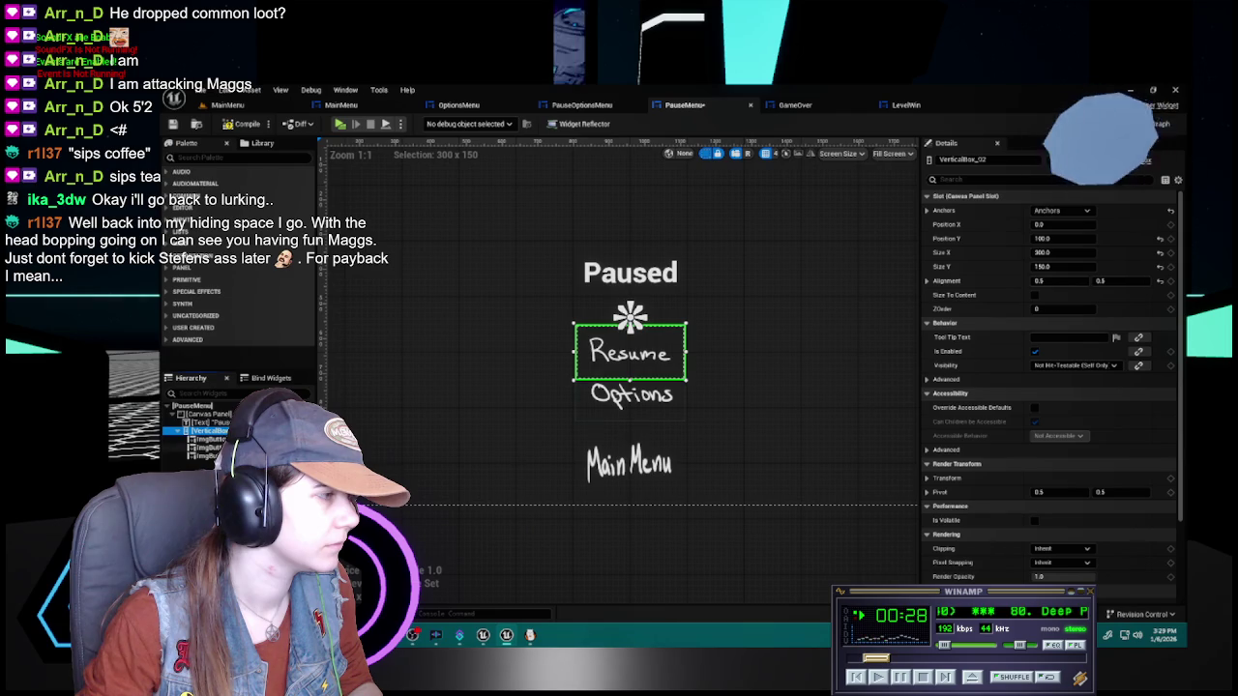
left_click(623, 464)
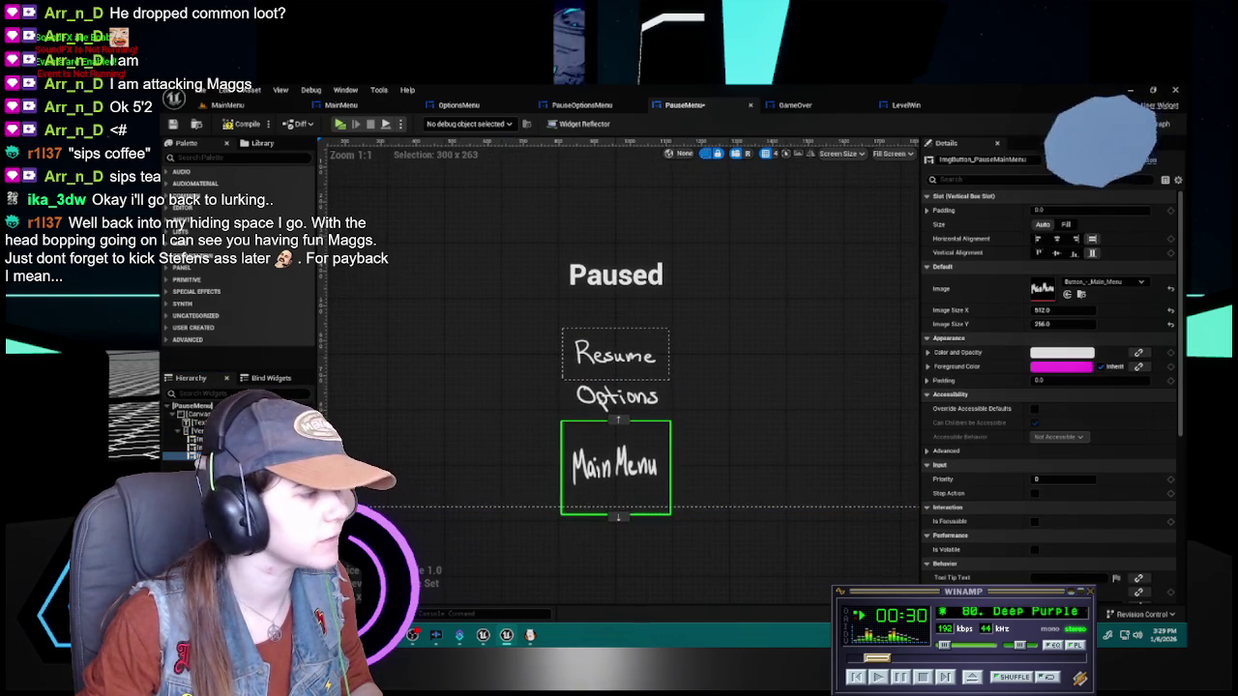
scroll(763, 365, "down", 1)
key("ctrl+z")
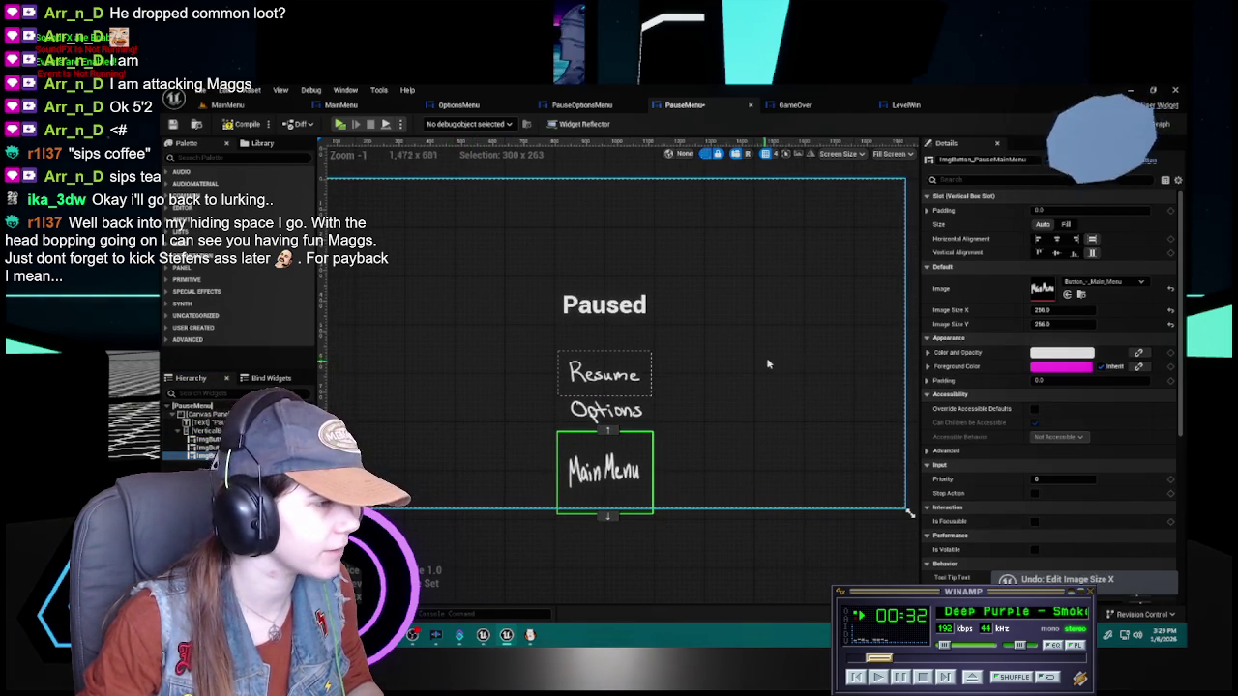
key("ctrl+z")
scroll(455, 421, "up", 1)
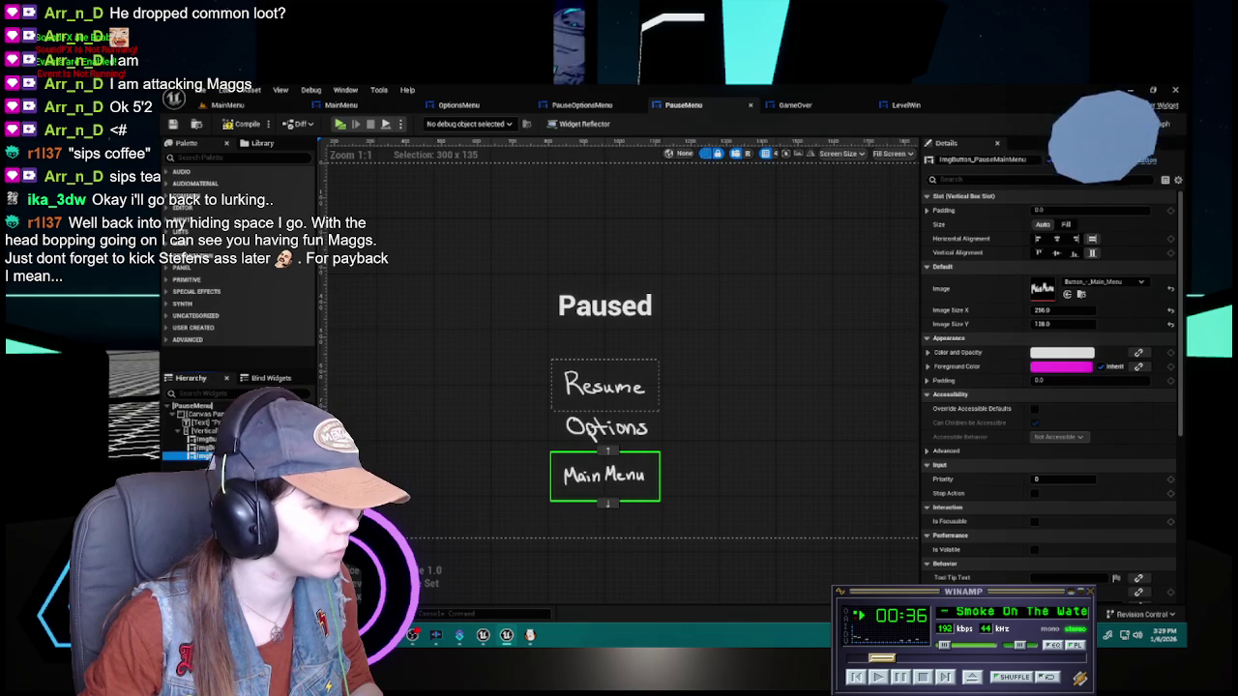
left_click(527, 369)
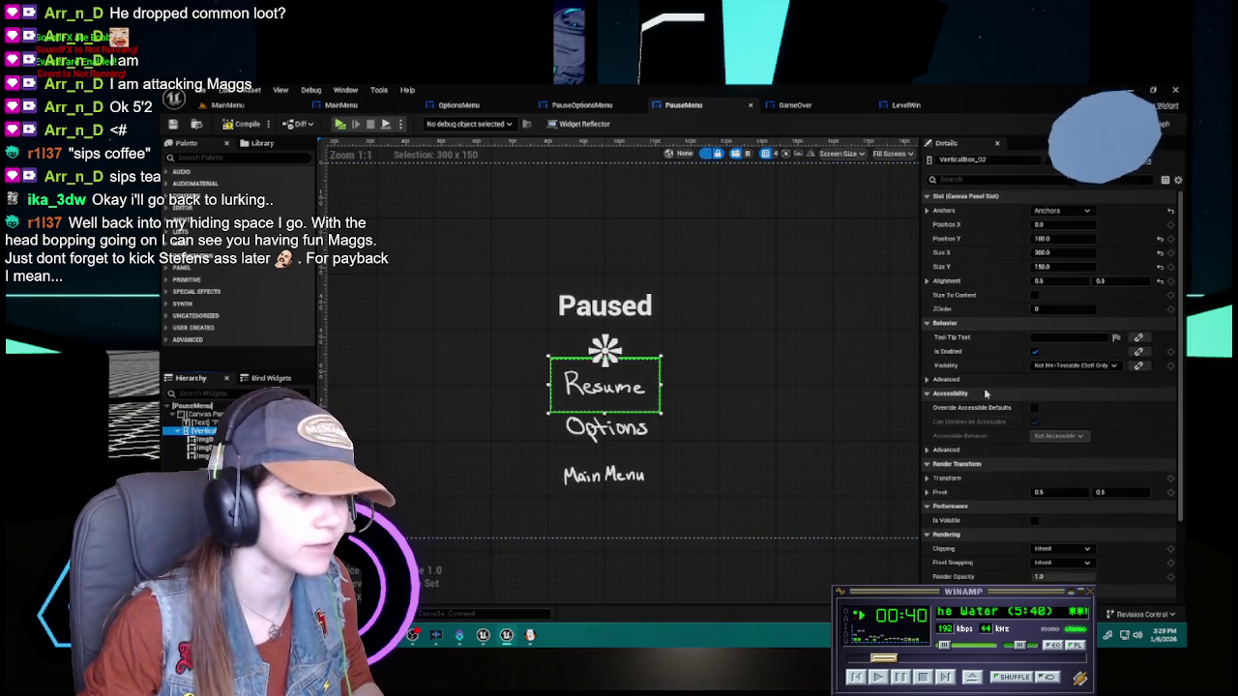
Tick Size To Content on the button vertical box and set its Position Y to 200
left_click(1034, 295)
scroll(506, 412, "down", 2)
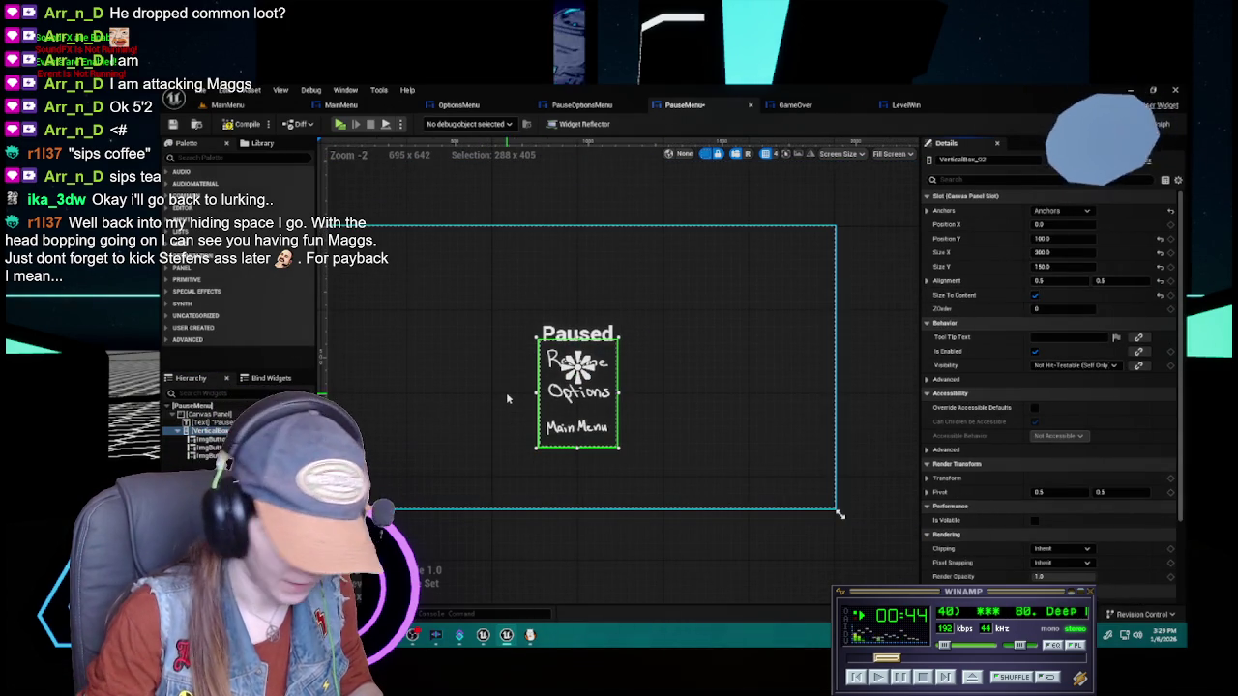
scroll(672, 424, "up", 1)
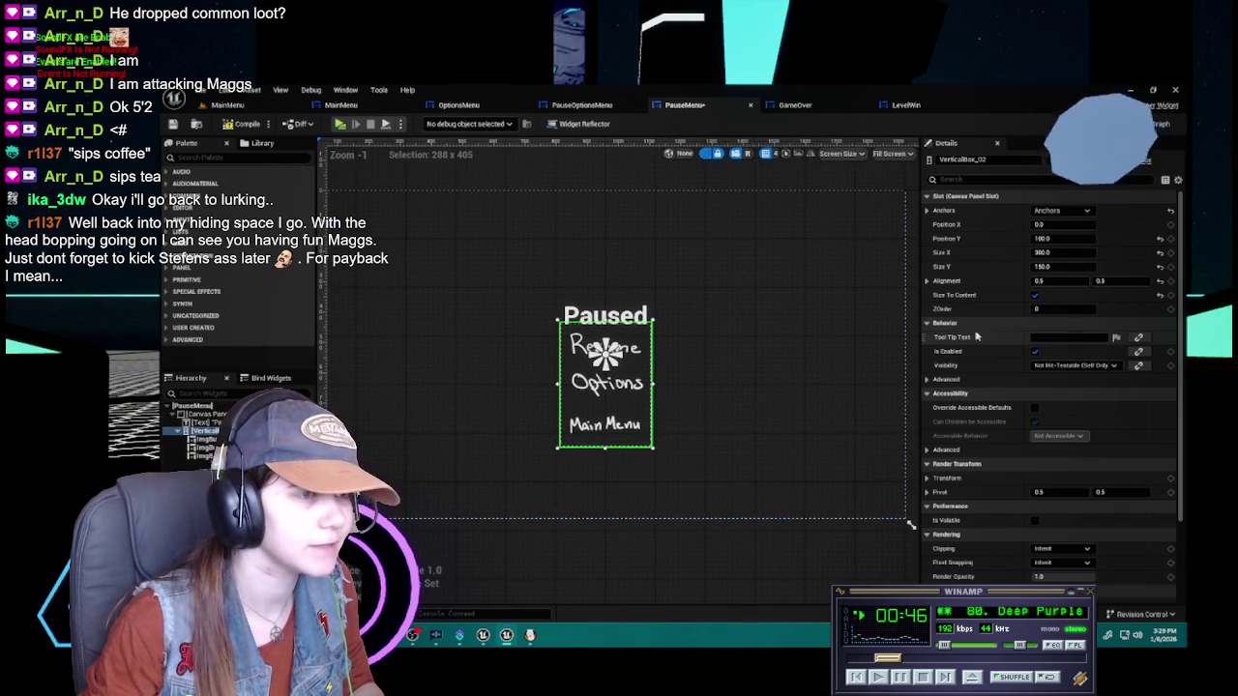
mouse_move(1064, 238)
left_mouse_down()
mouse_move(1122, 238)
mouse_move(1064, 239)
left_mouse_up()
left_click(1063, 239)
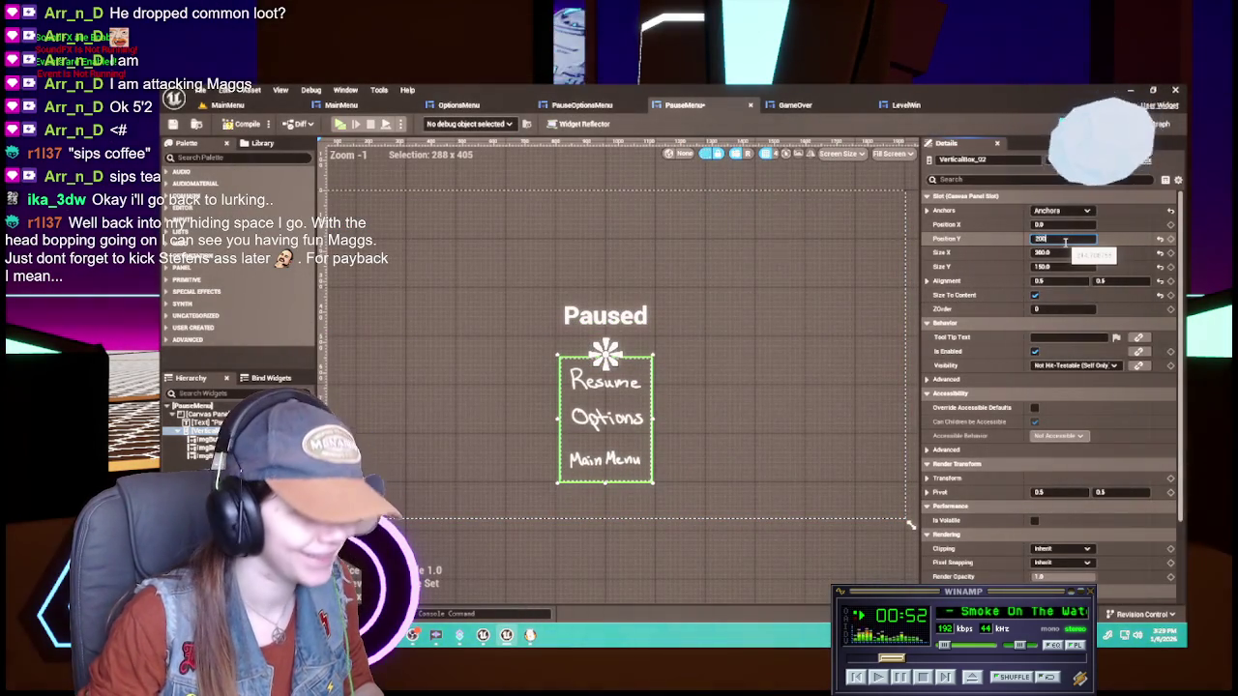
key("Return")
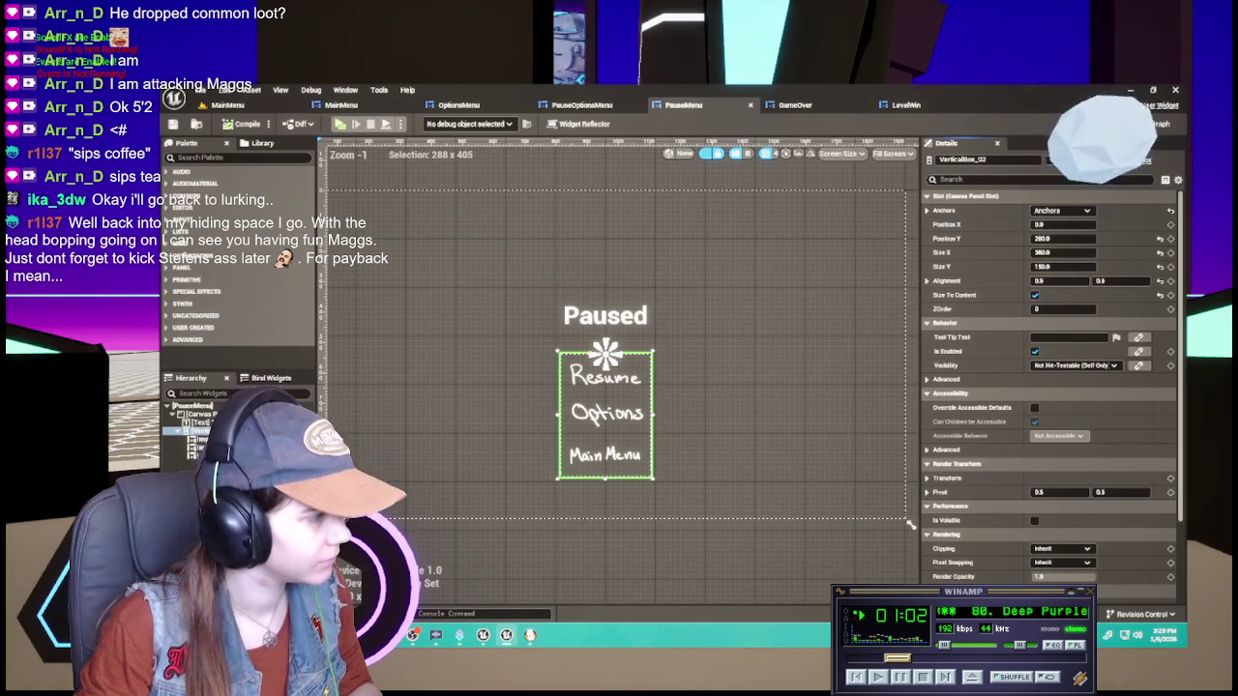
left_click(605, 454)
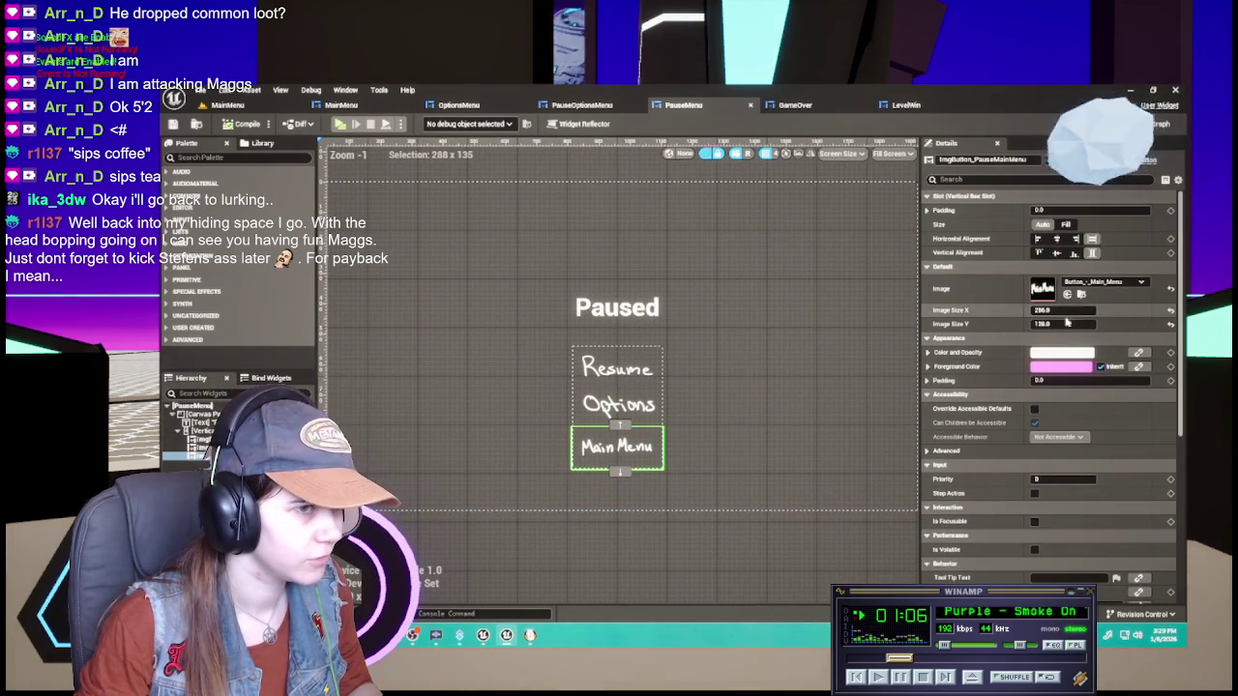
Try a 512 by 256 Main Menu image size, then undo the height change
left_click(1066, 310)
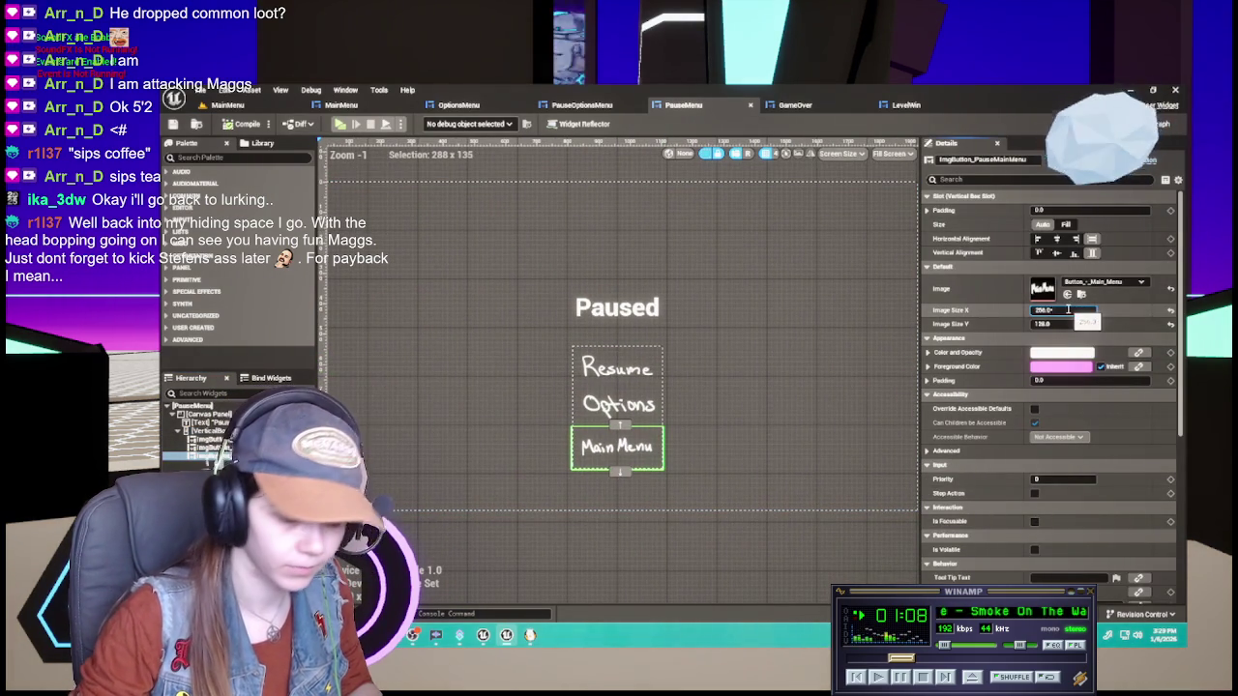
type("512")
key("Return")
left_click(1062, 325)
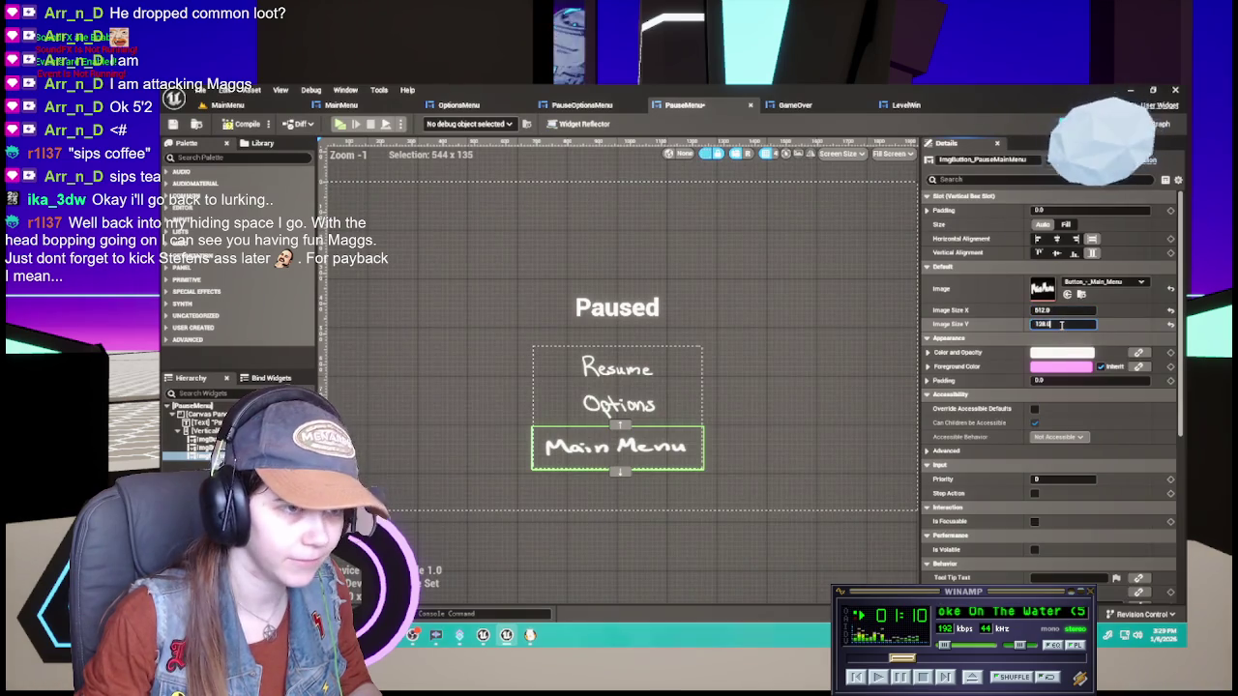
type("256")
key("Return")
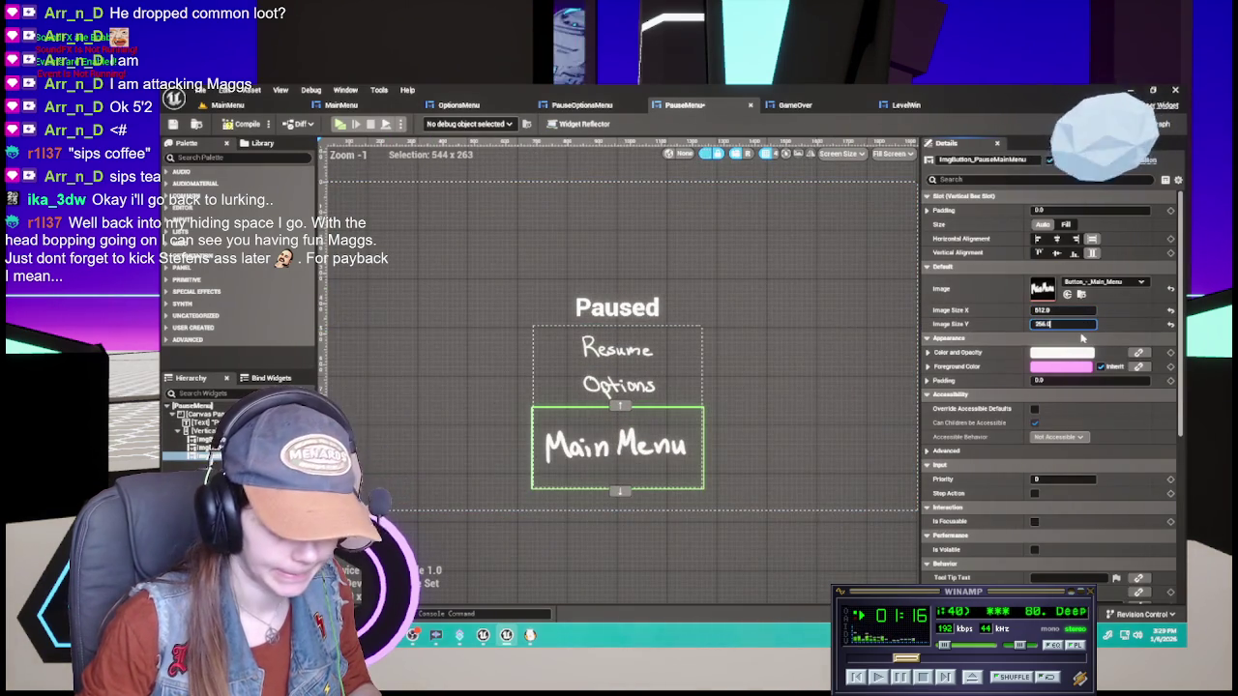
key("ctrl+z")
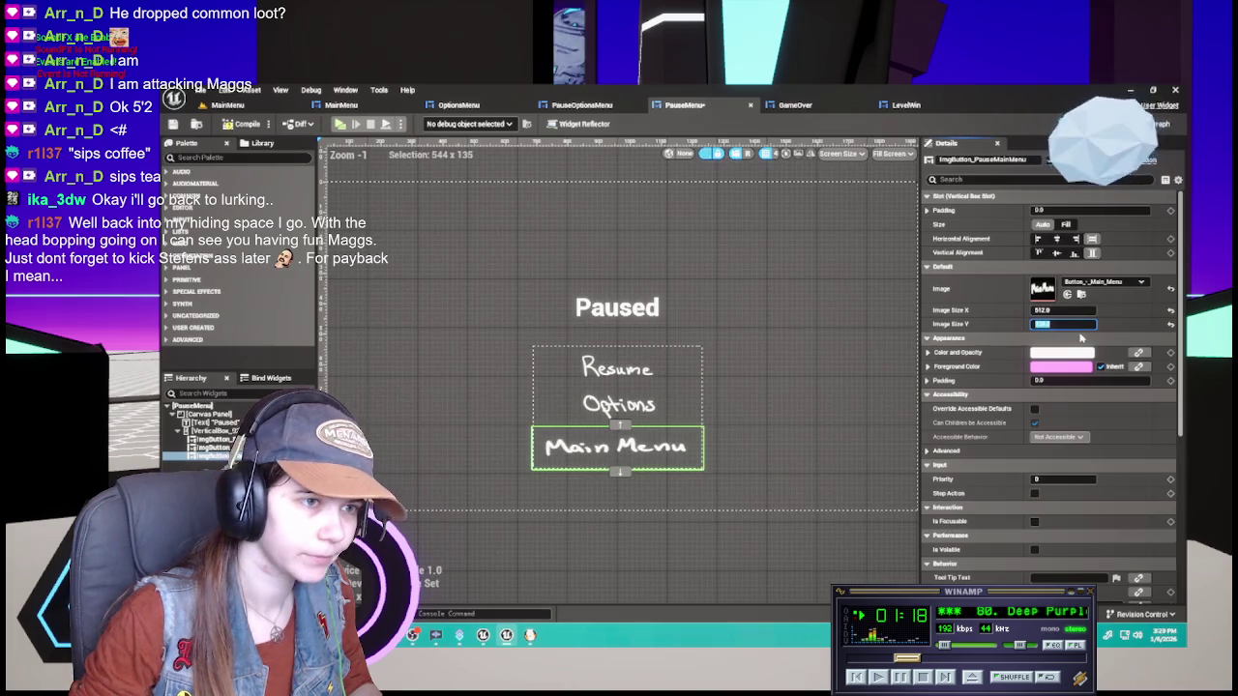
Set the Main Menu image to 256*1.5 by 128*1.5 (384 by 192) and compile
left_click(1073, 311)
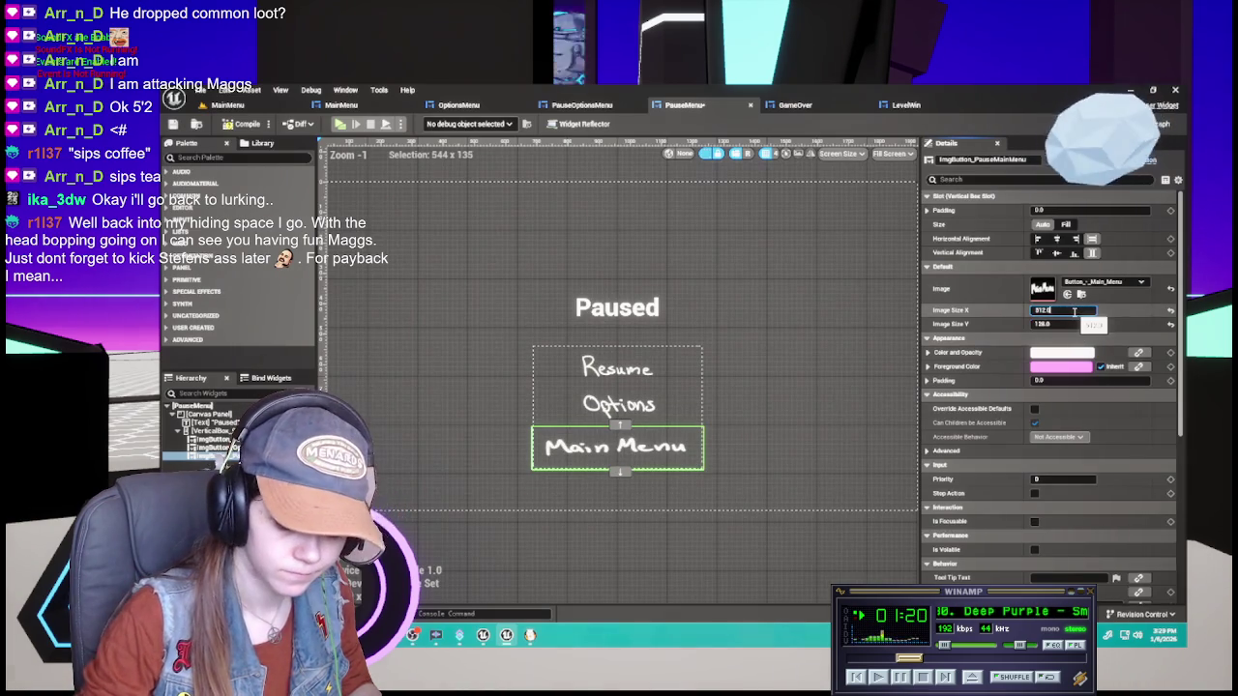
type("256")
key("Return")
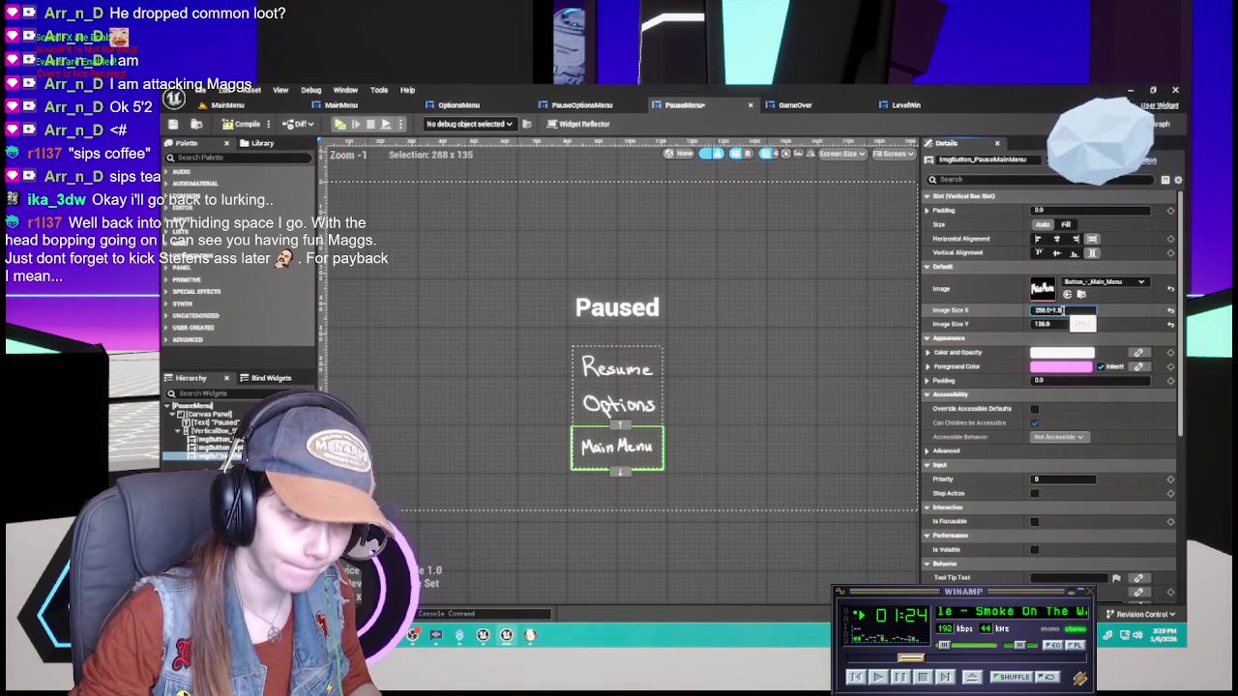
key("Return")
left_click(1070, 324)
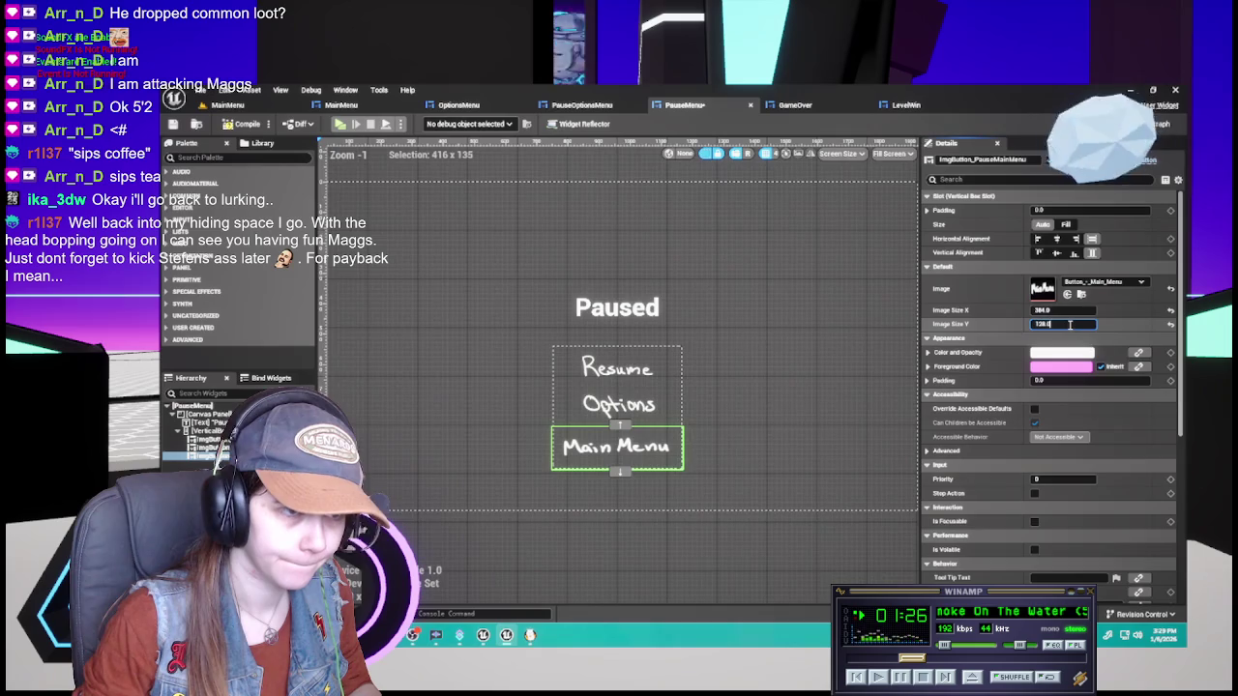
key("Return")
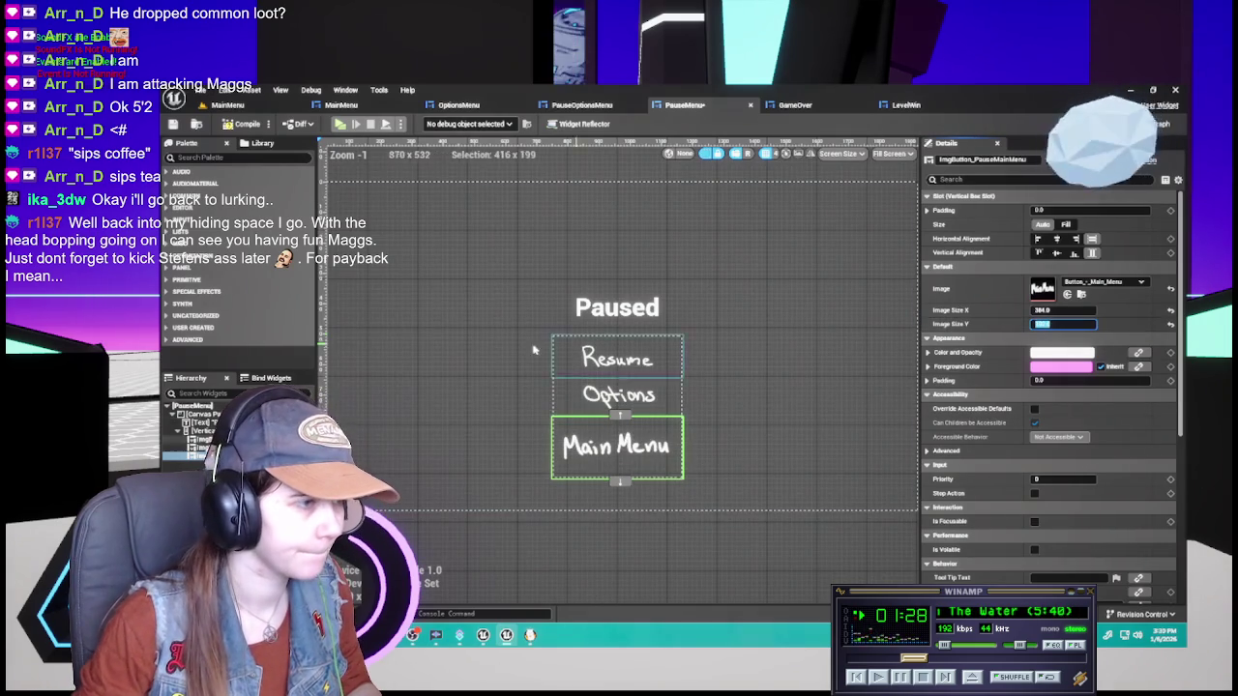
left_click(450, 362)
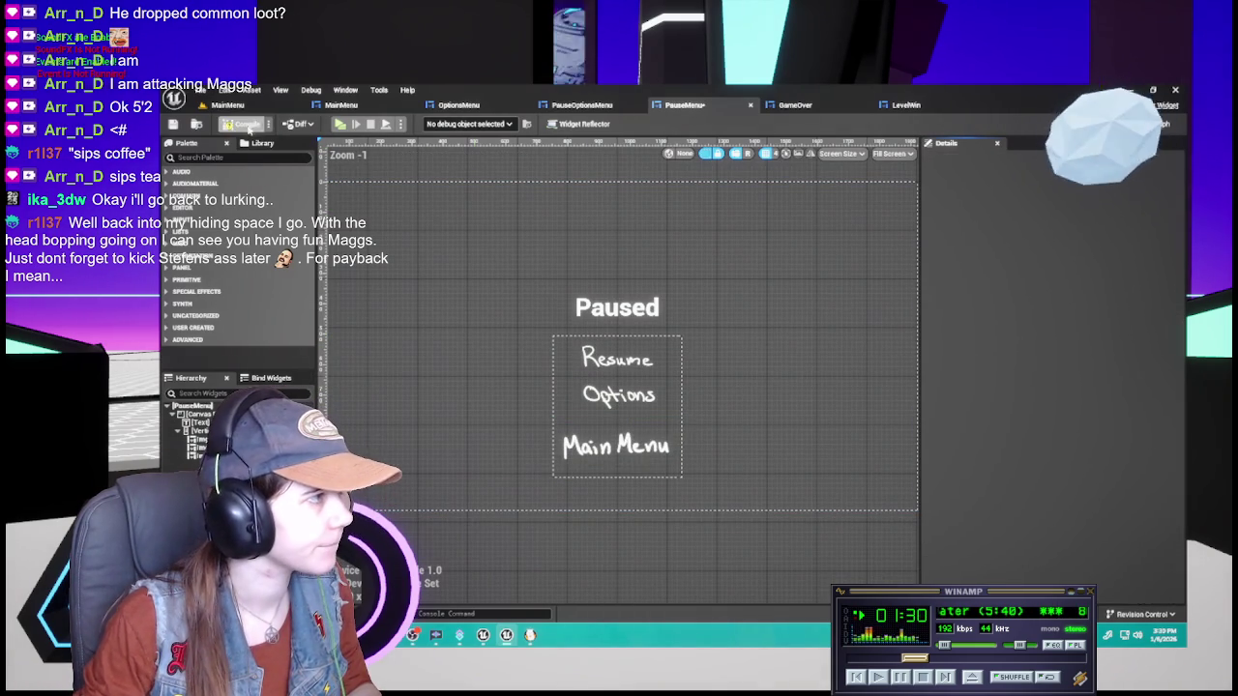
left_click(241, 124)
Review the PauseOptionsMenu and OptionsMenu widgets, then return to PauseMenu
scroll(487, 357, "down", 3)
scroll(461, 415, "up", 2)
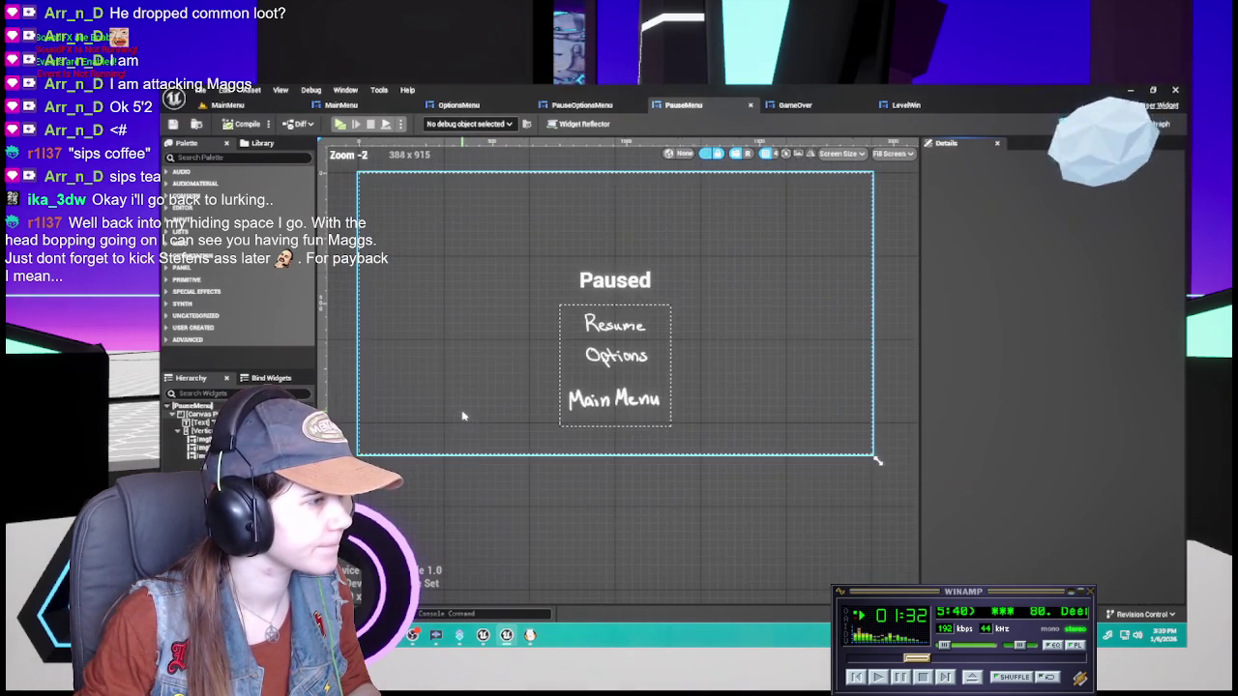
left_click_drag(516, 326, 528, 348)
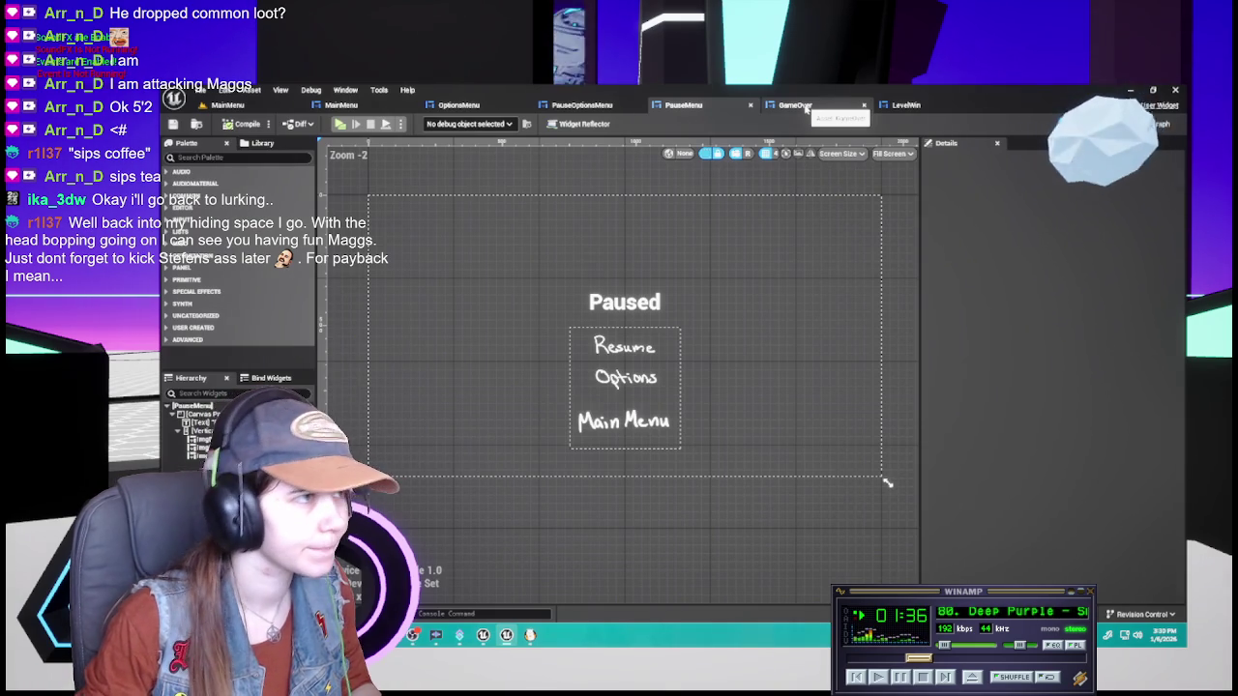
left_click(585, 104)
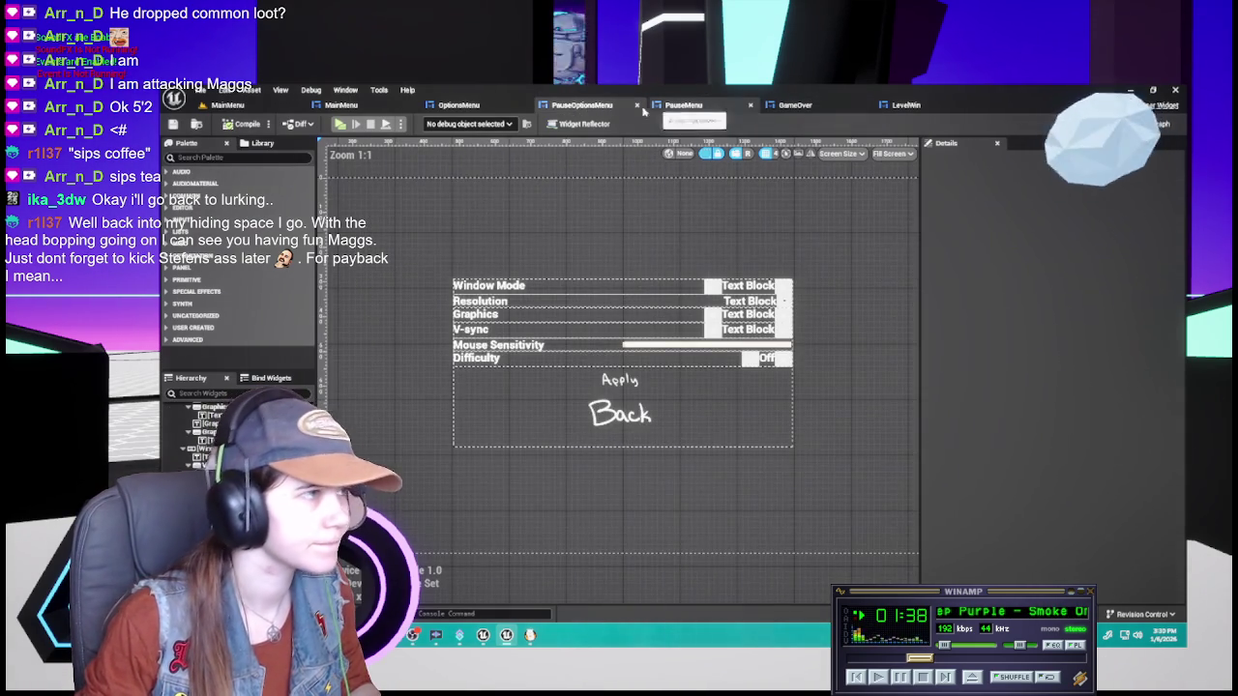
left_click(461, 105)
left_click(626, 106)
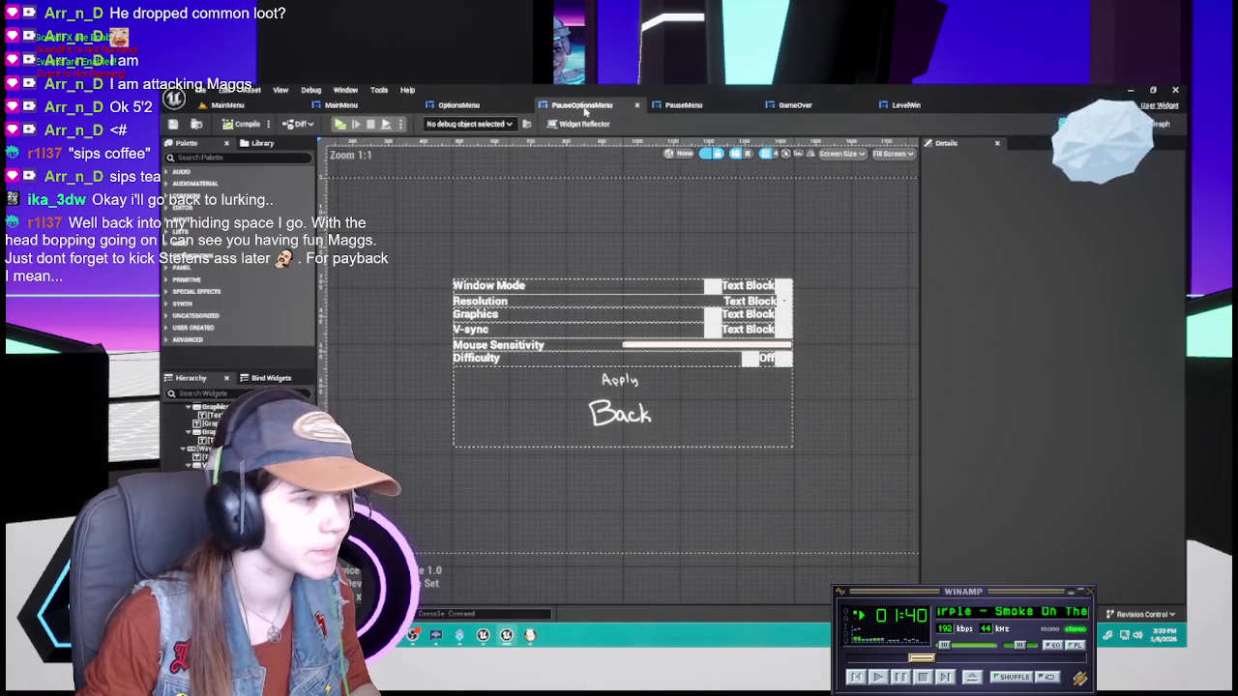
left_click(686, 106)
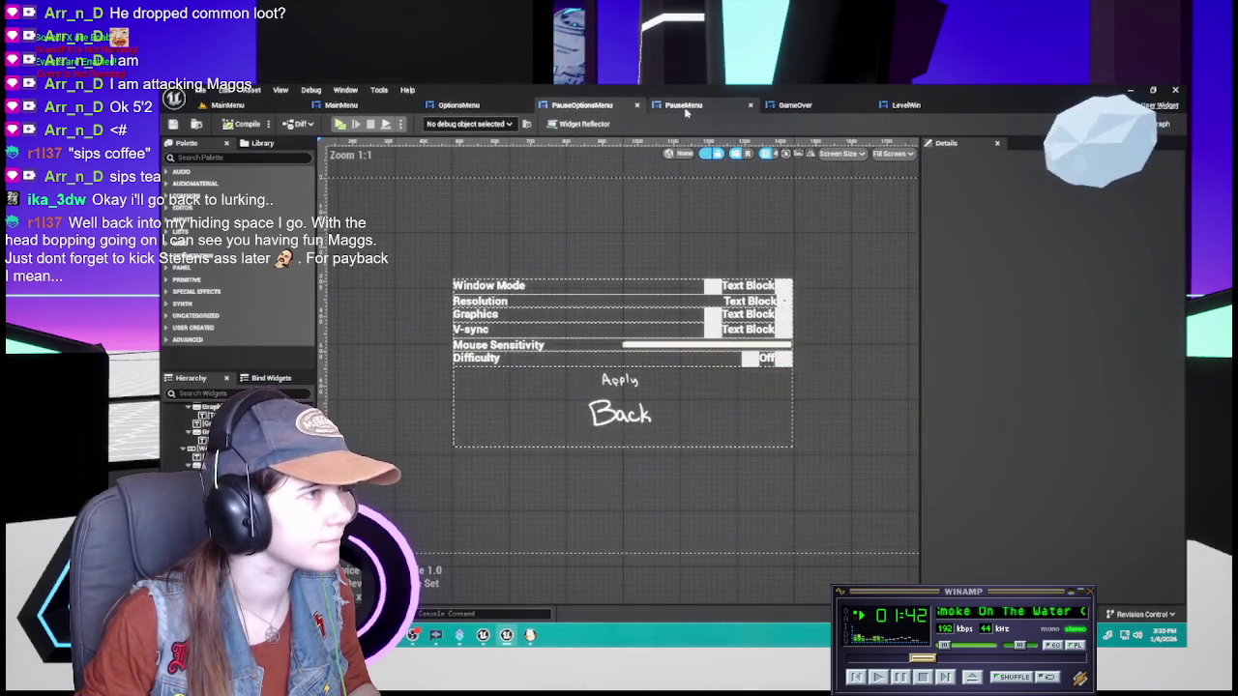
Open the GameOver widget and inspect its Retry Level button
left_click(794, 106)
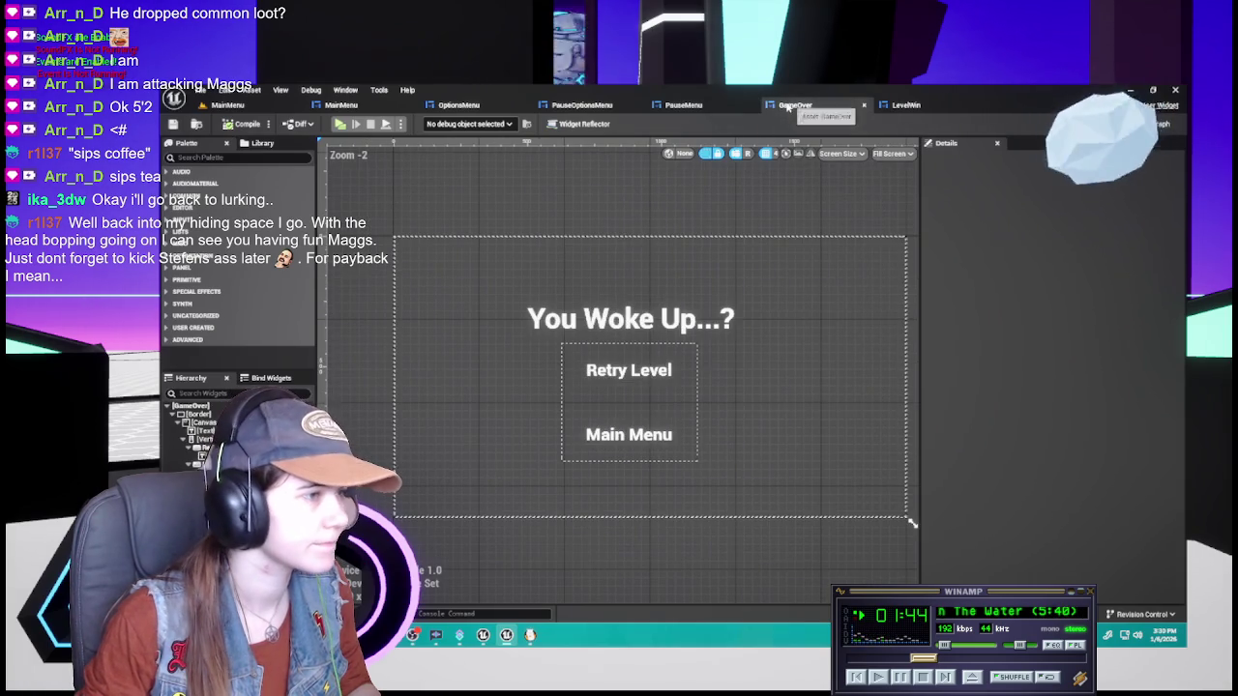
left_click(628, 371)
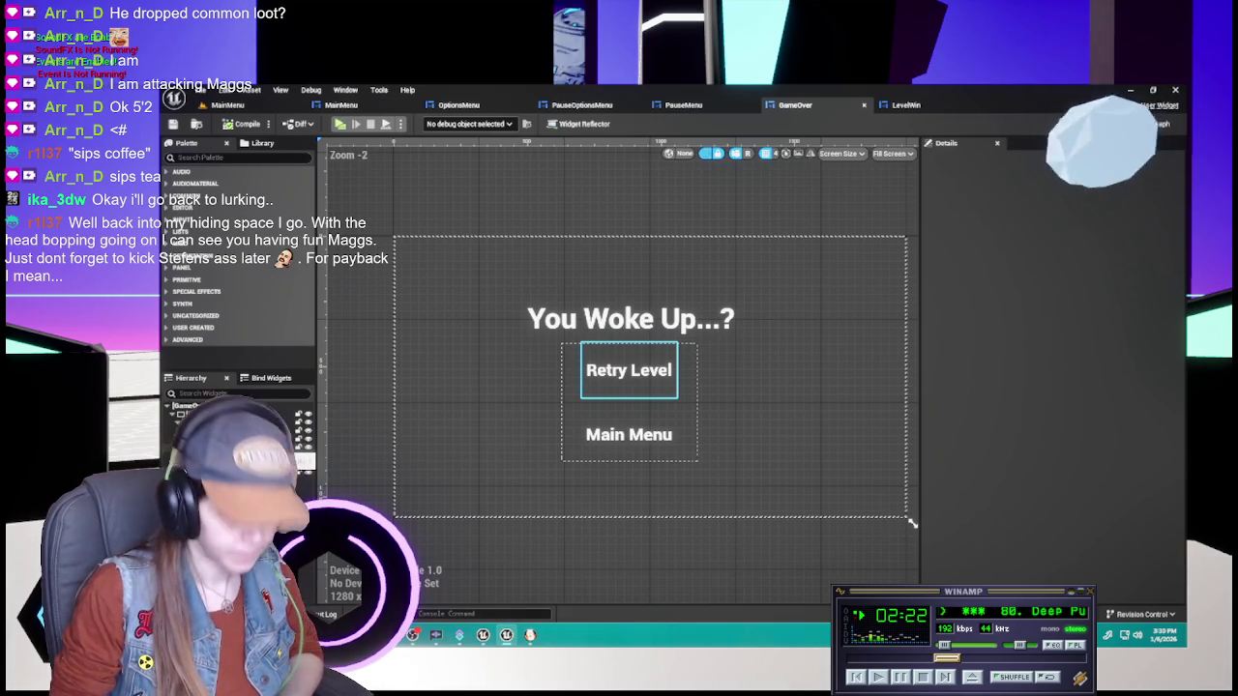
left_click(352, 386)
left_click(536, 487)
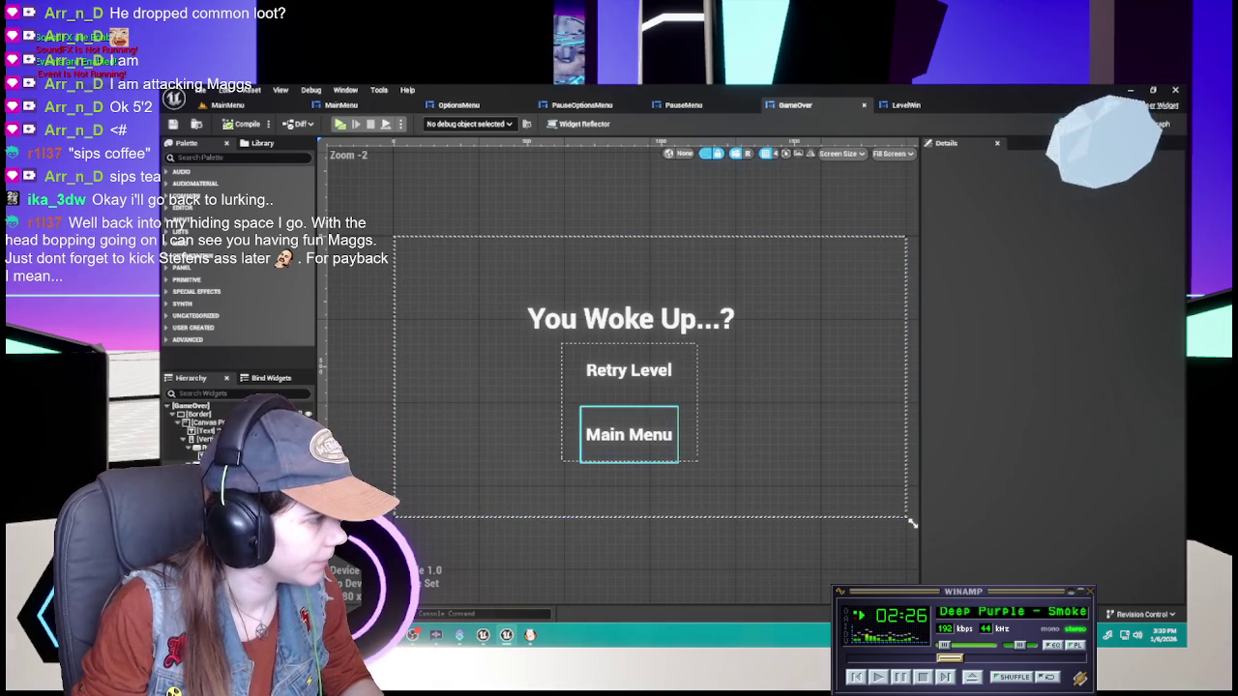
left_click(628, 370)
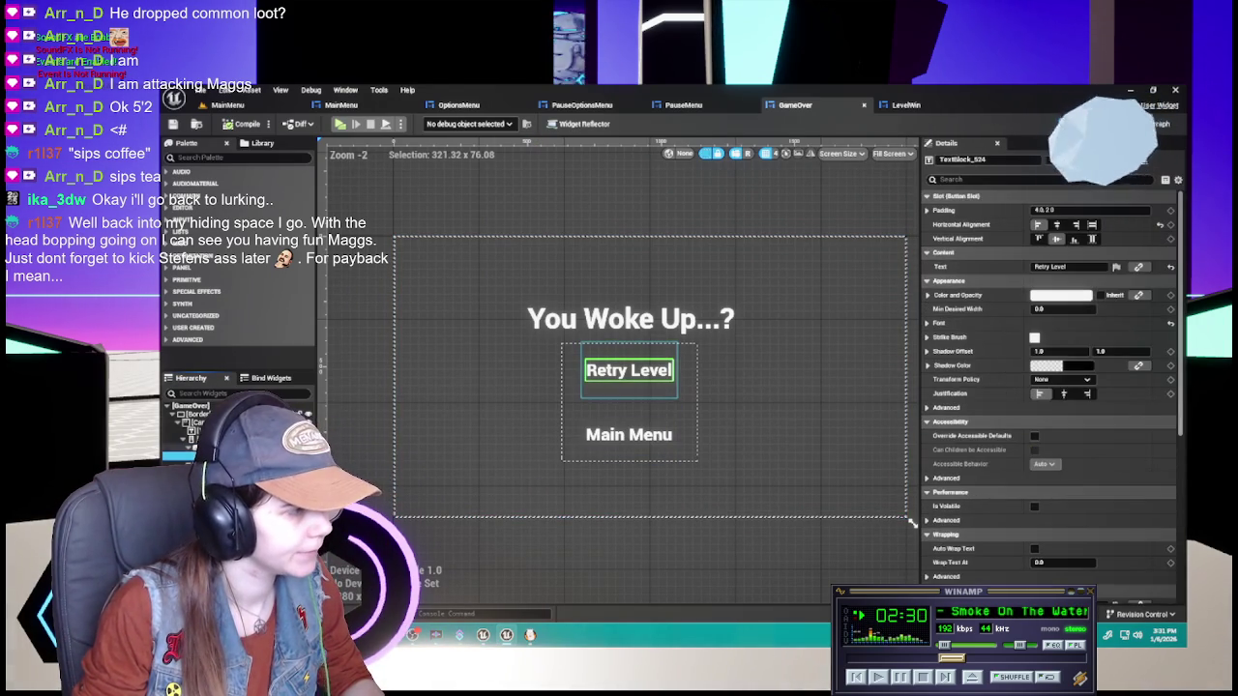
left_click(179, 447)
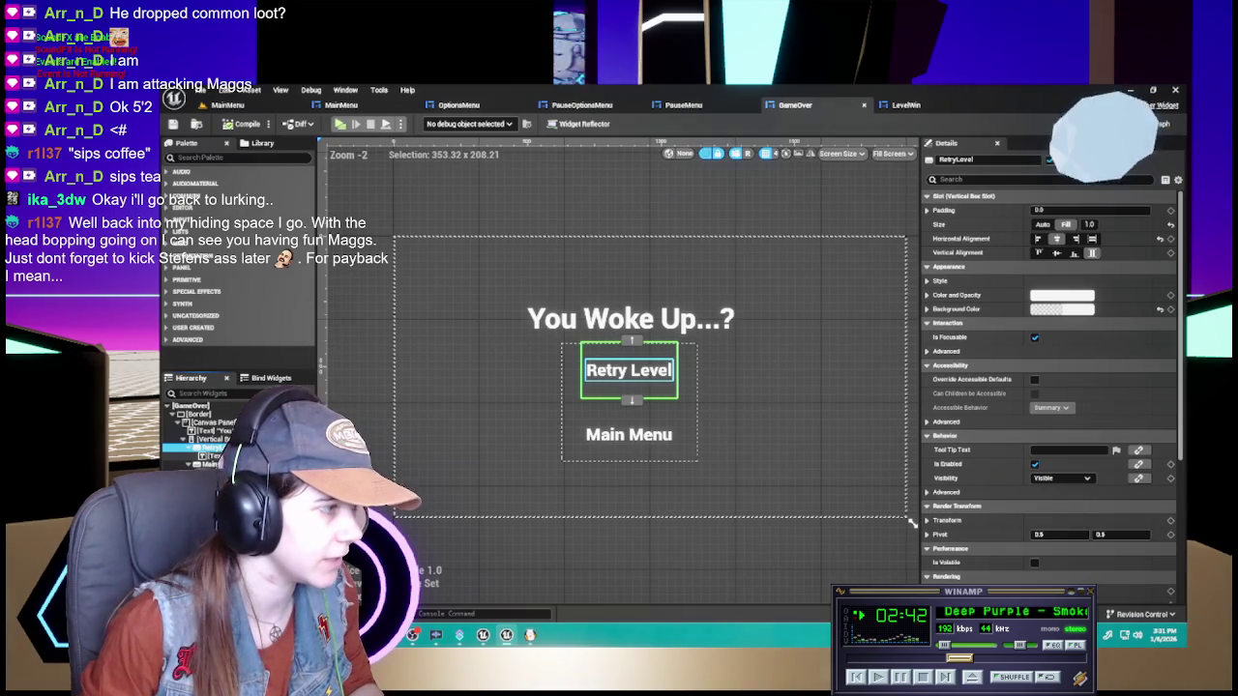
key("Down")
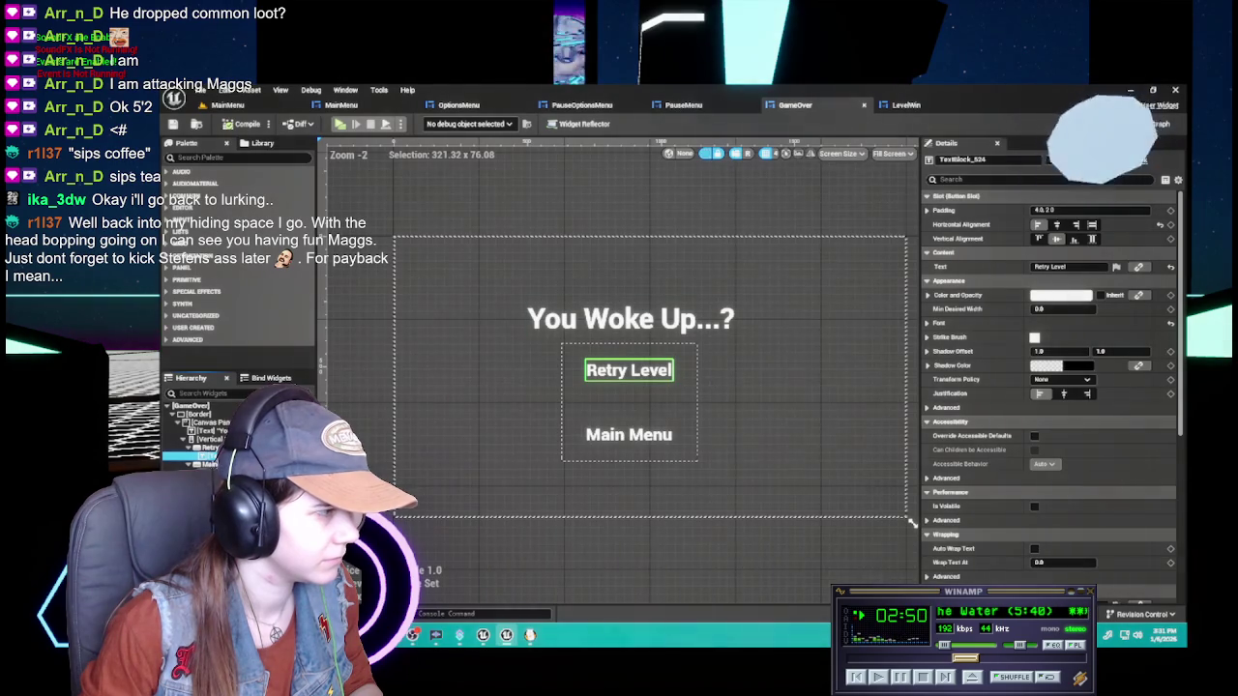
left_click(234, 394)
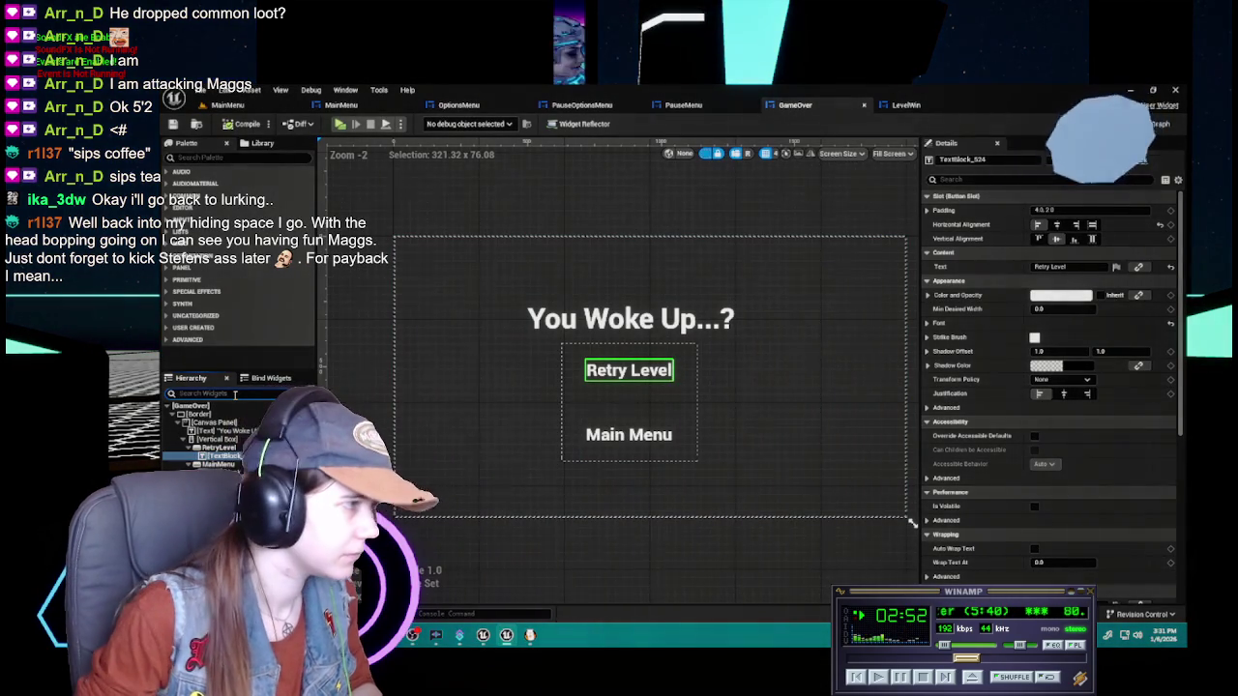
left_click(242, 158)
type("image")
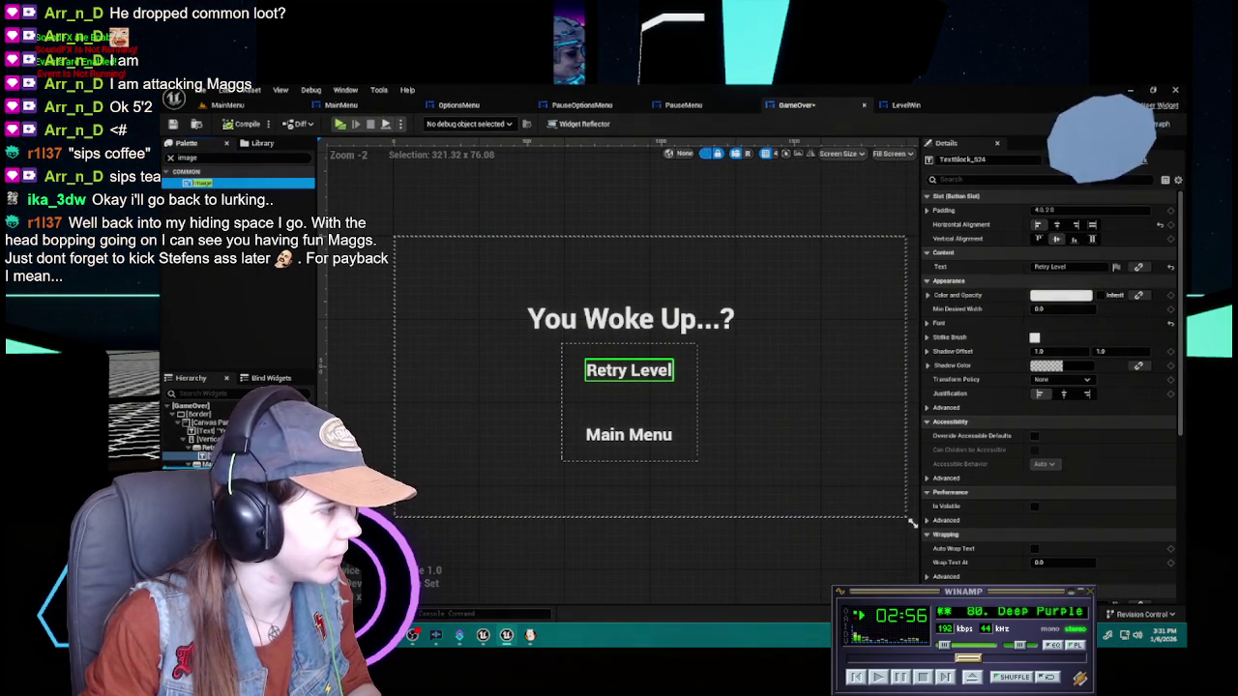
Drop a blank Image widget between Retry Level and Main Menu in the GameOver button stack
left_click_drag(201, 181, 631, 396)
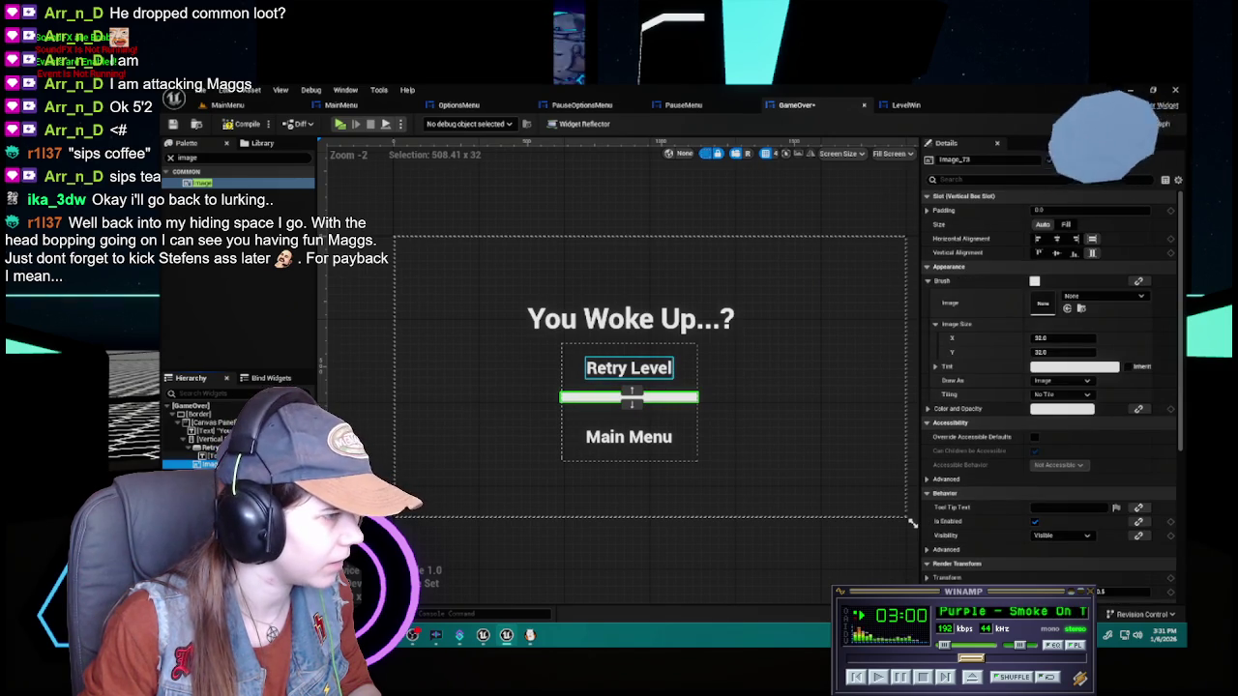
left_click(629, 368)
left_click(629, 367)
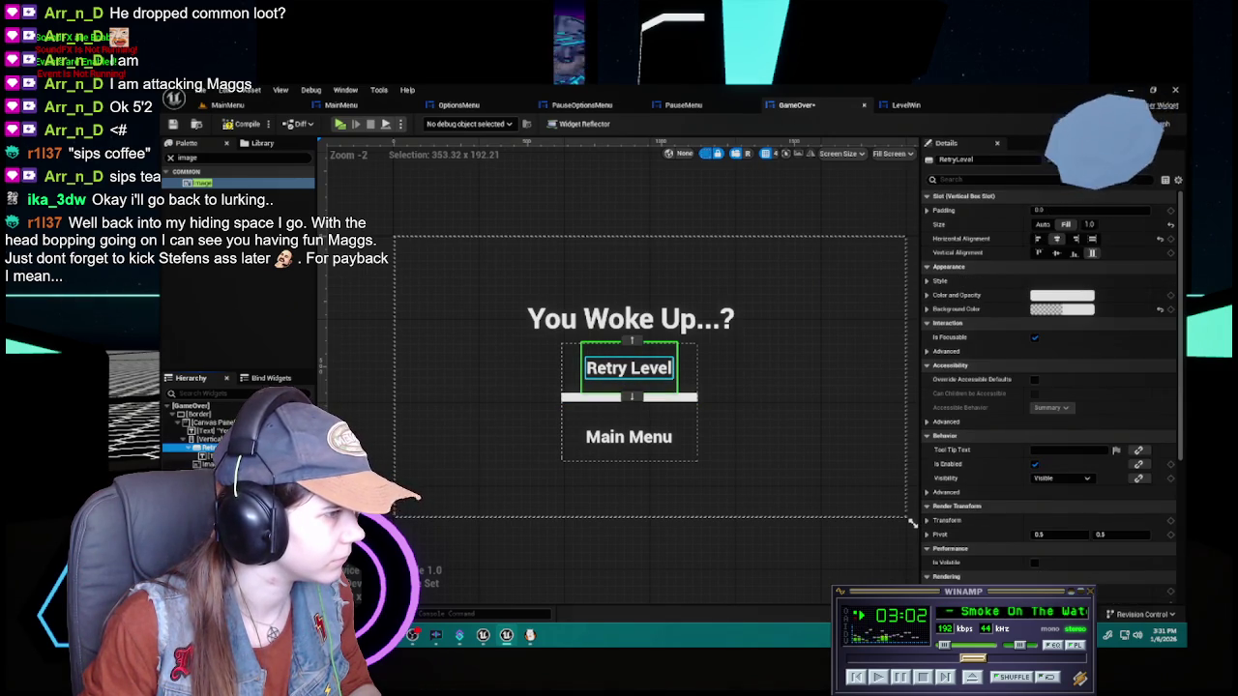
left_click(628, 367)
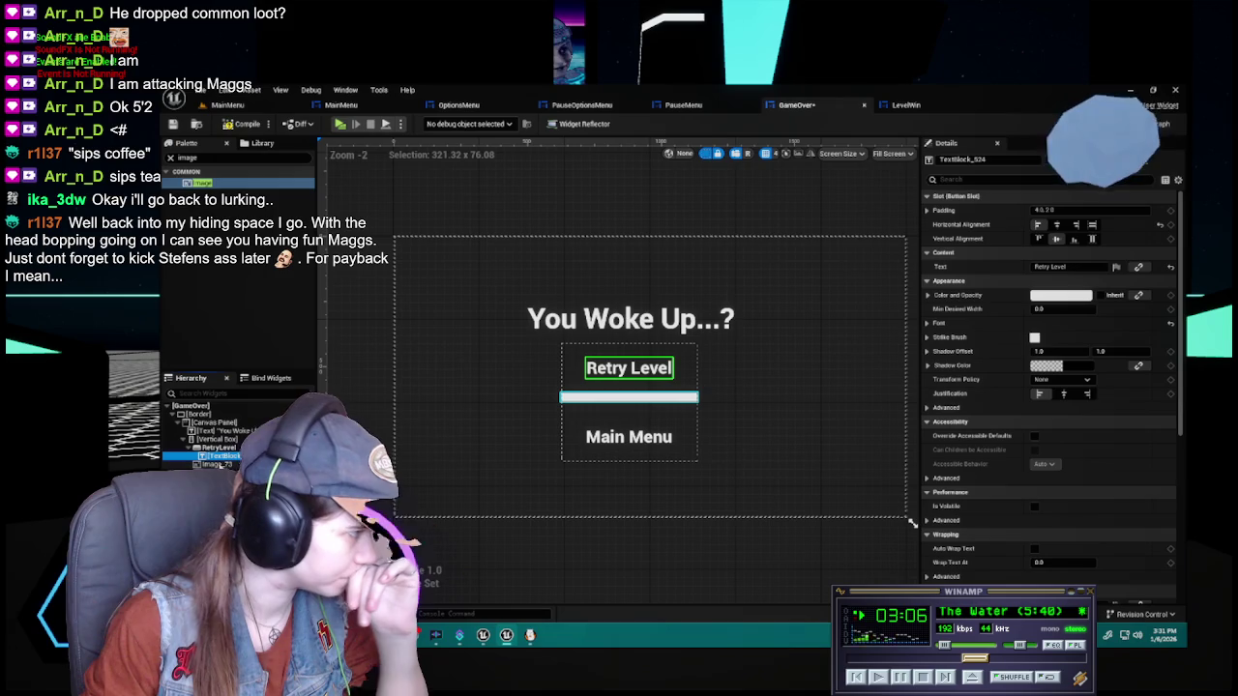
left_click(629, 397)
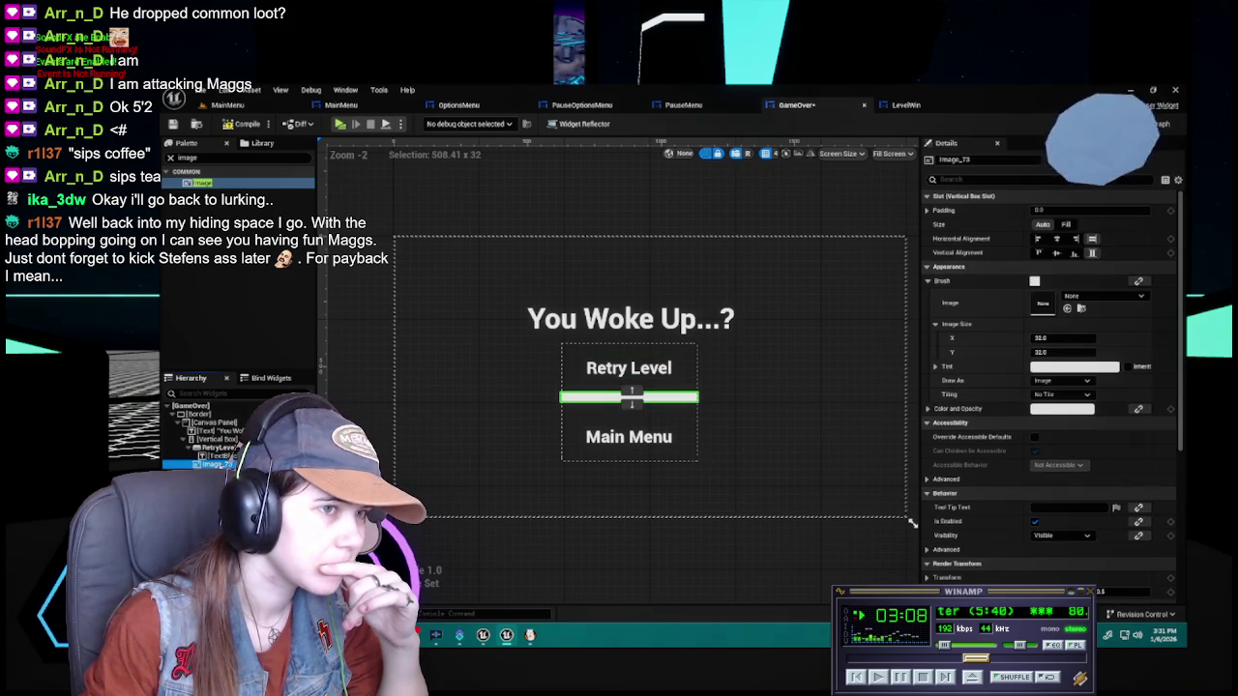
left_click(629, 368)
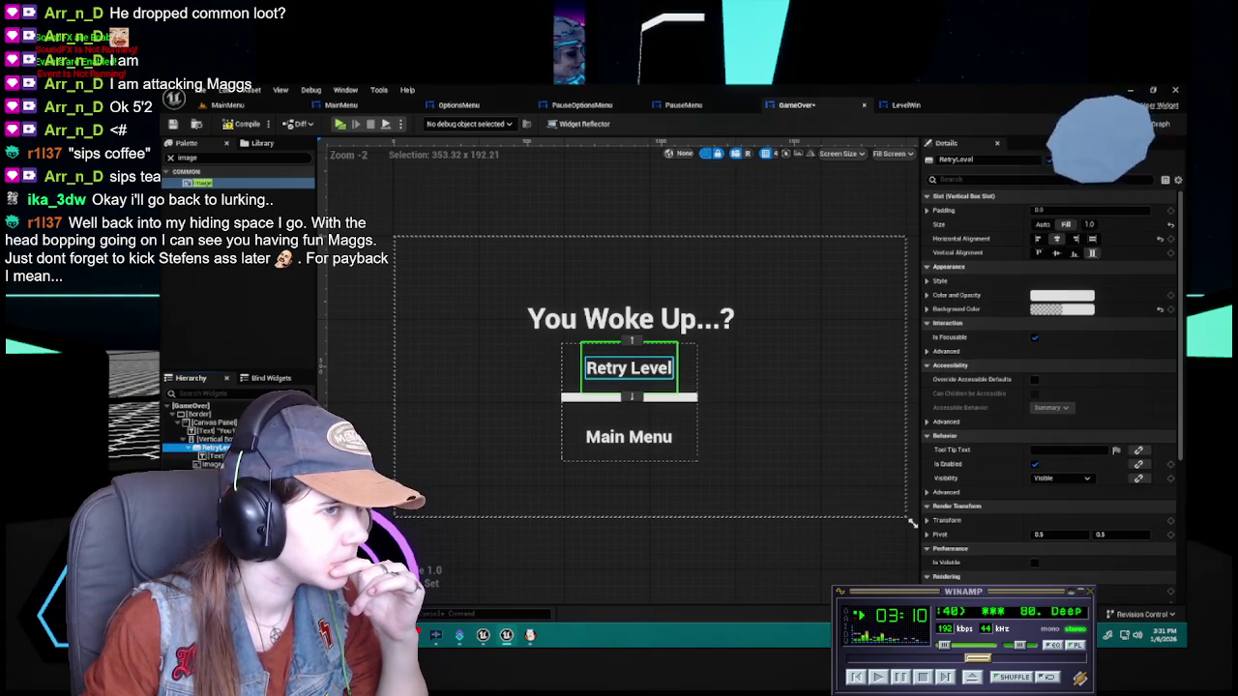
left_click(629, 397)
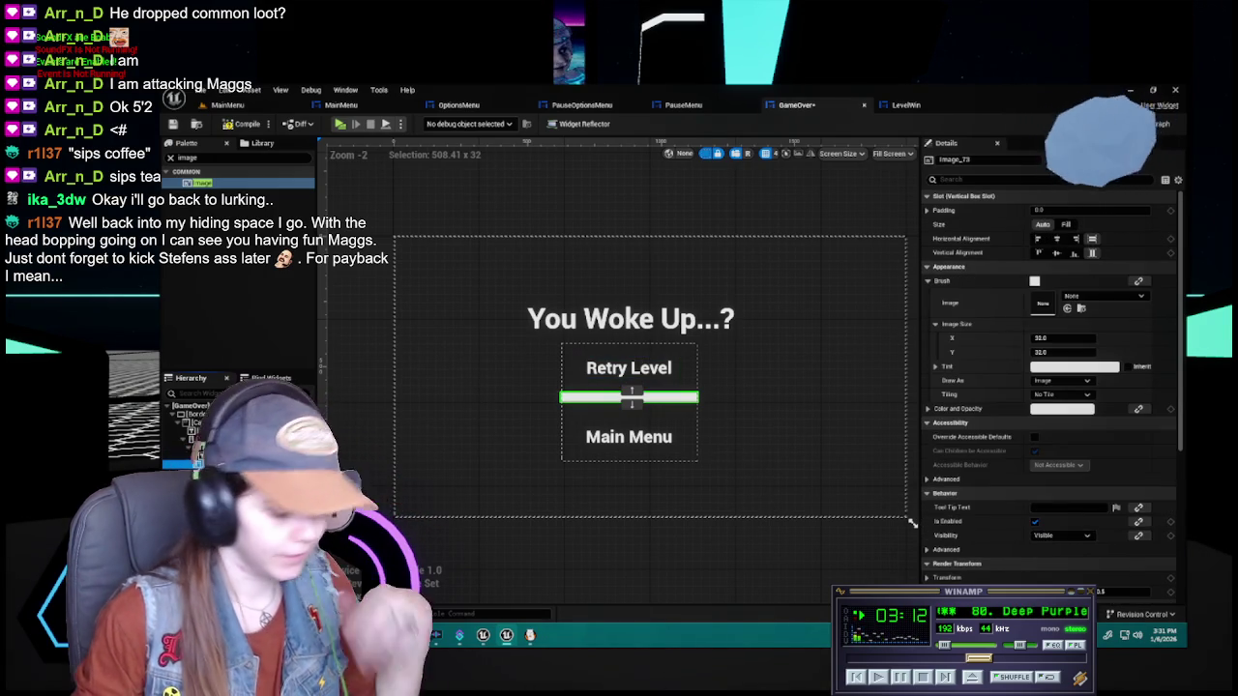
left_click(629, 435)
key("ctrl+space")
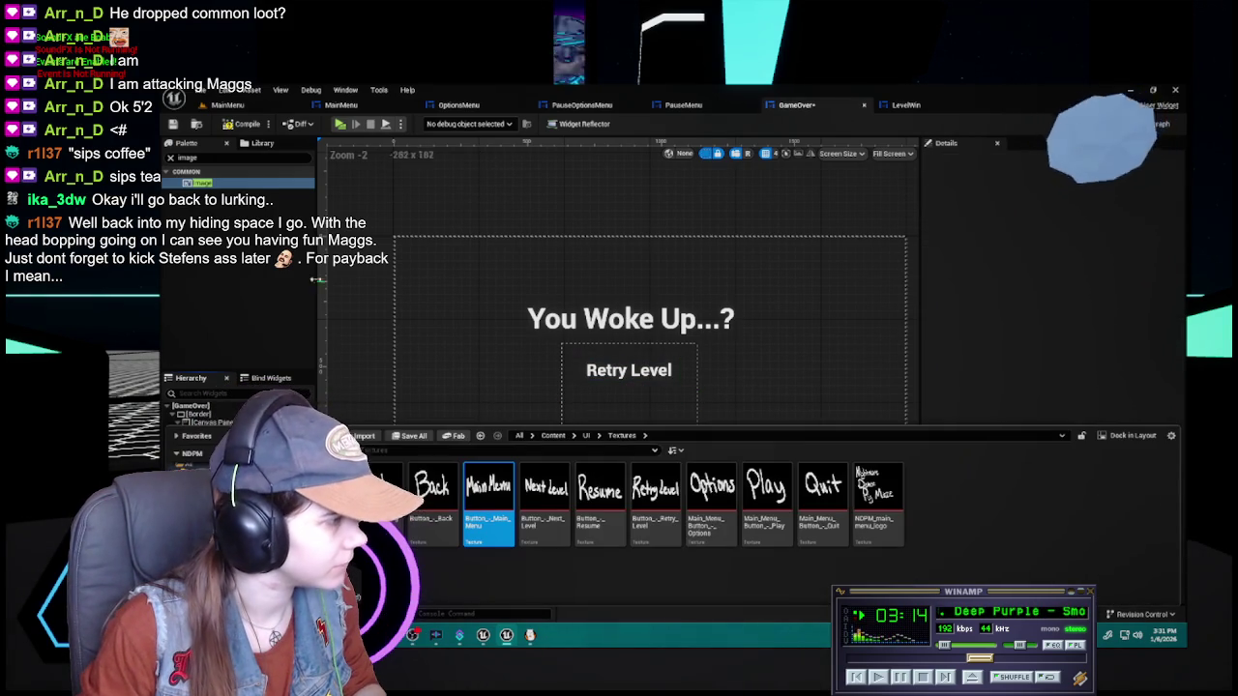
Add a WB_ImgButton widget to the GameOver button column above Retry Level
left_click(171, 156)
key("ctrl+space")
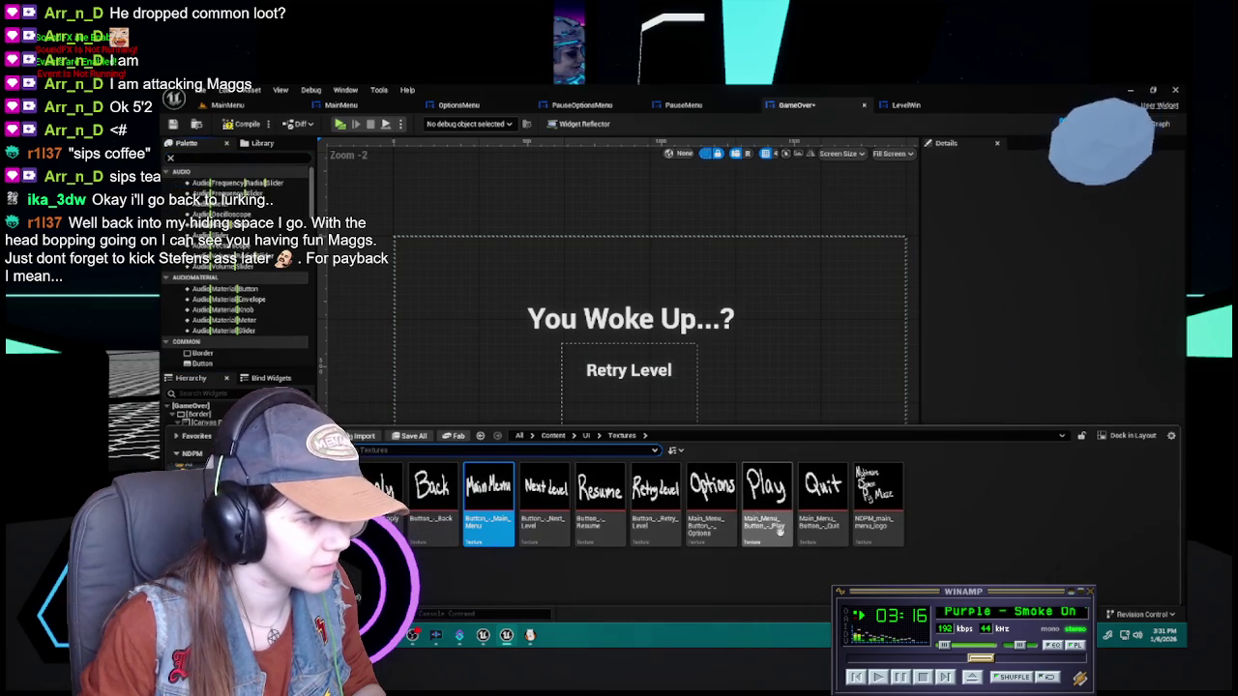
left_click(619, 571)
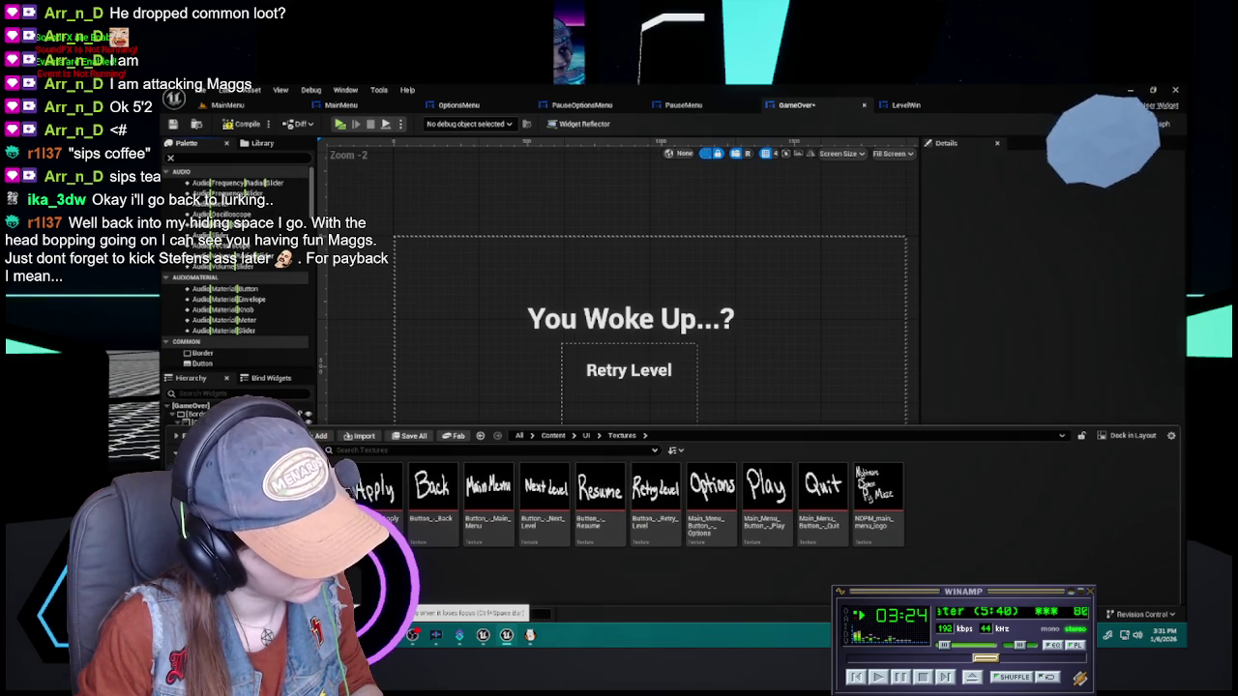
mouse_move(654, 495)
left_mouse_down()
mouse_move(510, 326)
mouse_move(912, 523)
left_mouse_up()
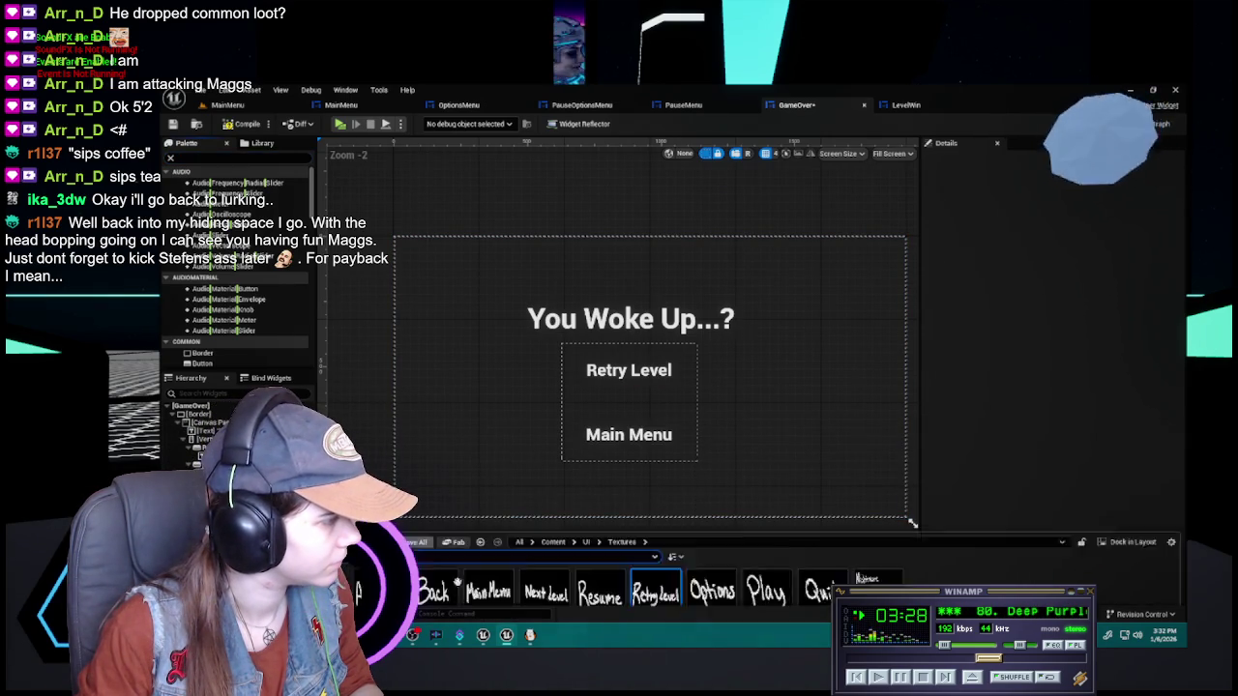
key("ctrl+space")
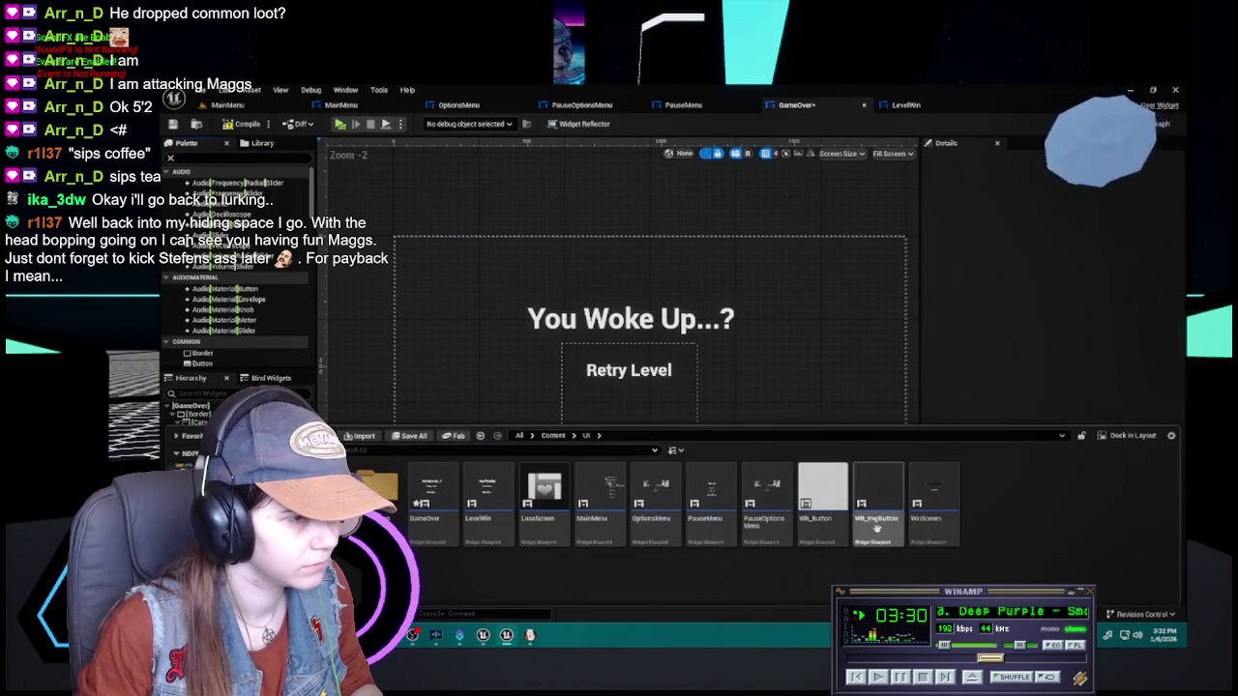
left_click_drag(873, 513, 334, 425)
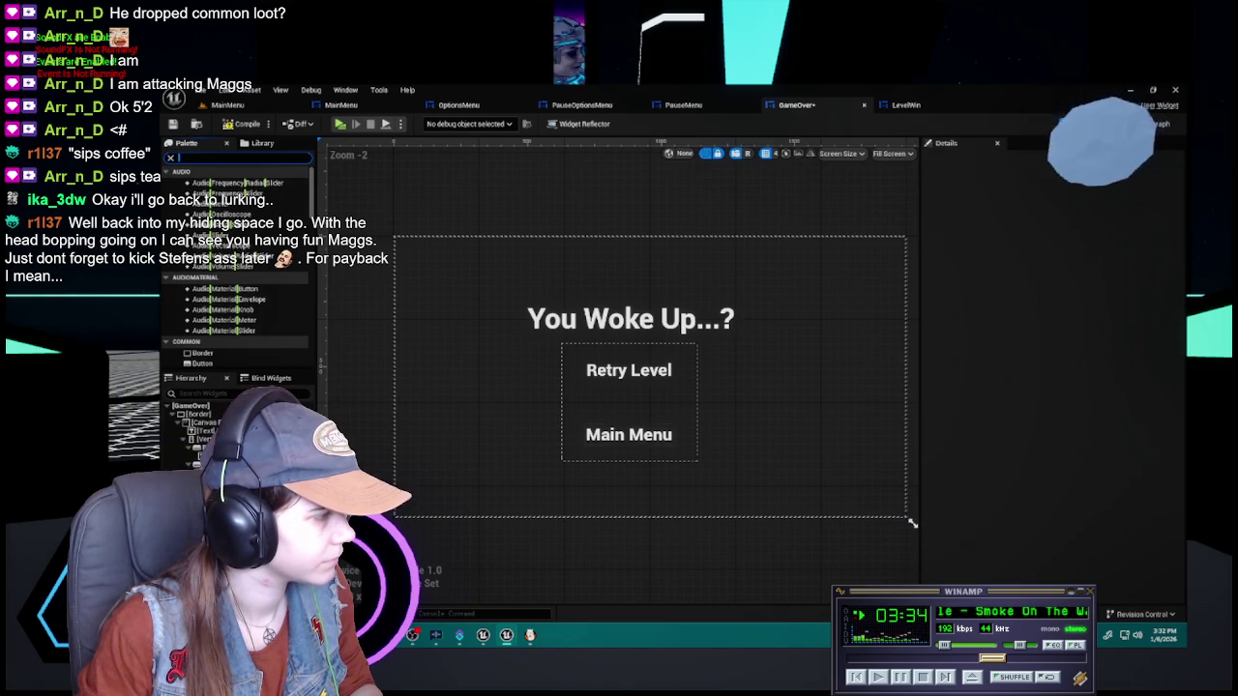
left_click_drag(334, 426, 208, 418)
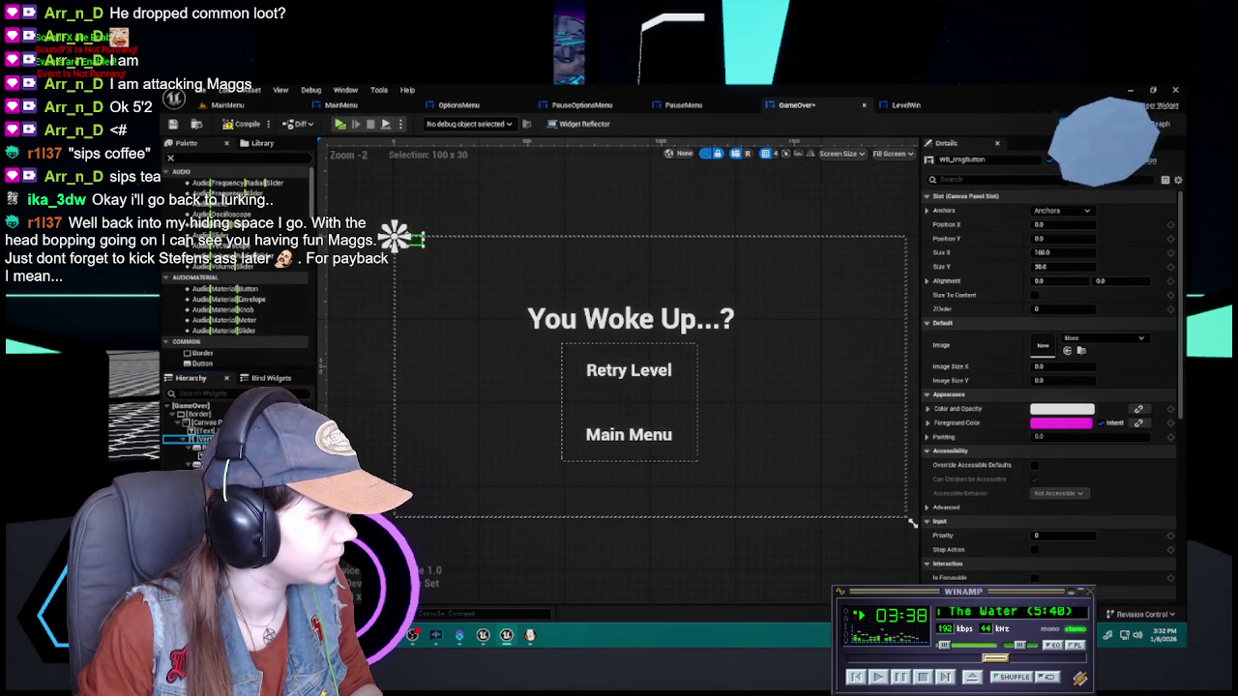
left_click_drag(394, 236, 631, 461)
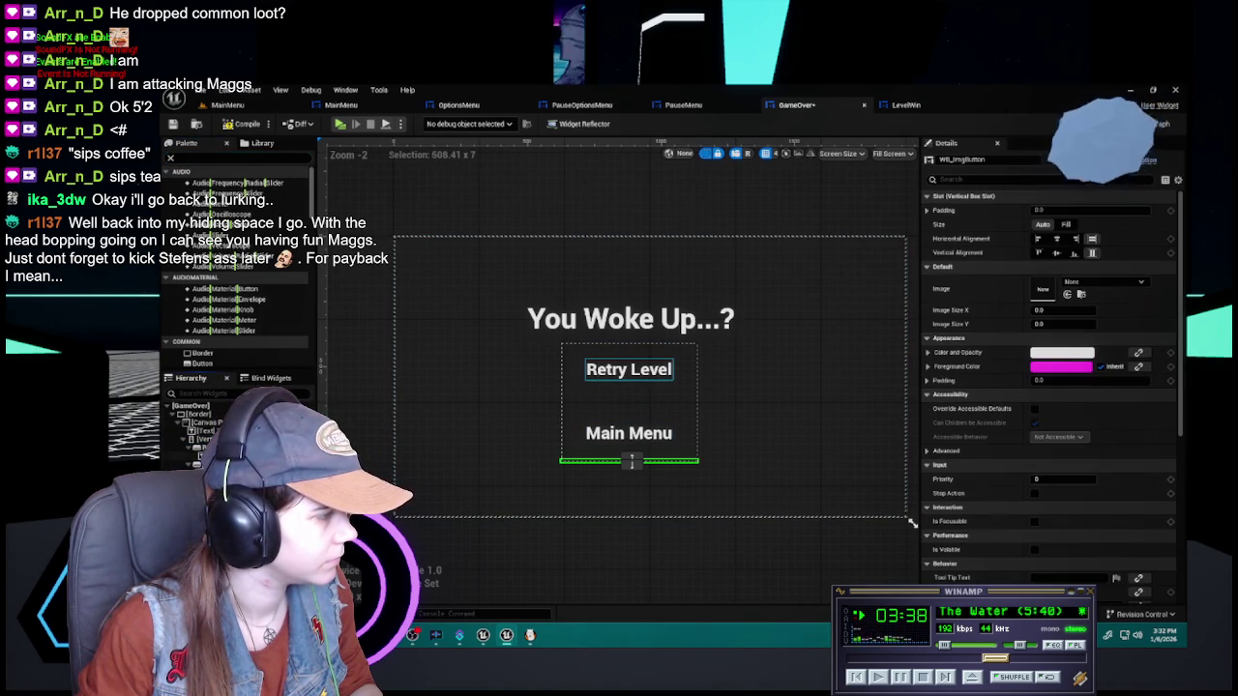
double_click(632, 457)
Assign the Button_-_Retry_Level texture as the new image button's image
key("ctrl+space")
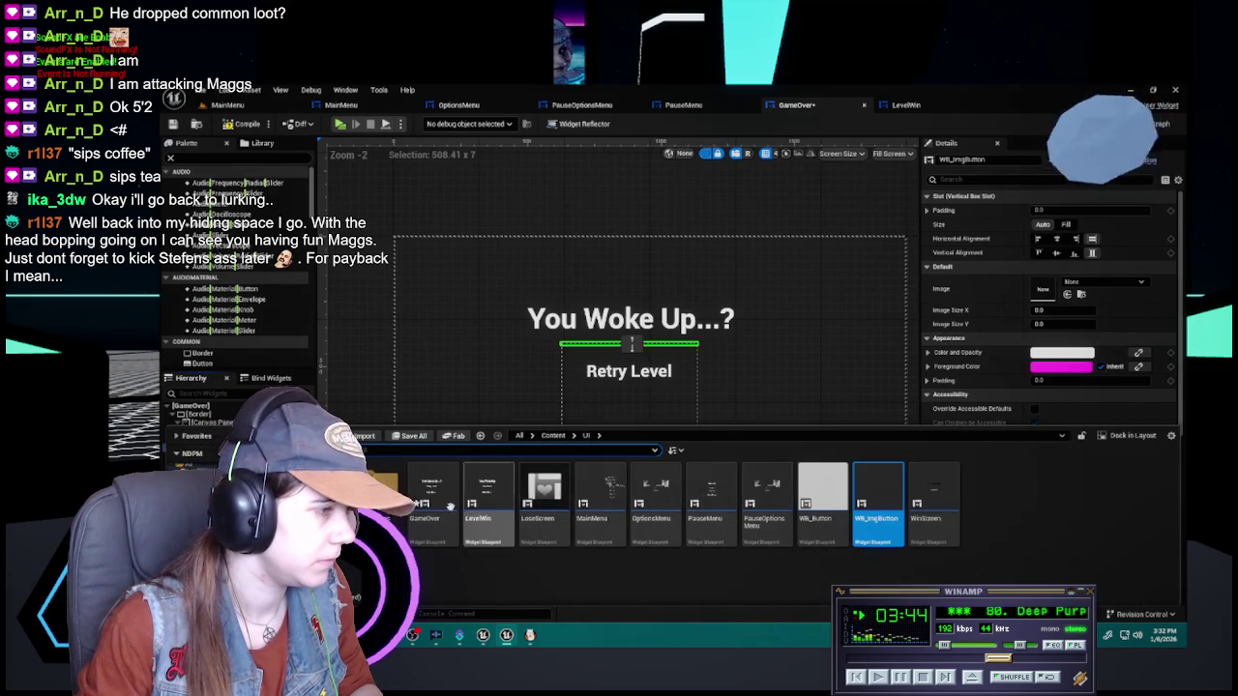
double_click(379, 488)
left_click_drag(655, 493, 1044, 289)
left_click(1073, 309)
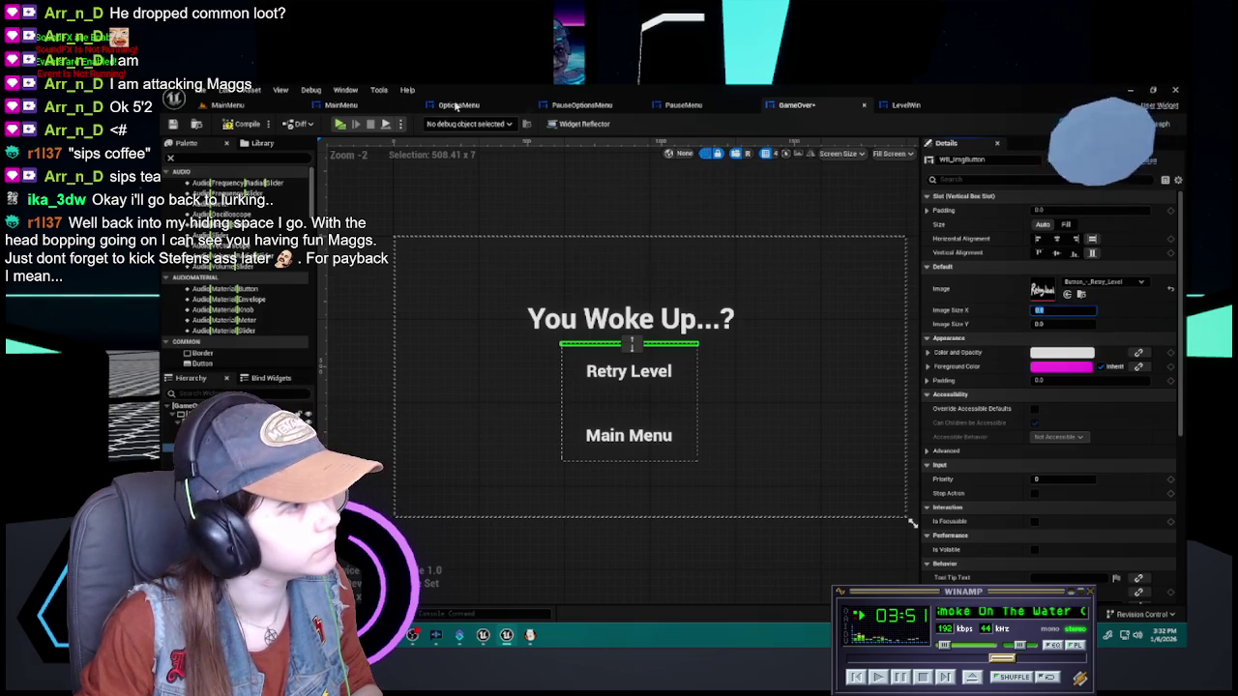
After checking the MainMenu screen's button size, size the Retry Level image to 512 by 256
left_click(585, 104)
left_click(340, 104)
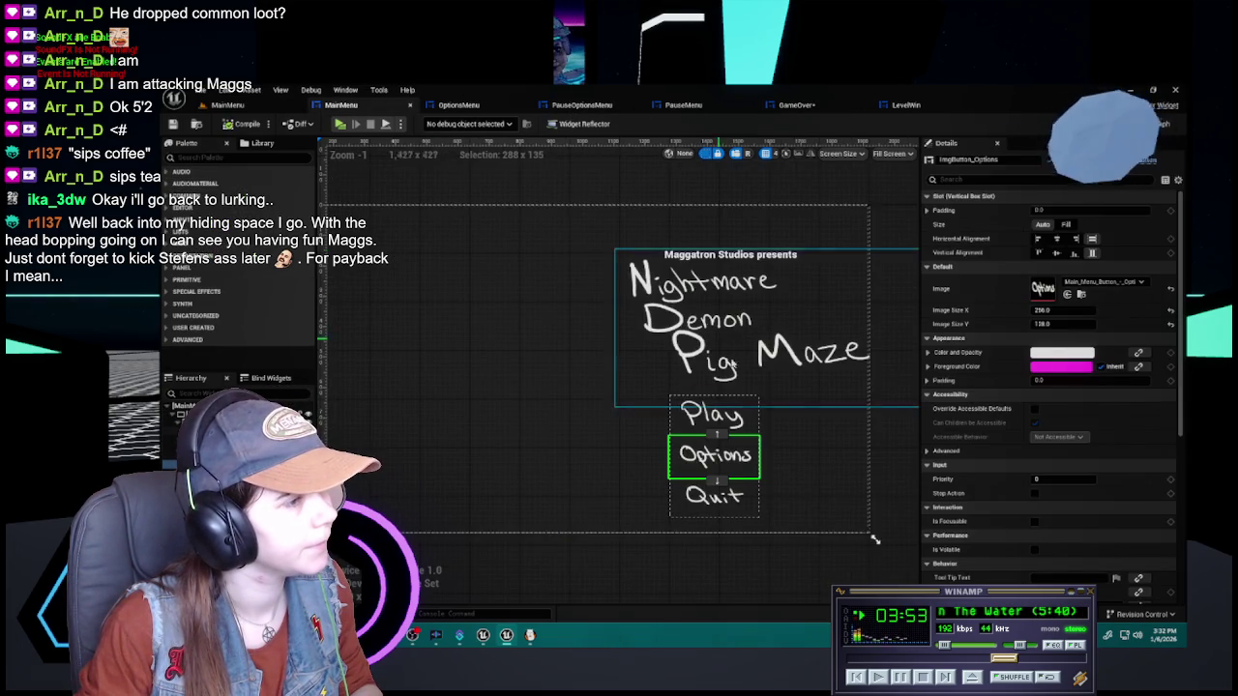
left_click(796, 104)
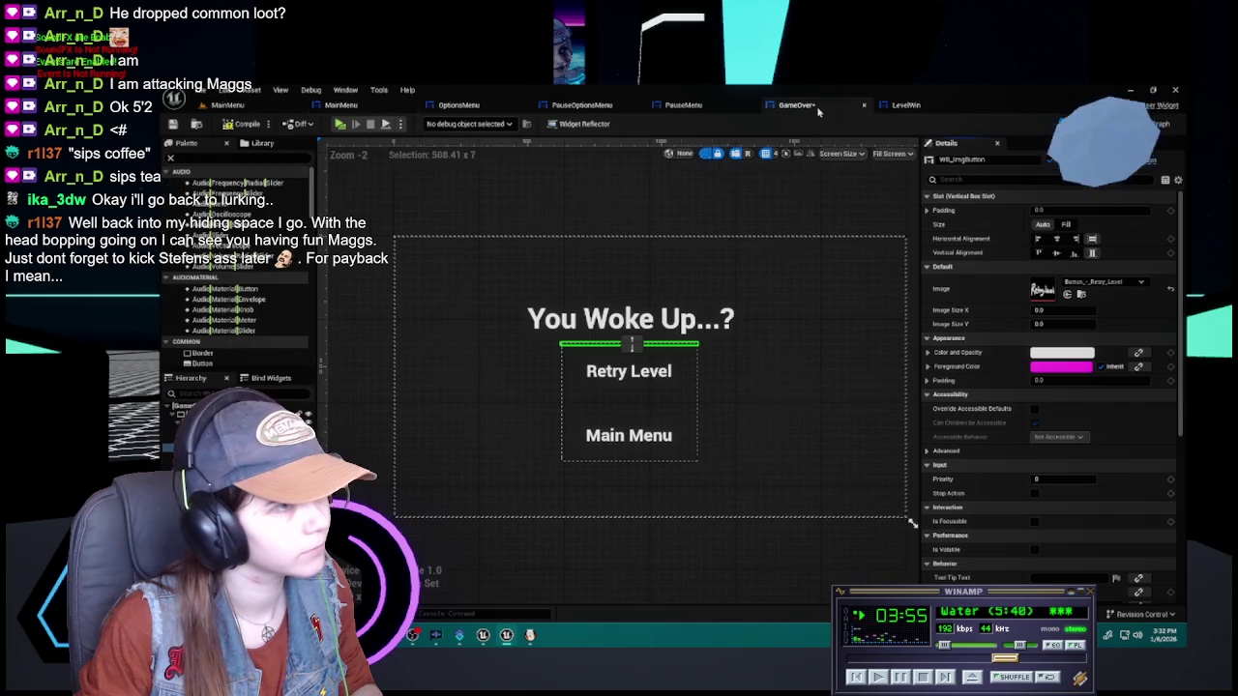
left_click(1061, 309)
type("256")
key("Tab")
type("256")
key("Return")
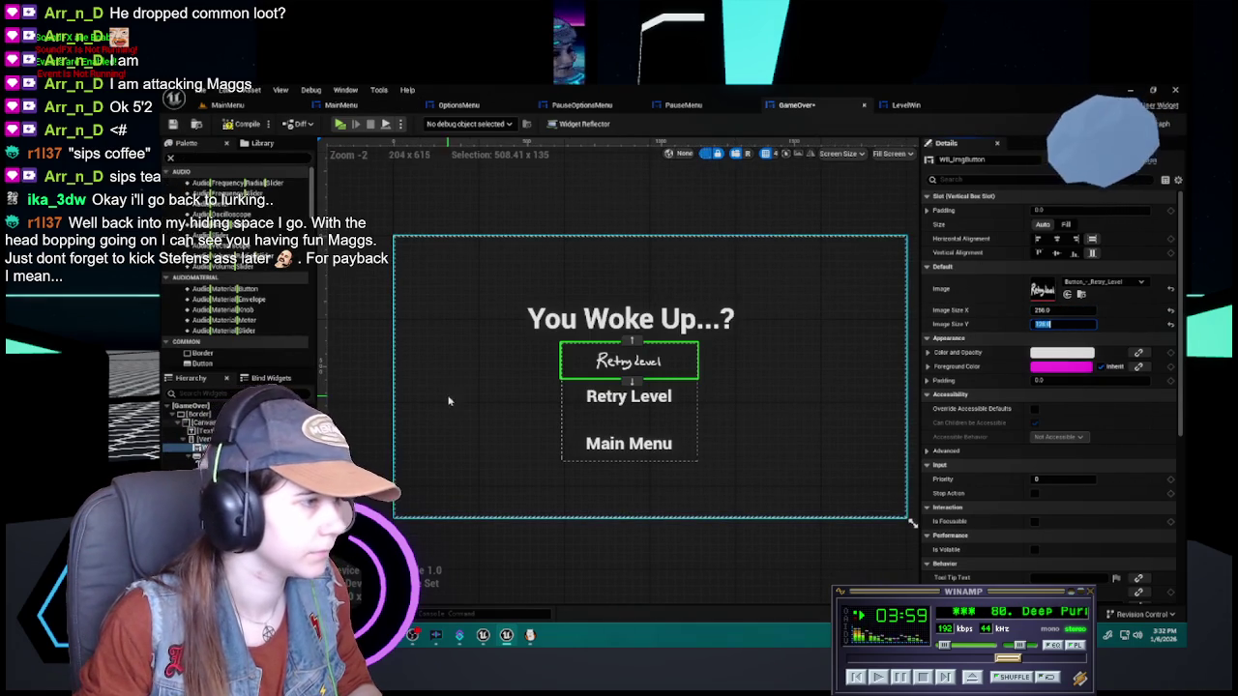
left_click_drag(517, 393, 504, 372)
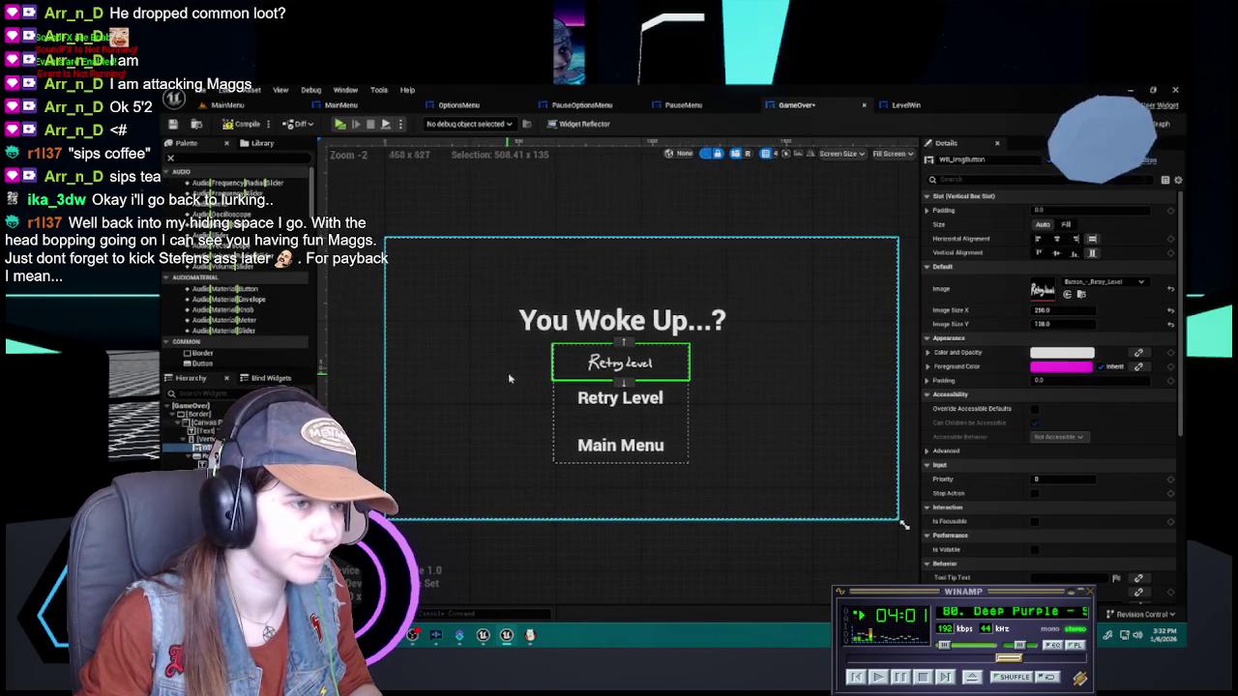
left_click(1063, 310)
type("512")
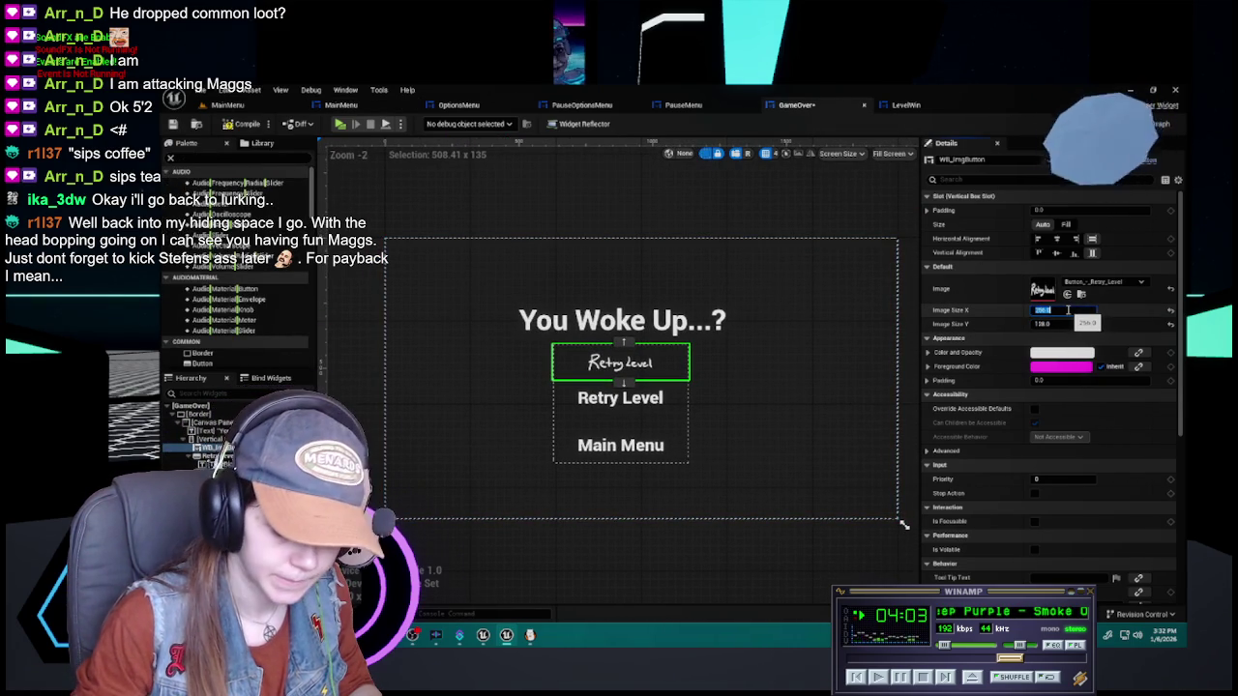
key("Return")
left_click(1061, 325)
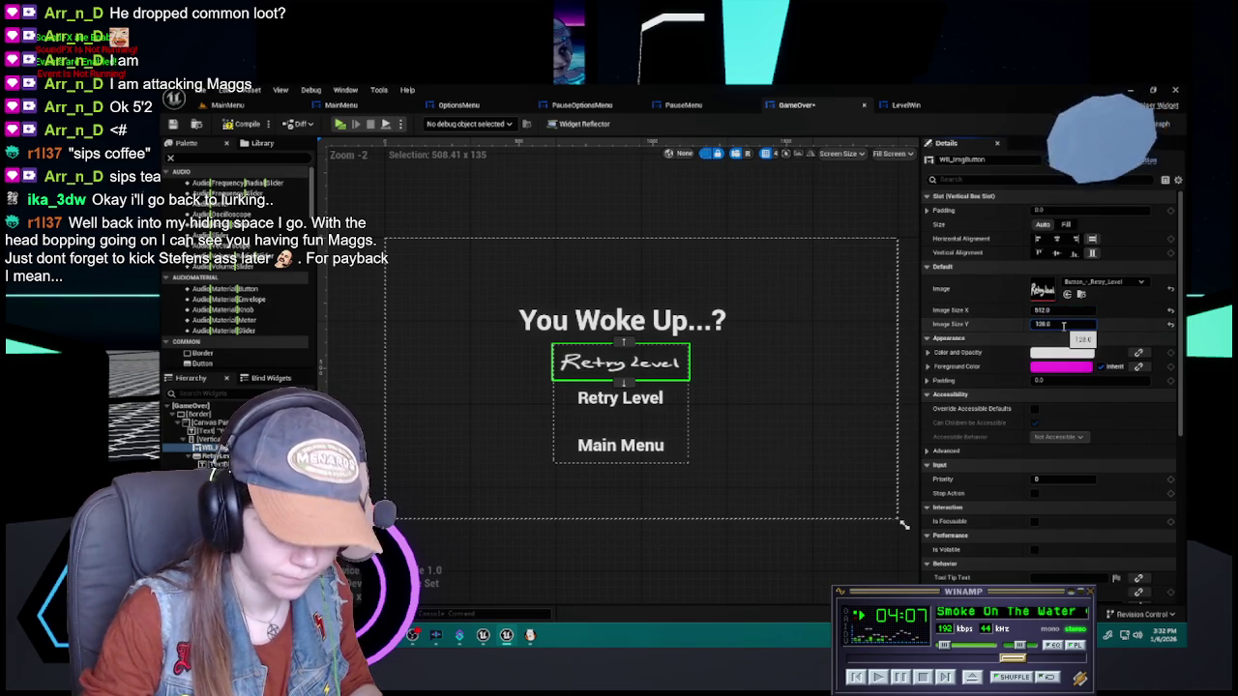
type("256")
key("Return")
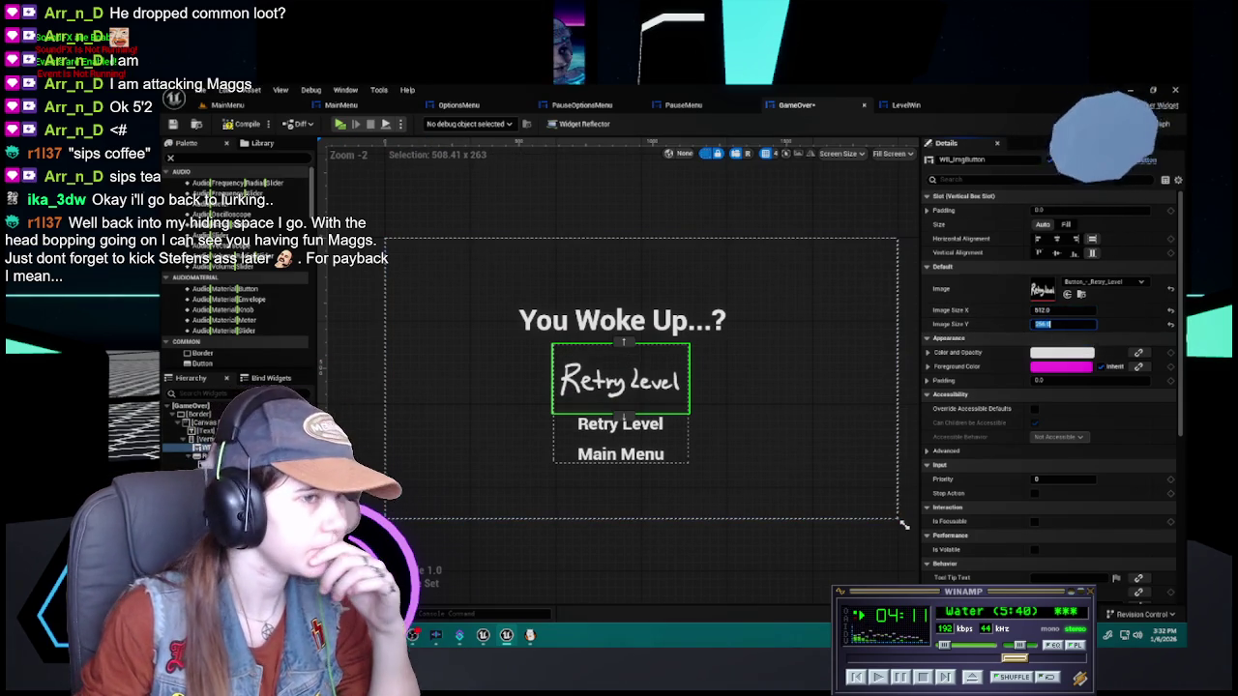
Name the button after Retry Level, duplicate it, and rename the copy ImgButton_MainMenu
key("shift+Tab")
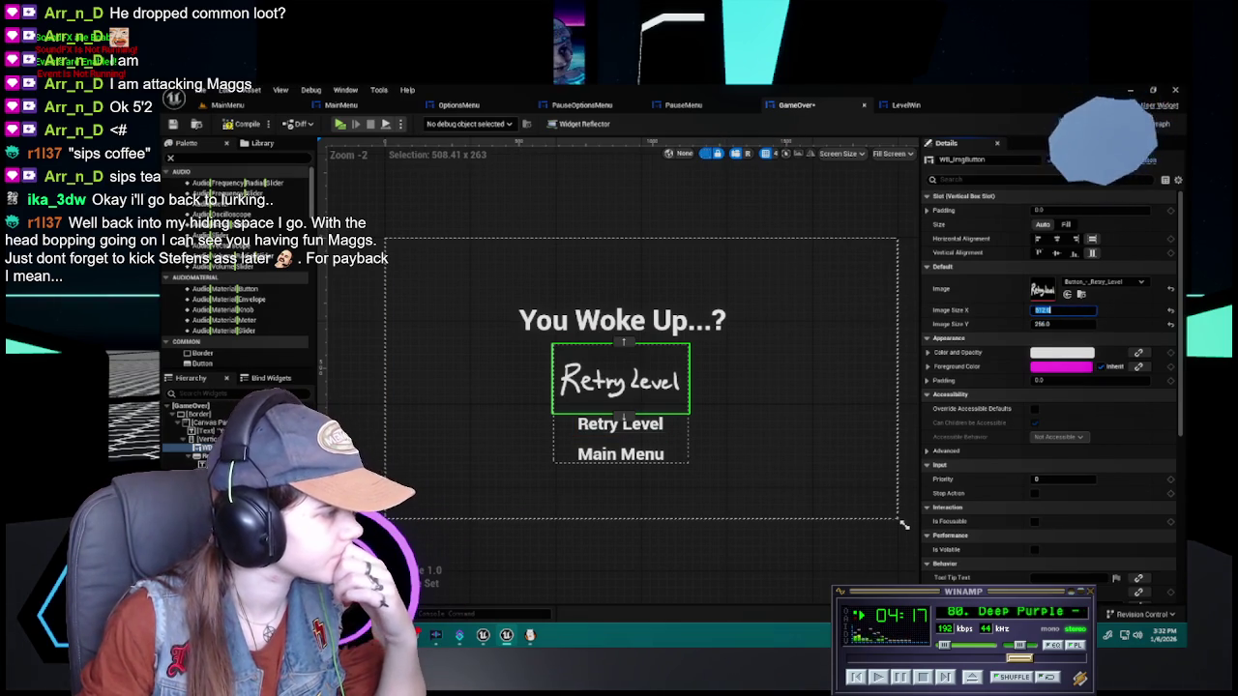
key("Return")
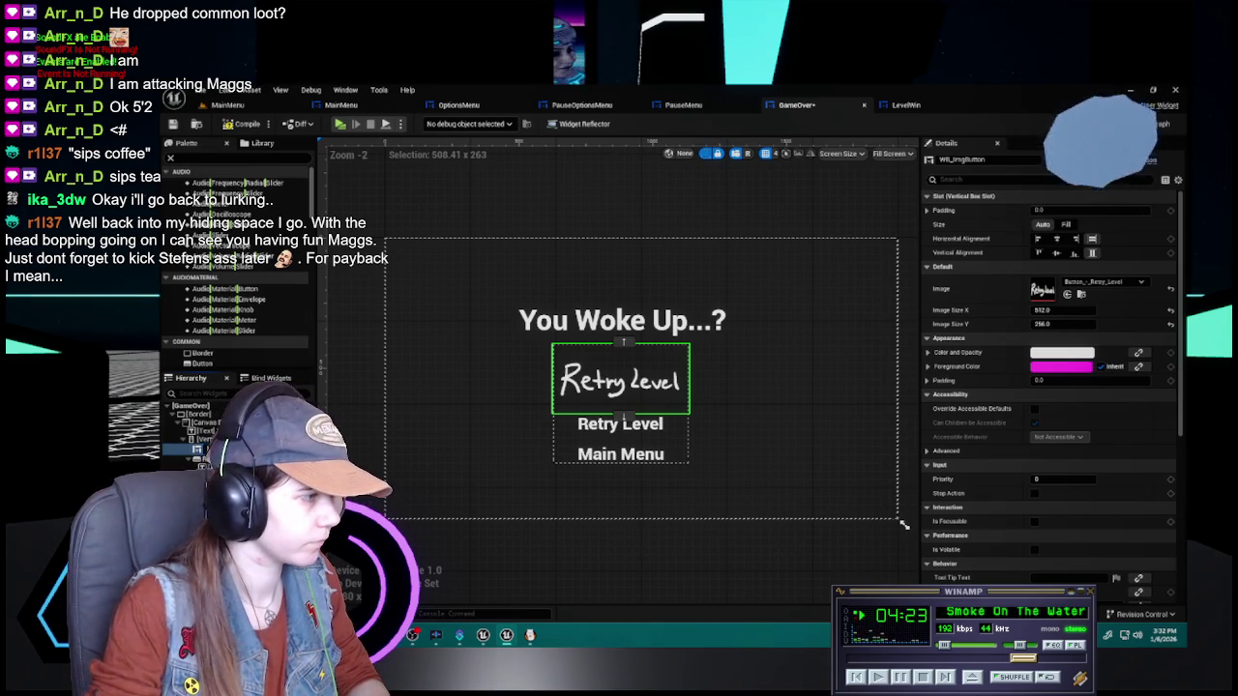
key("ctrl+d")
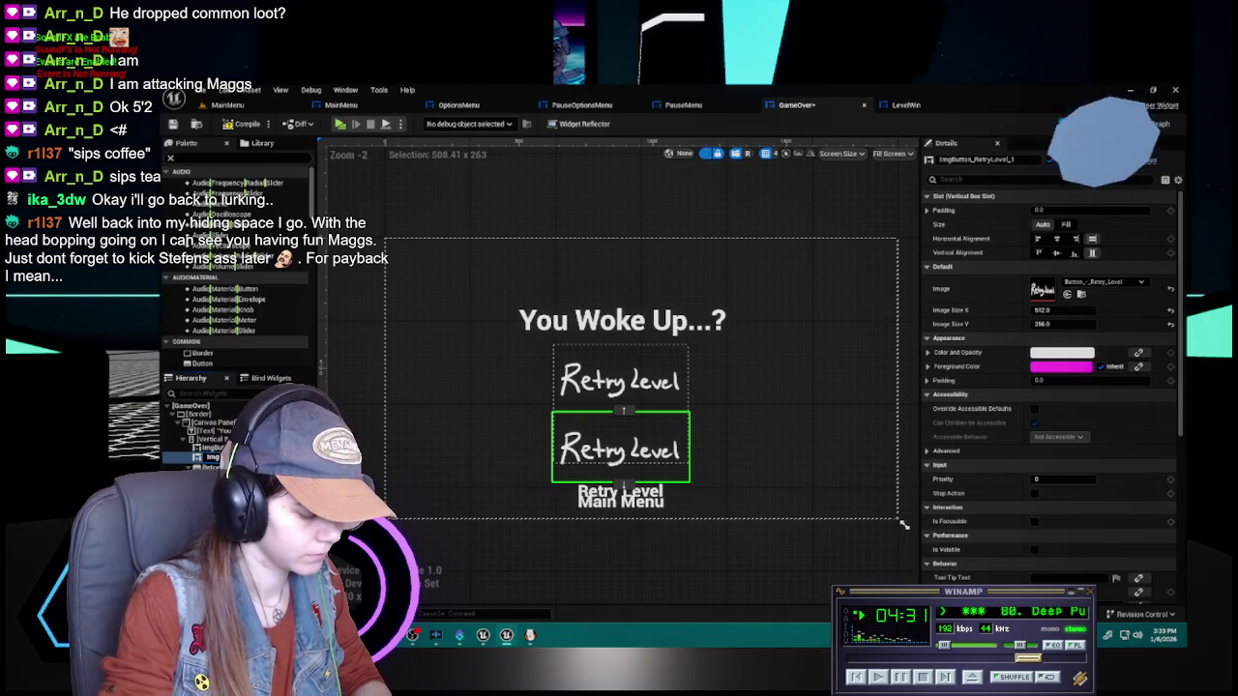
key("Return")
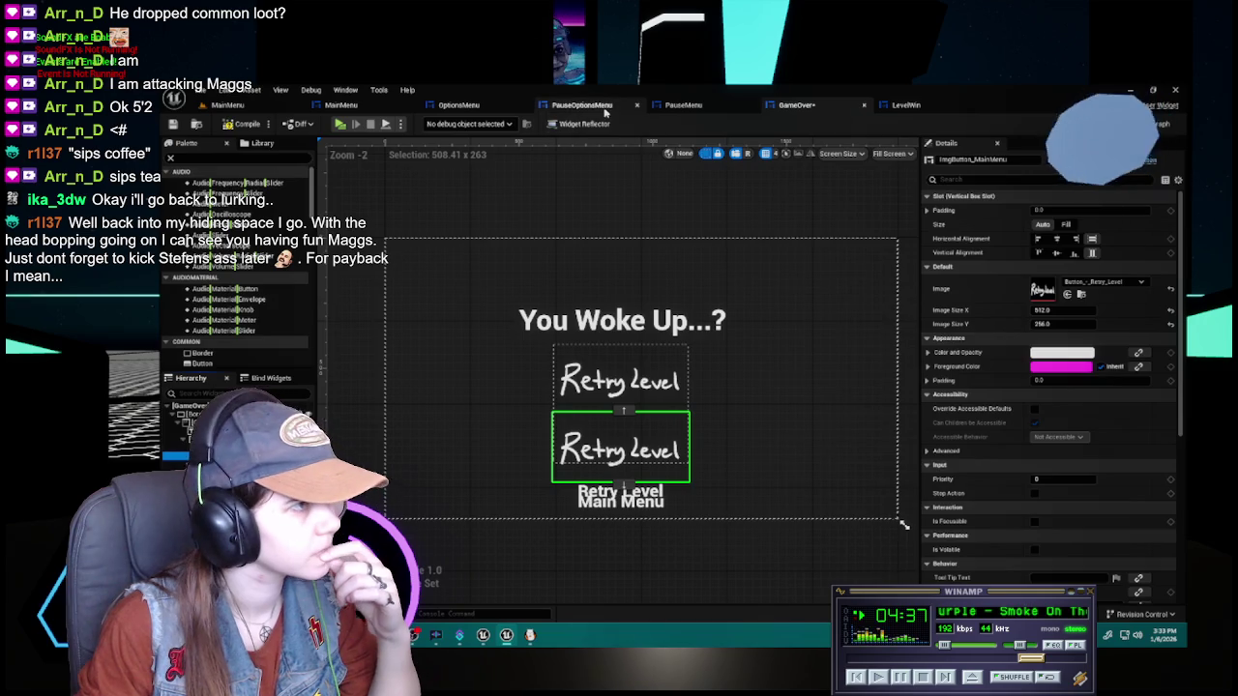
Compile and save the PauseMenu widget
left_click(624, 104)
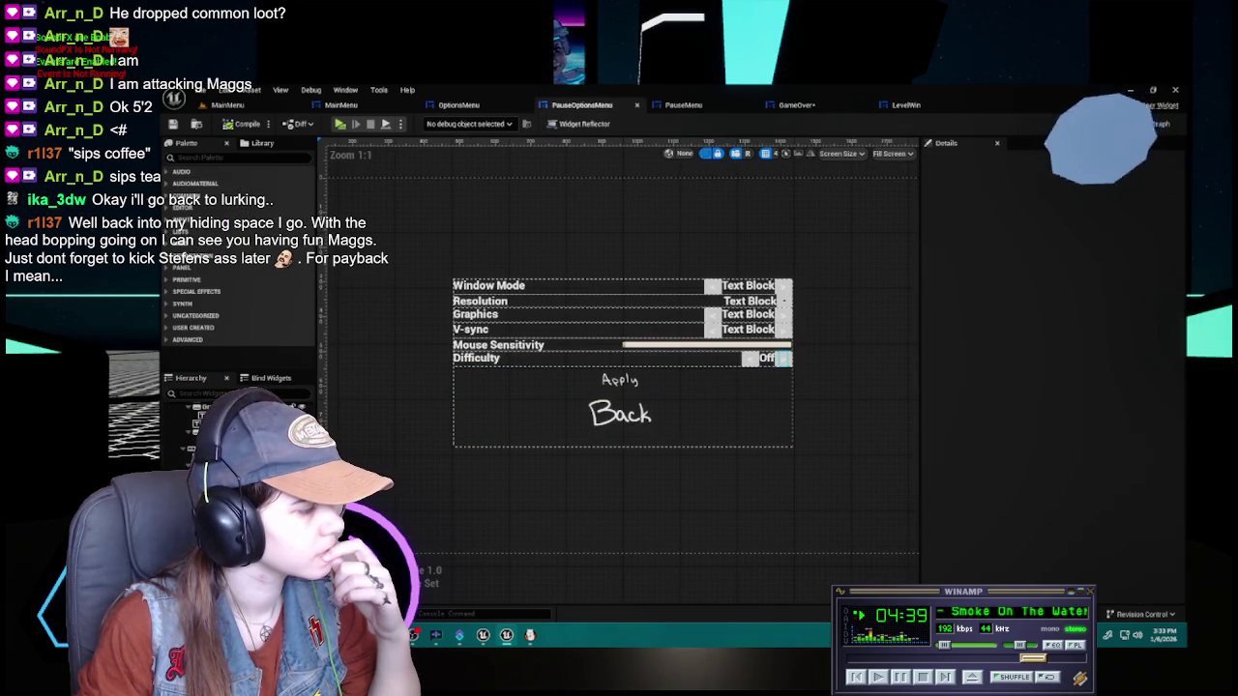
left_click(711, 105)
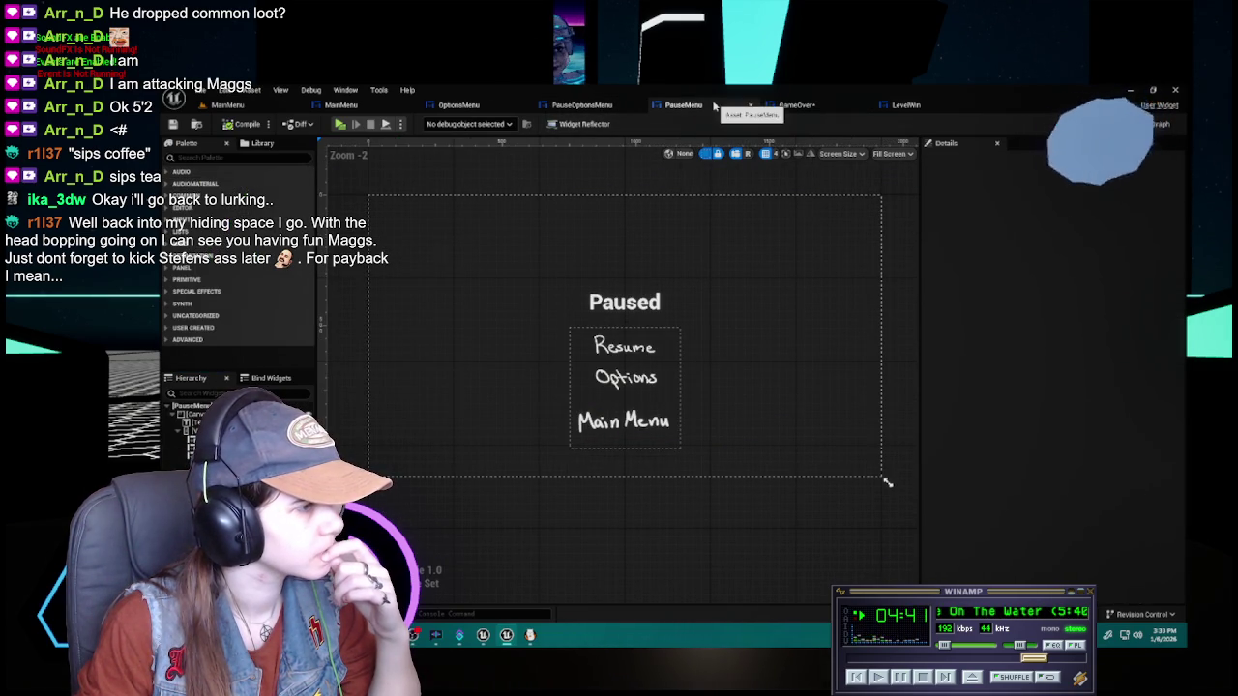
left_click(624, 420)
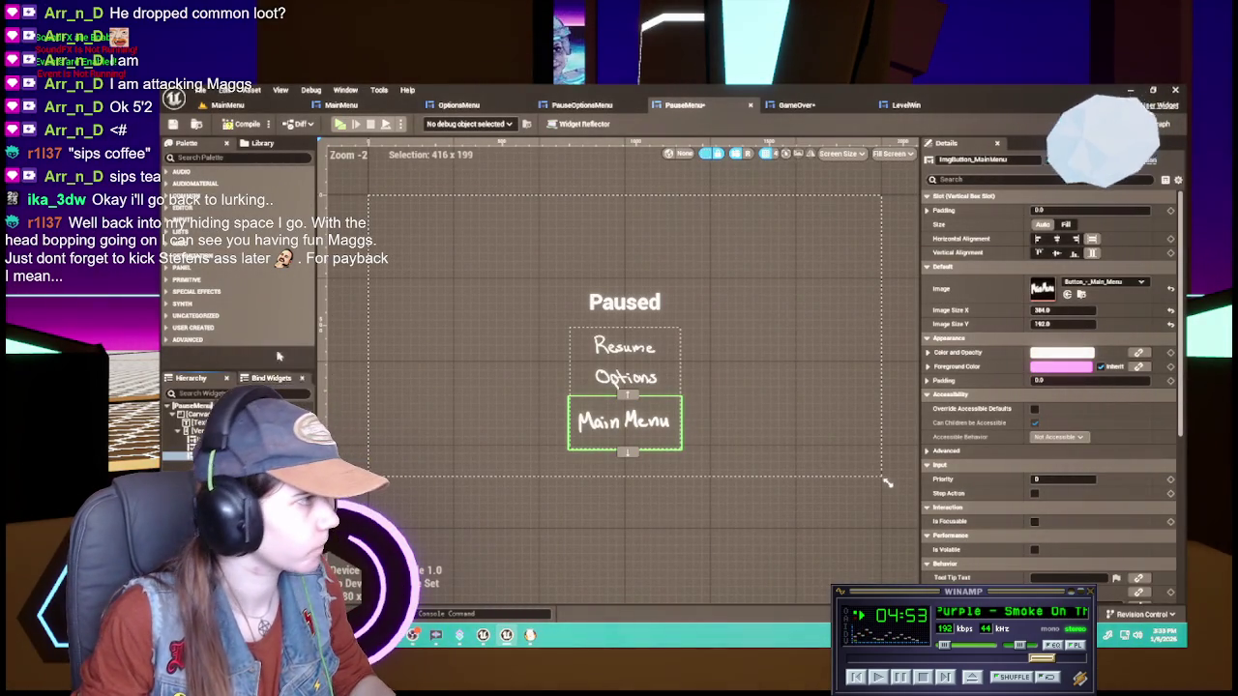
key("F7")
left_click(173, 125)
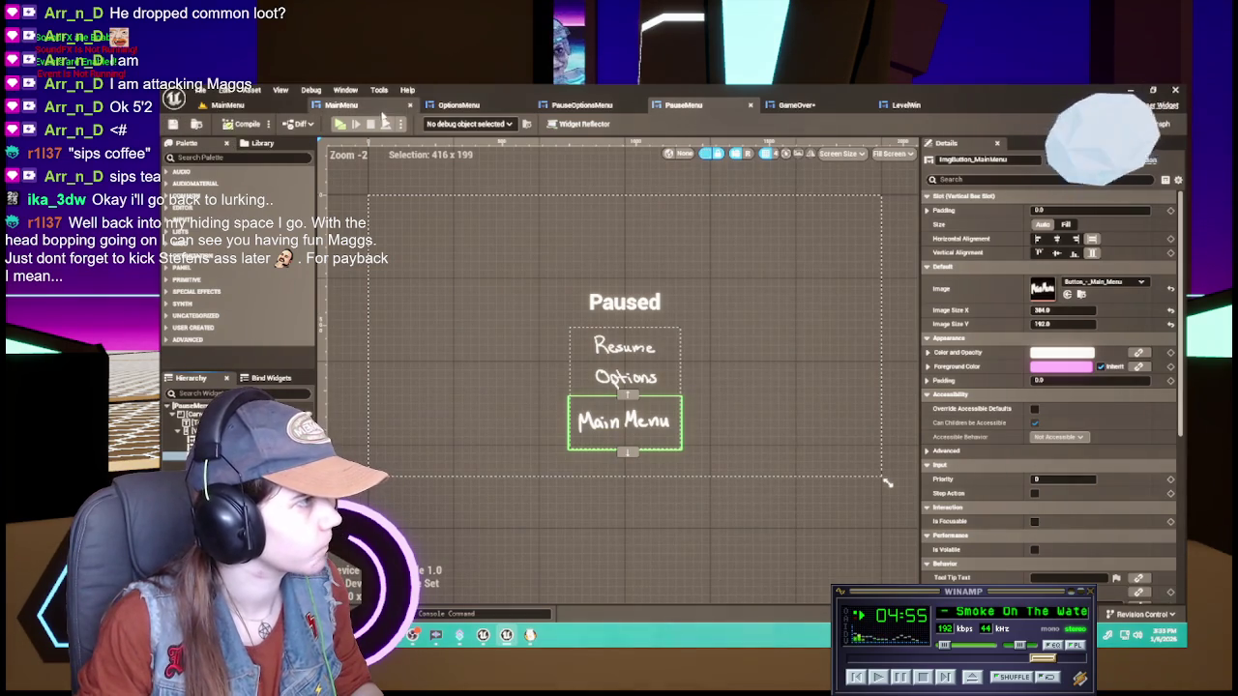
Review the MainMenu, PauseOptionsMenu, OptionsMenu and PauseMenu image buttons, then open GameOver
left_click(340, 104)
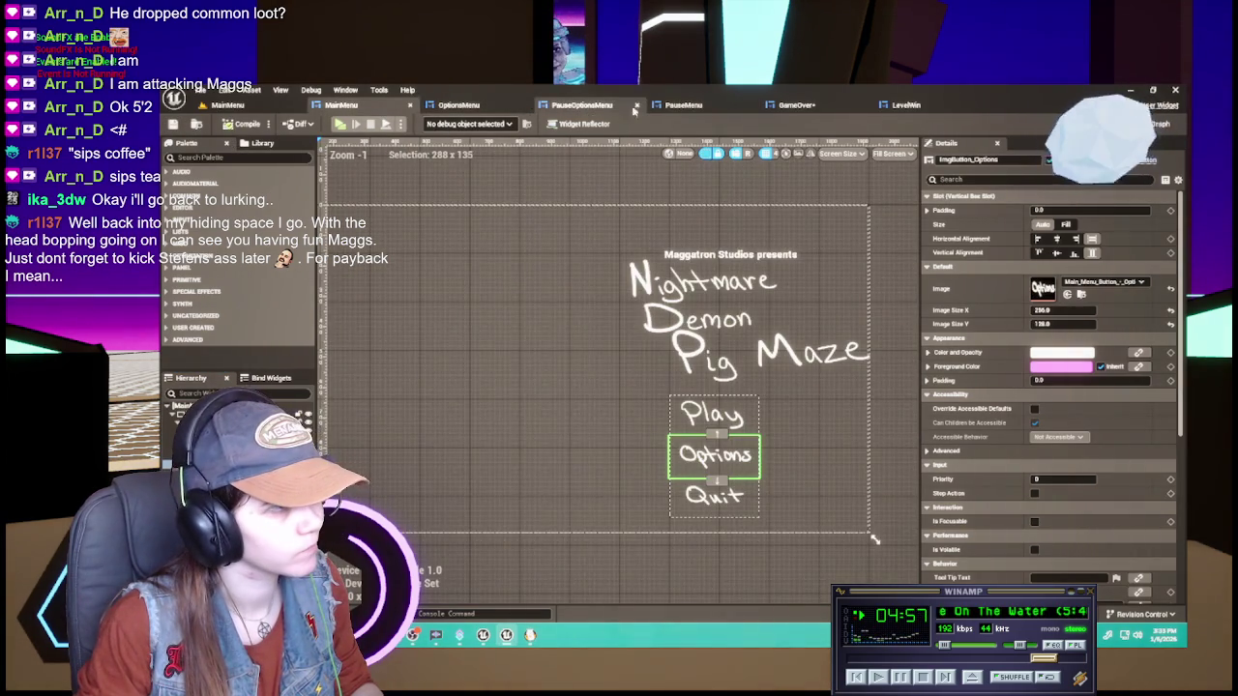
left_click(624, 105)
left_click(458, 104)
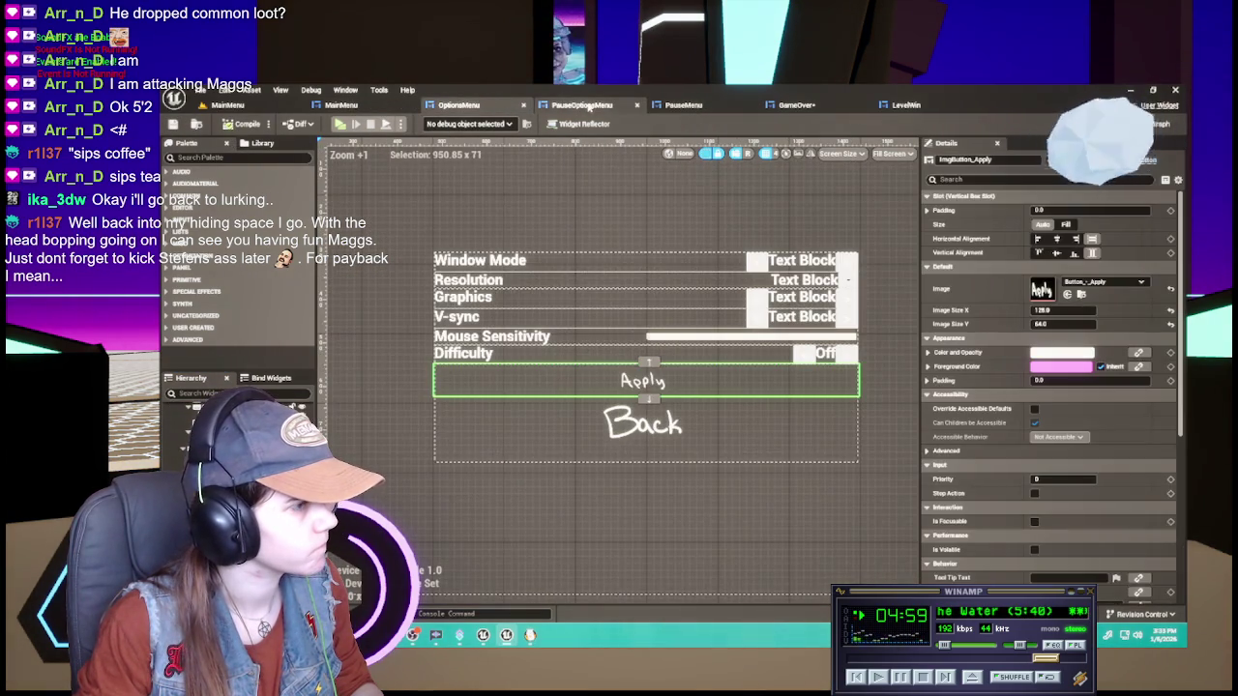
left_click(175, 126)
left_click(683, 104)
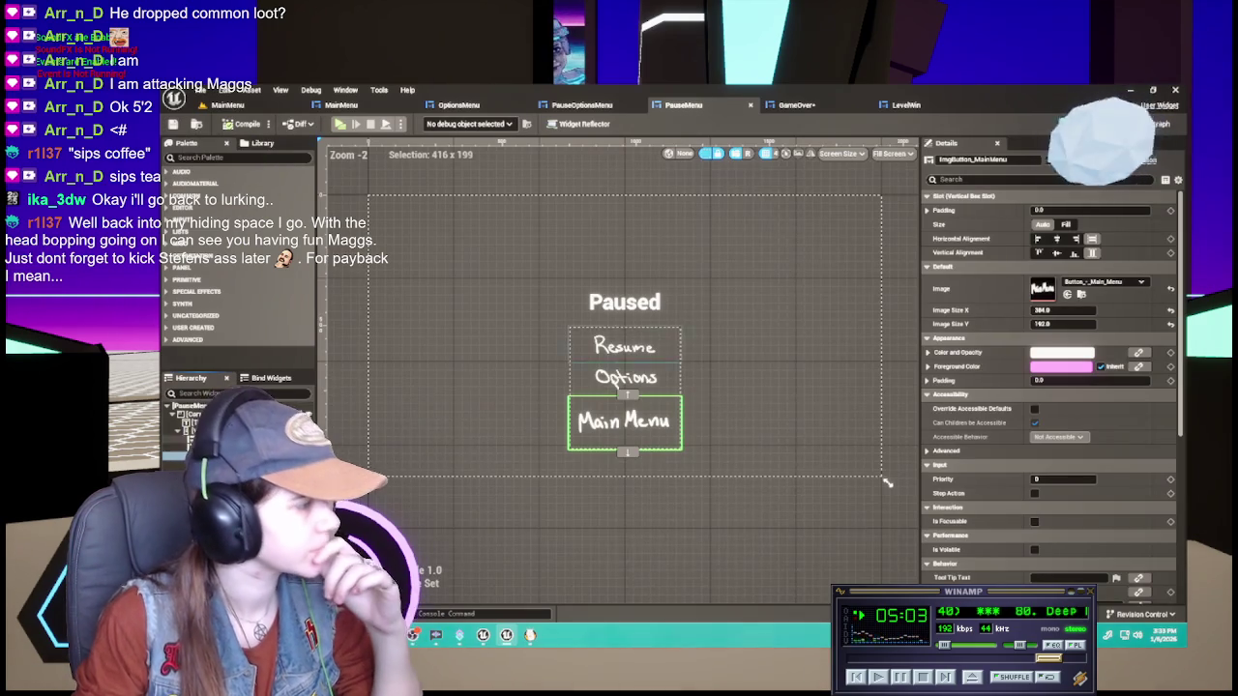
left_click(624, 346)
left_click(625, 377)
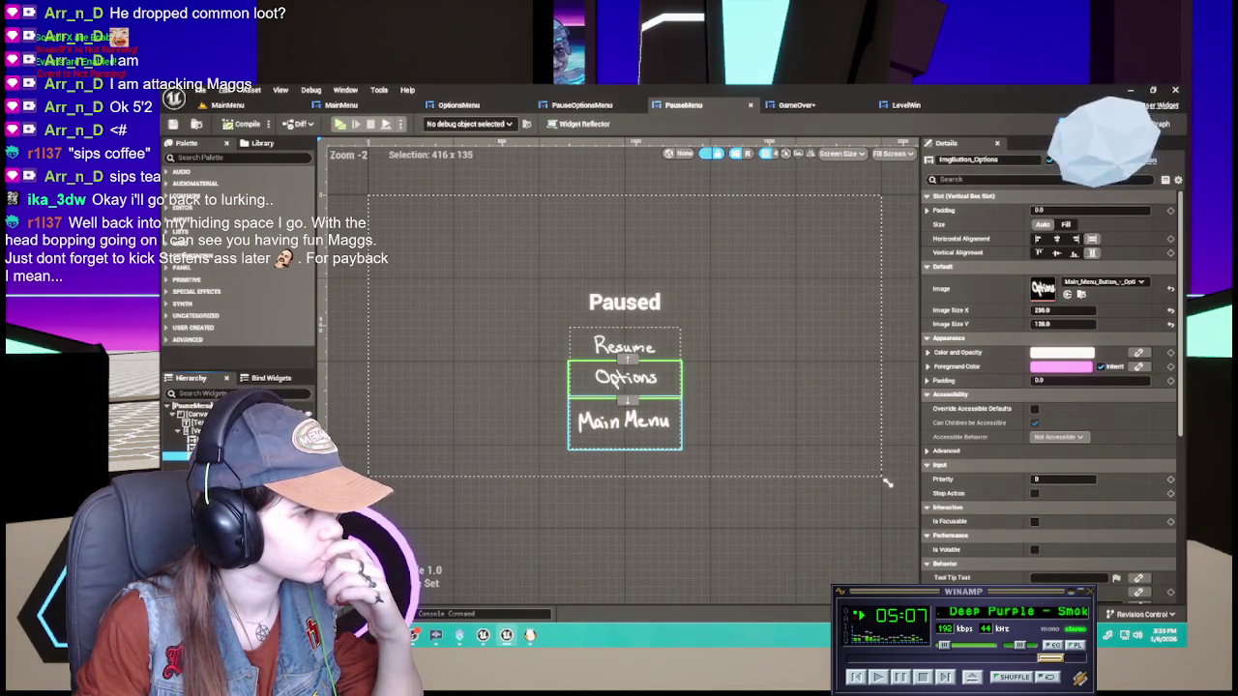
left_click(624, 420)
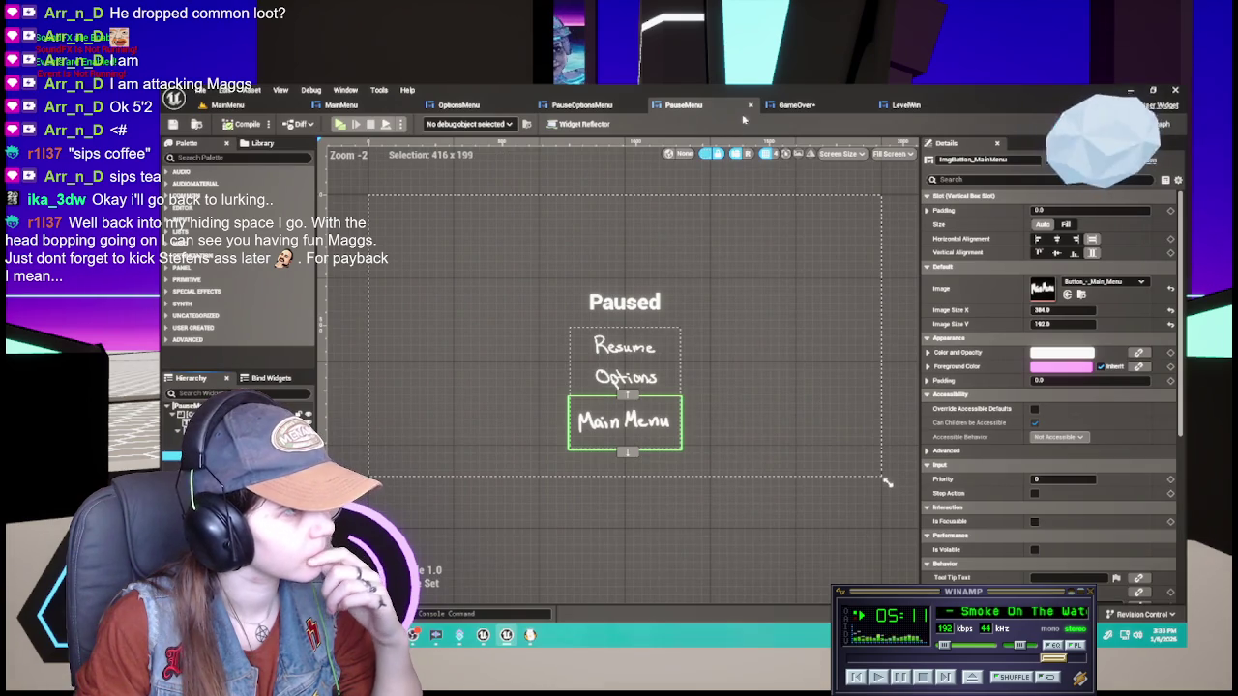
left_click(796, 105)
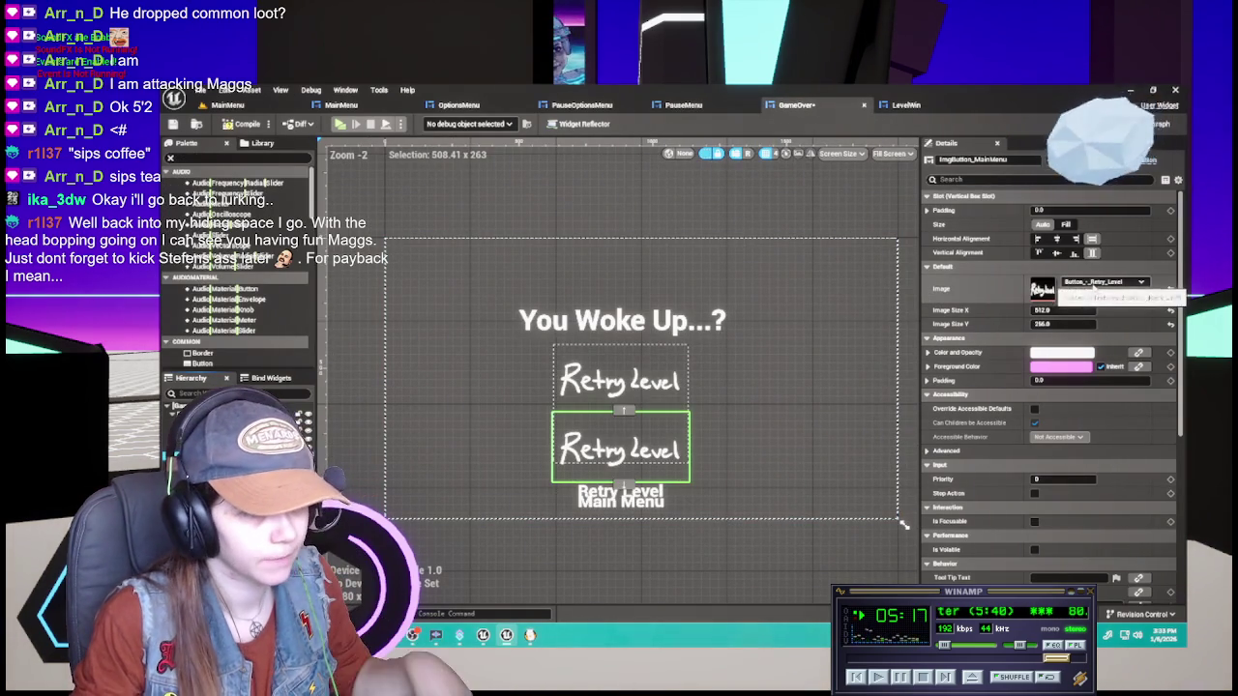
Swap the second image button's texture to Button_-_Main_Menu by searching 'main', then open the GameOver event graph
left_click(1098, 282)
type("main")
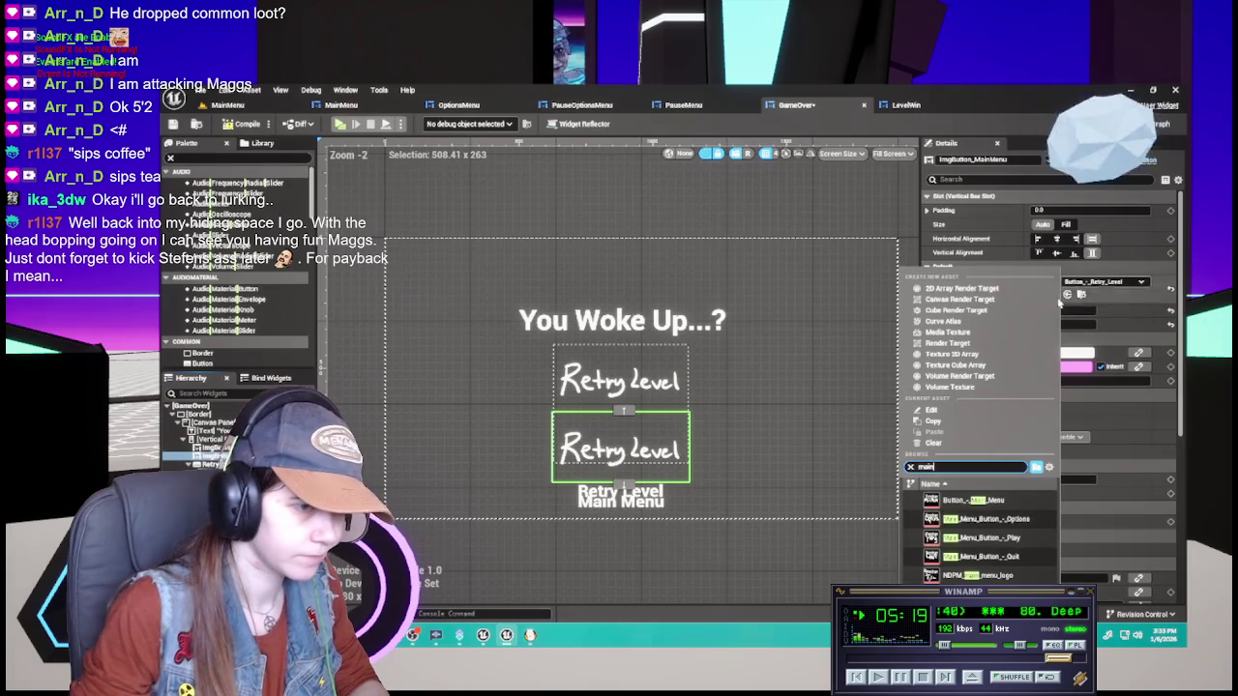
key("Return")
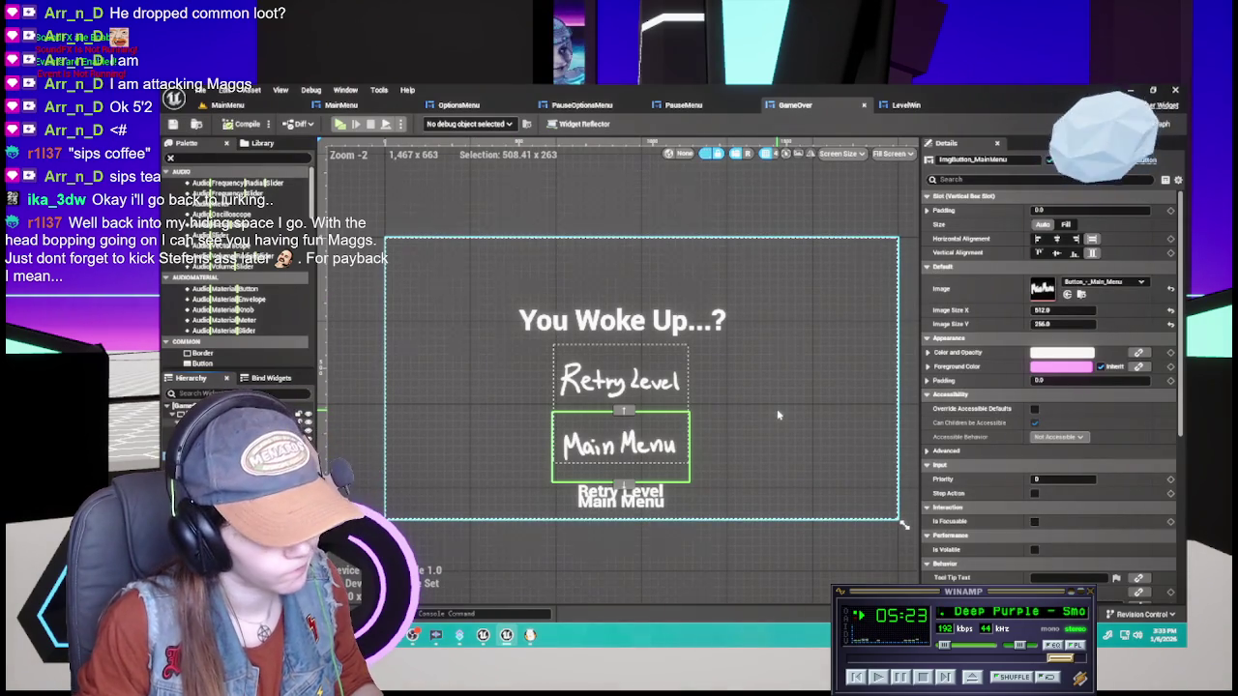
left_click(203, 425)
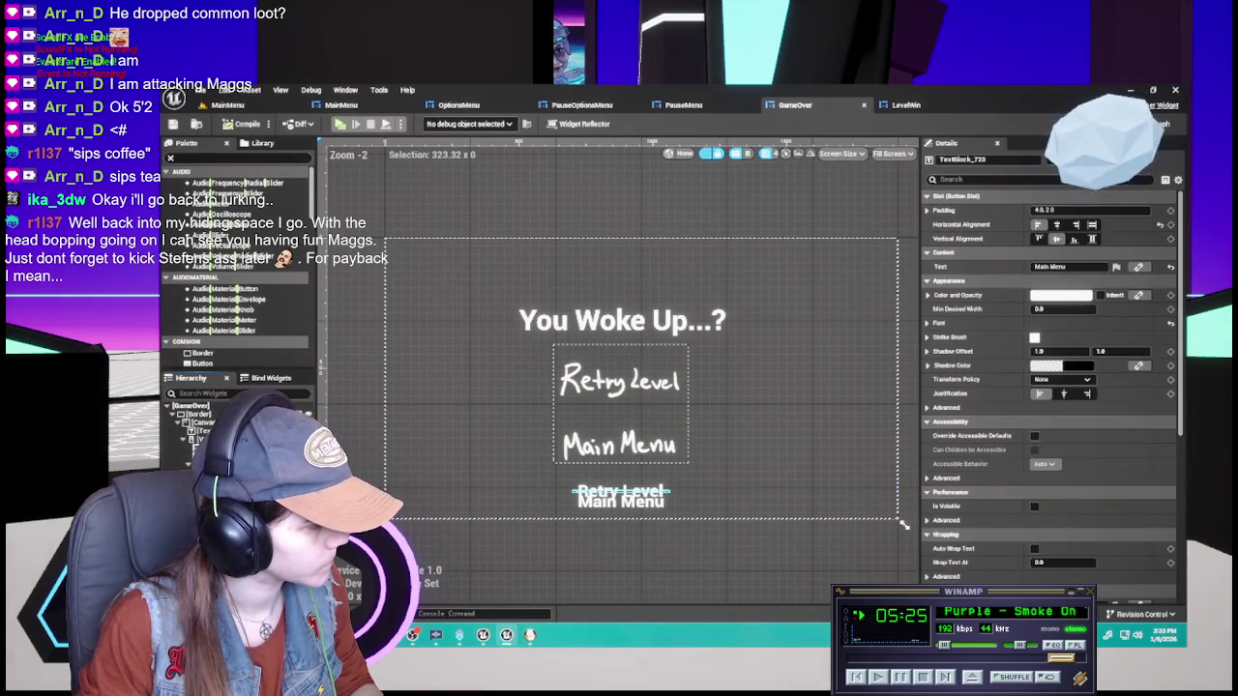
double_click(623, 491)
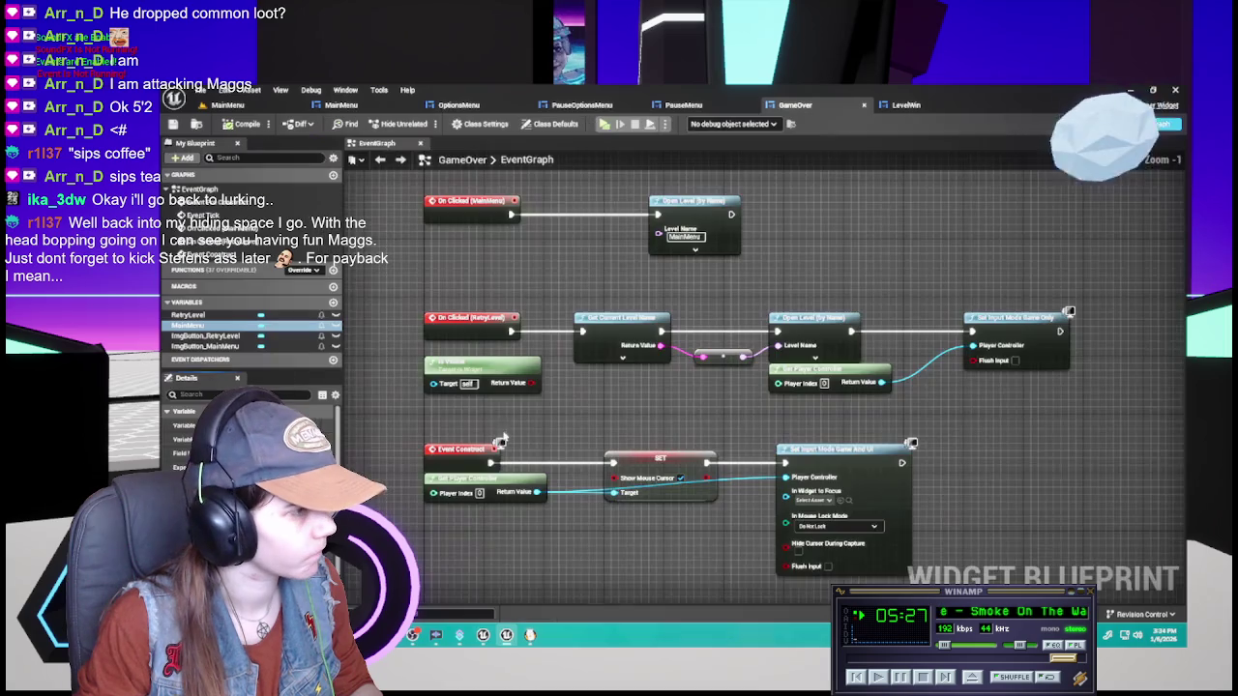
Add My Button Clicked events for ImgButton_MainMenu and ImgButton_RetryLevel in the GameOver graph
left_click_drag(509, 389, 606, 427)
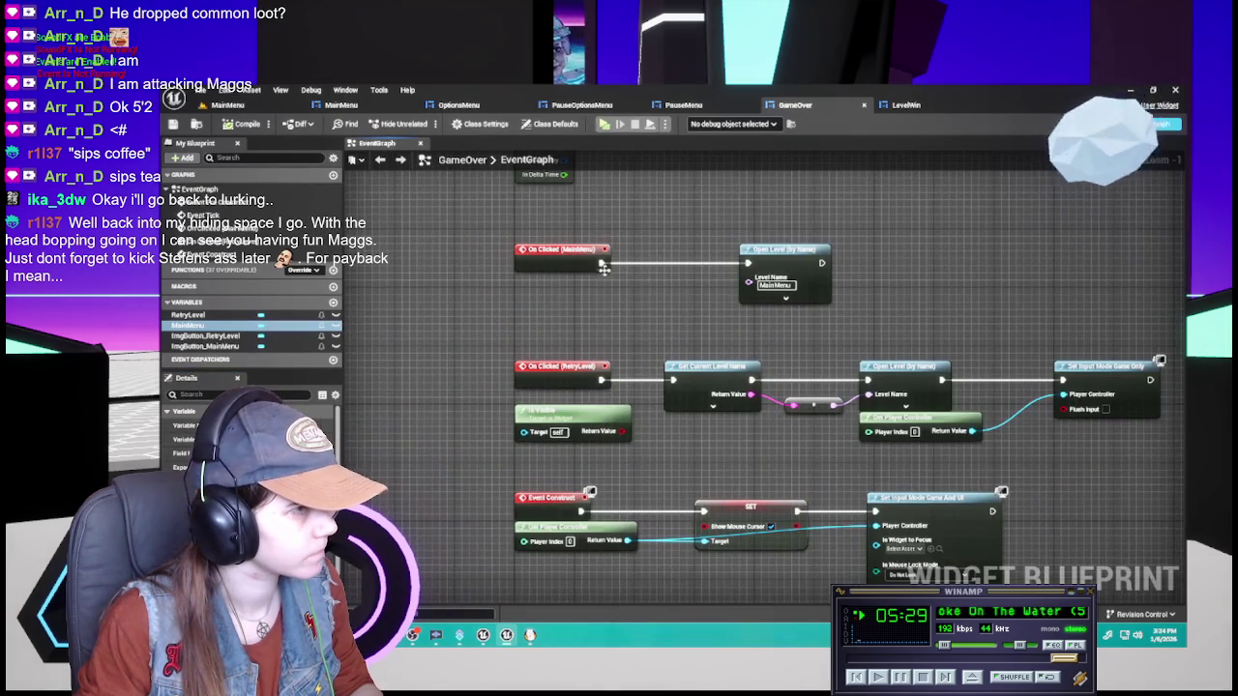
left_click(205, 345)
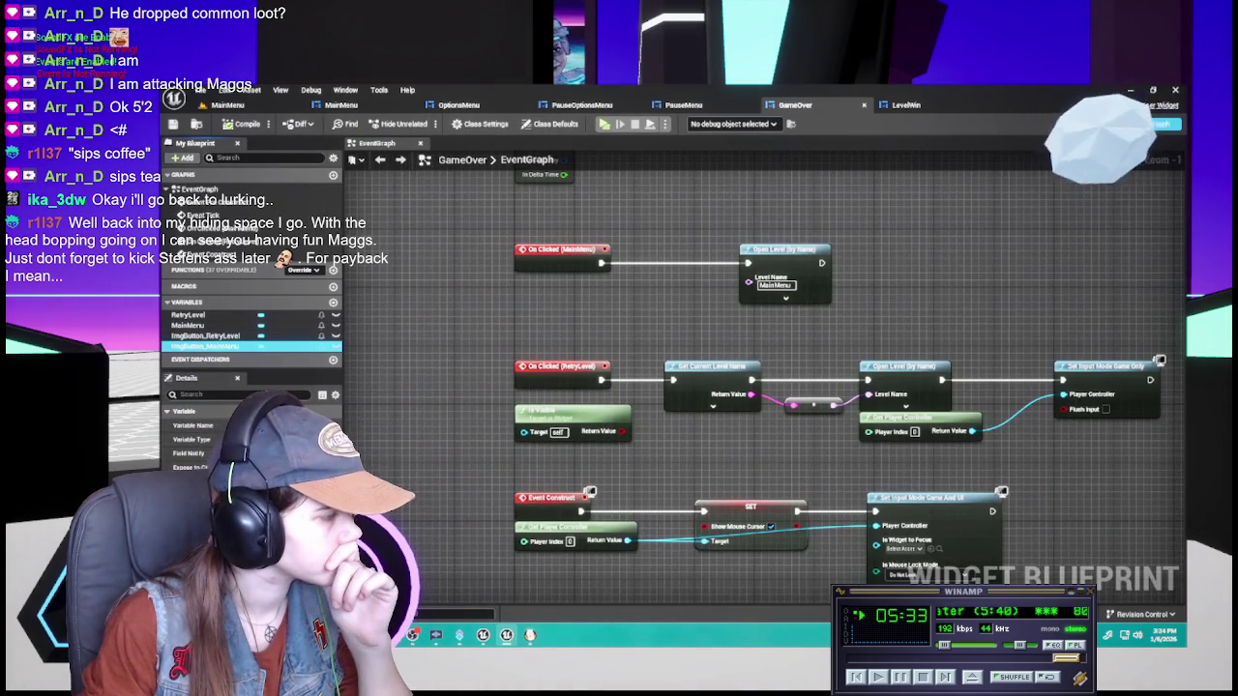
mouse_move(661, 542)
left_mouse_down()
mouse_move(496, 274)
mouse_move(479, 434)
mouse_move(491, 385)
left_mouse_up()
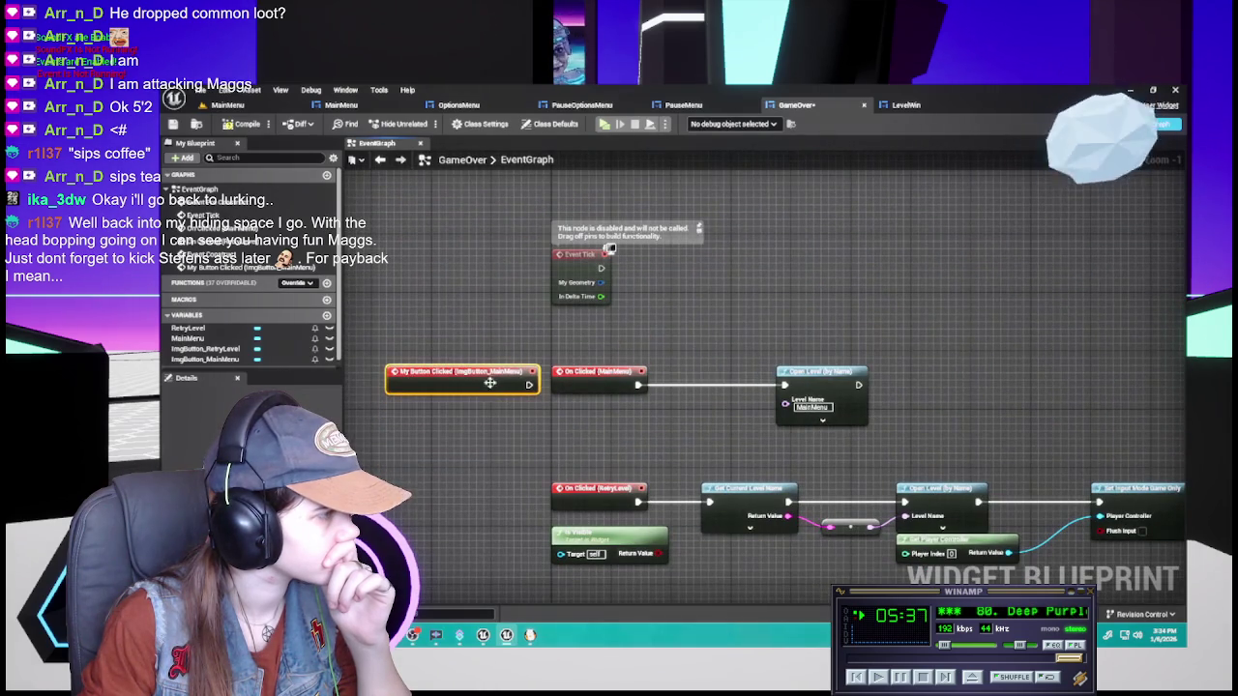
left_click(205, 348)
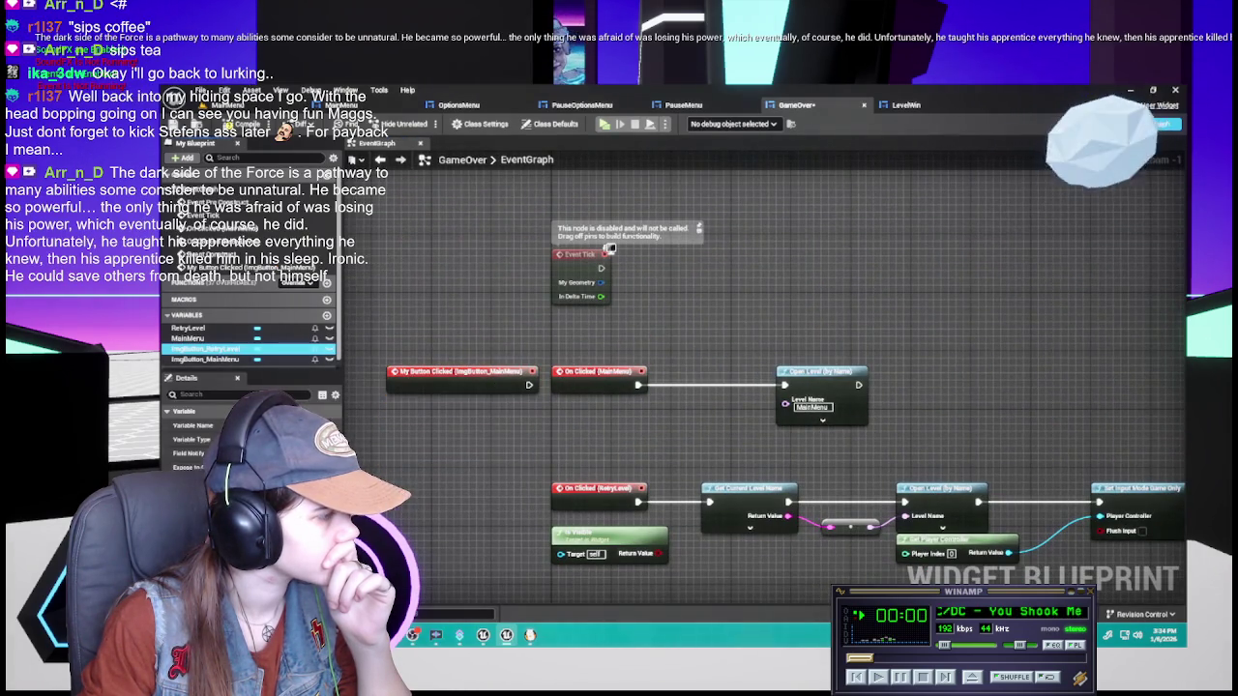
left_click(319, 484)
left_click_drag(651, 528, 639, 271)
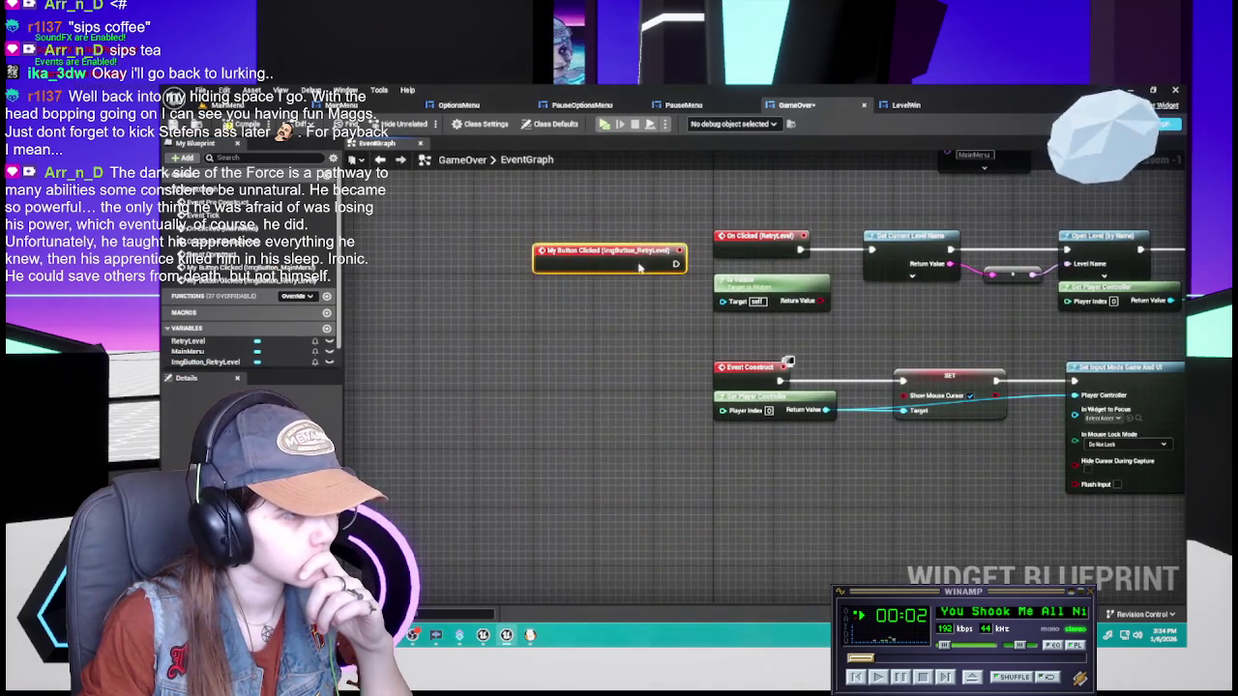
mouse_move(576, 461)
left_mouse_down()
mouse_move(737, 453)
mouse_move(634, 453)
left_mouse_up()
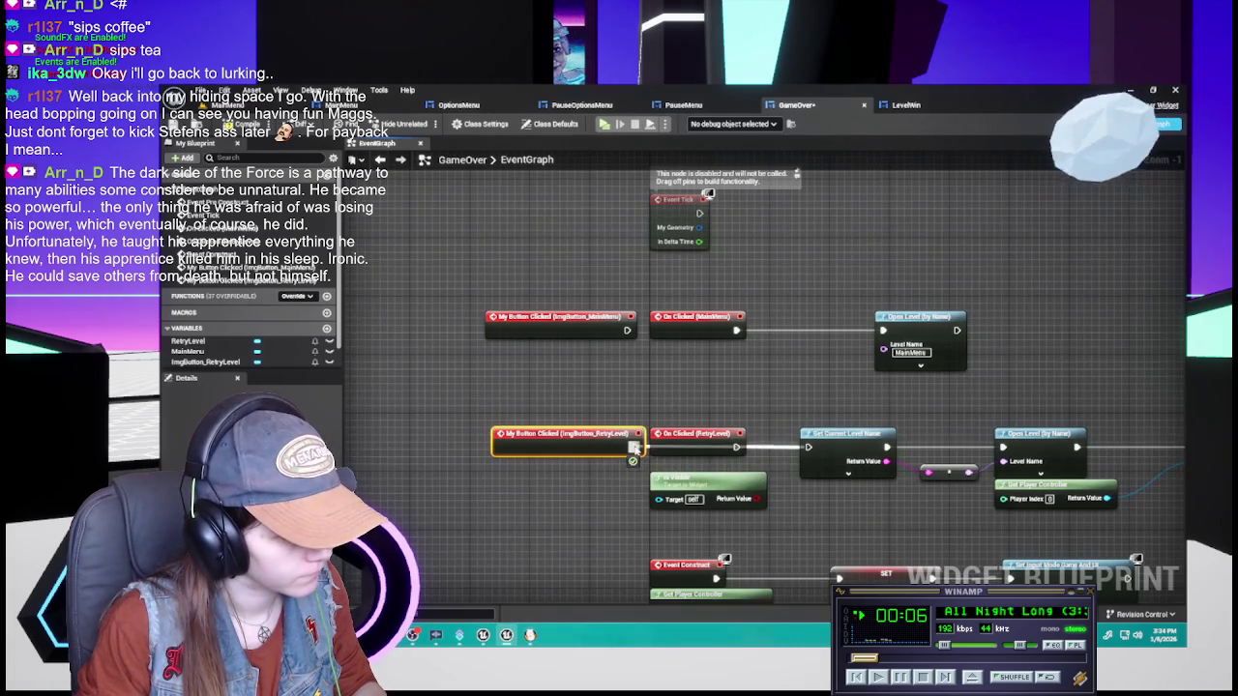
Replace the old RetryLevel On Clicked event with the new image-button event on the retry logic
left_click(697, 433)
key("Delete")
left_click_drag(550, 452, 689, 445)
left_click_drag(699, 447, 482, 402)
mouse_move(615, 350)
left_mouse_down()
mouse_move(956, 465)
mouse_move(1030, 474)
left_mouse_up()
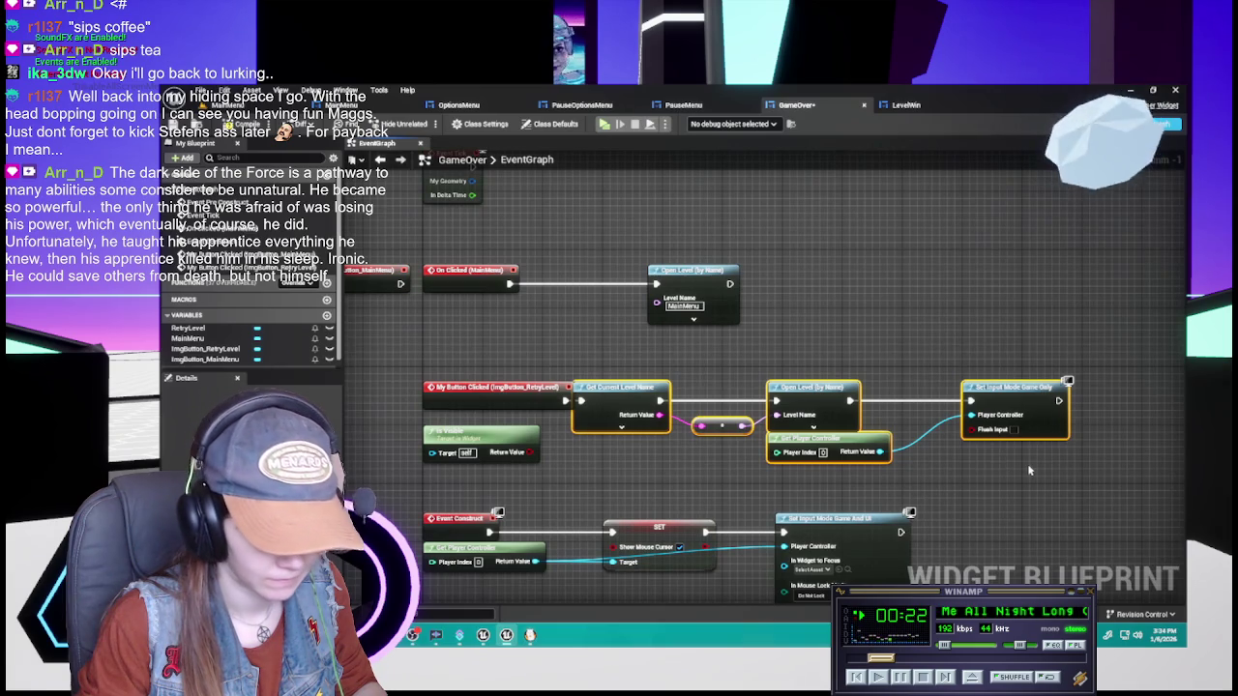
left_click_drag(608, 401, 640, 402)
left_click(623, 474)
Replace the old MainMenu On Clicked event with the new one beside Open Level, and save
mouse_move(593, 339)
left_mouse_down()
mouse_move(657, 392)
mouse_move(696, 399)
left_mouse_up()
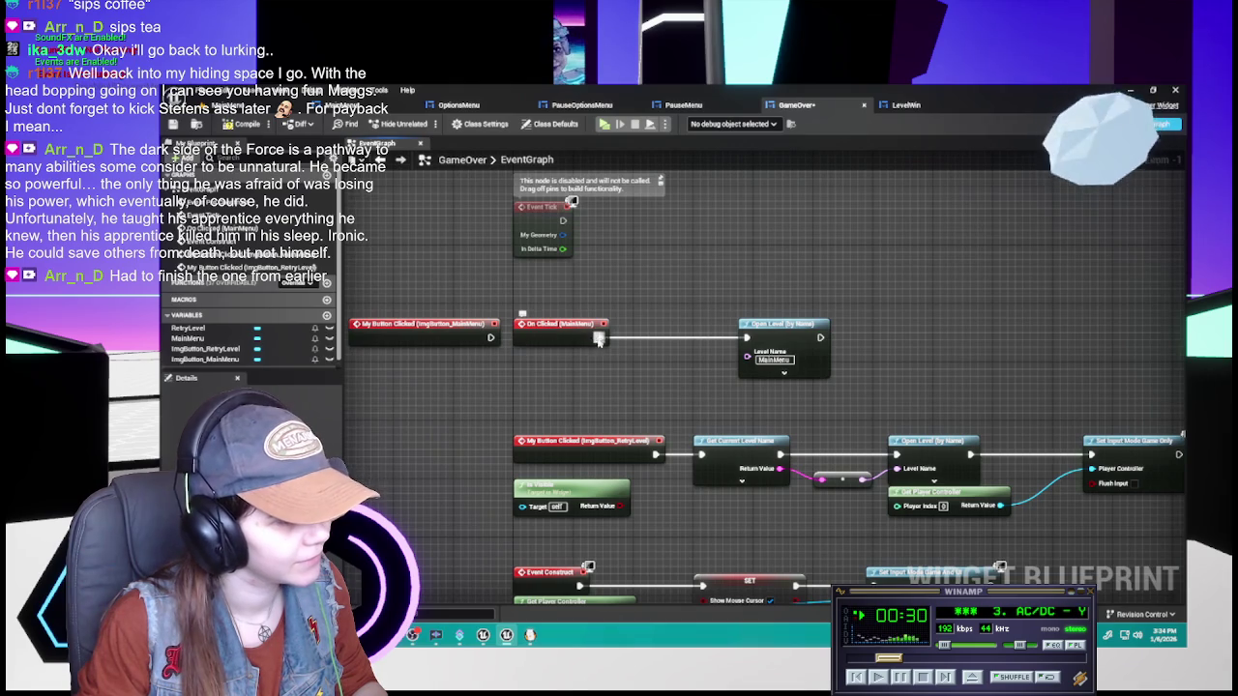
left_click(553, 335)
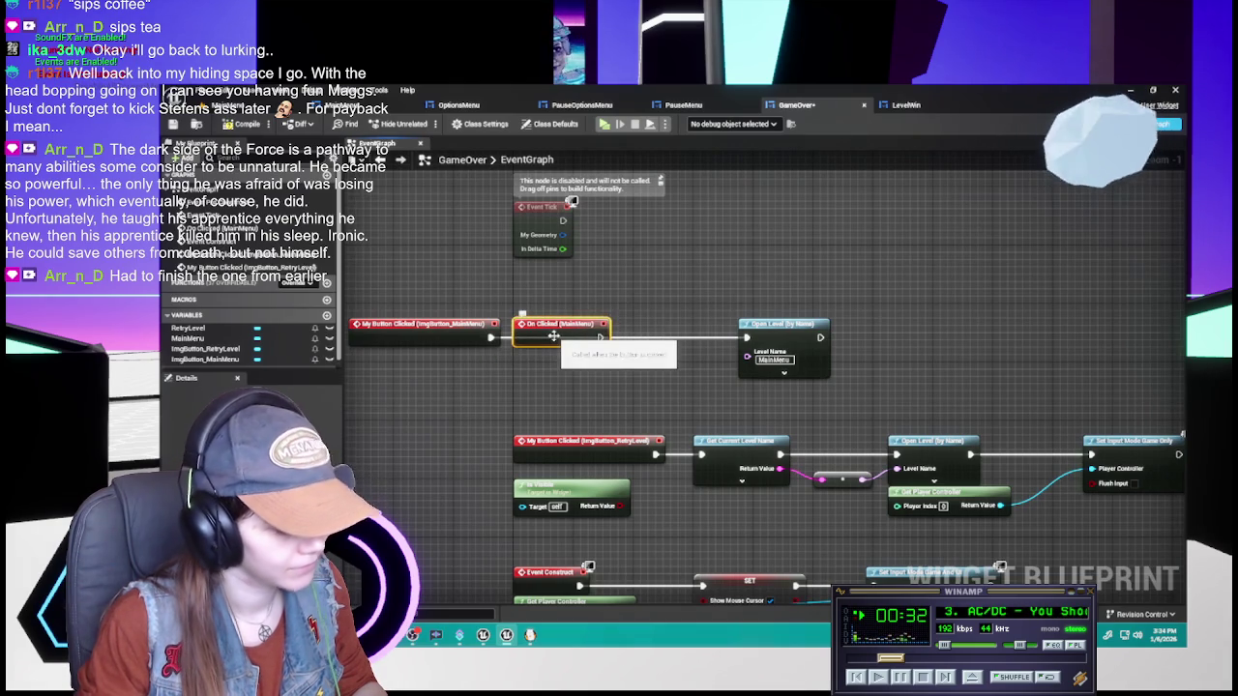
key("Delete")
left_click_drag(453, 338, 615, 338)
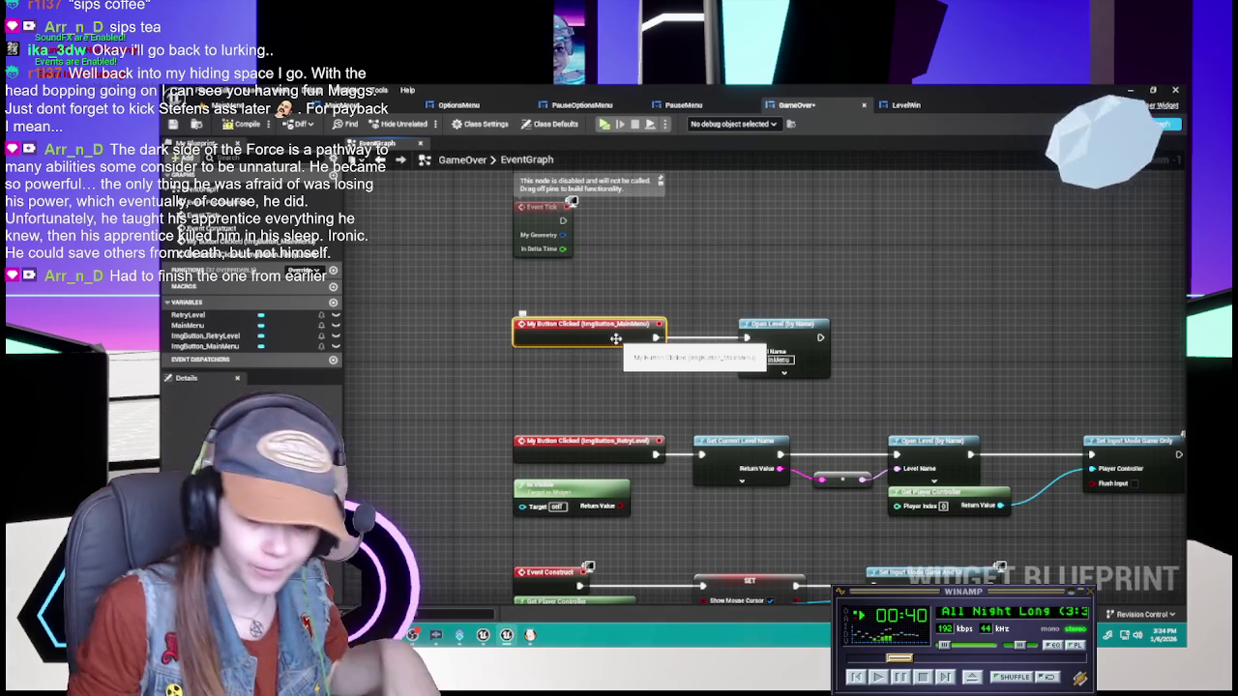
scroll(693, 295, "down", 2)
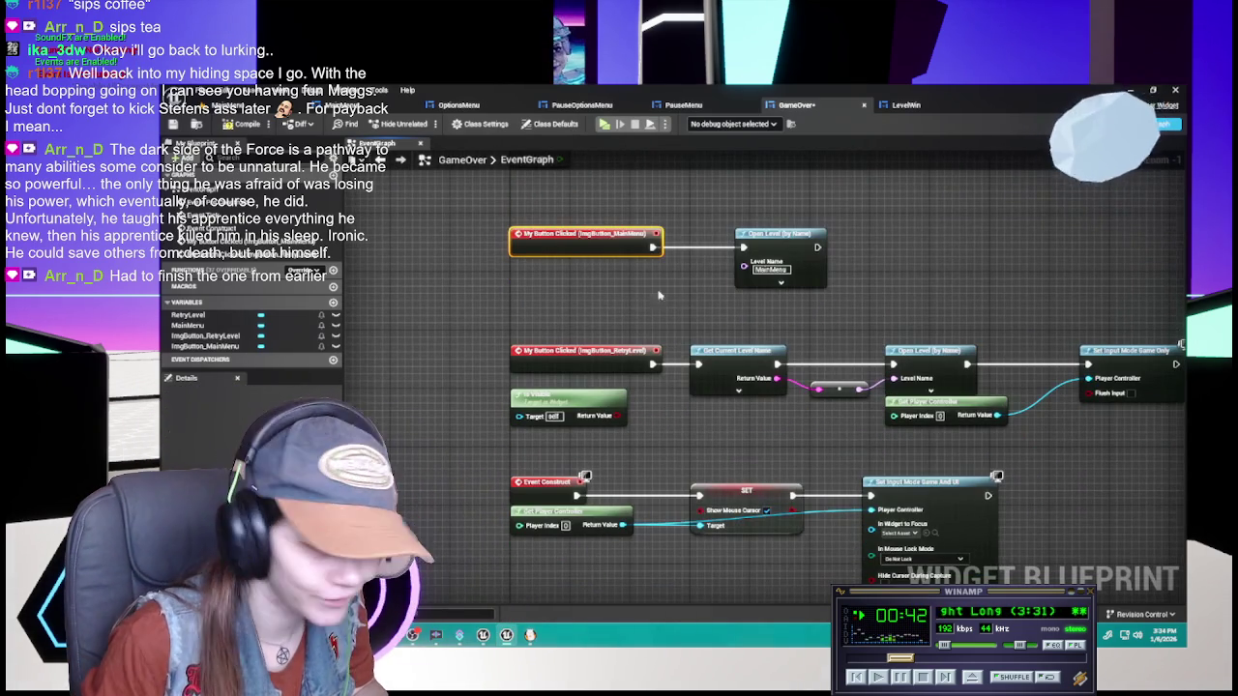
left_click(173, 125)
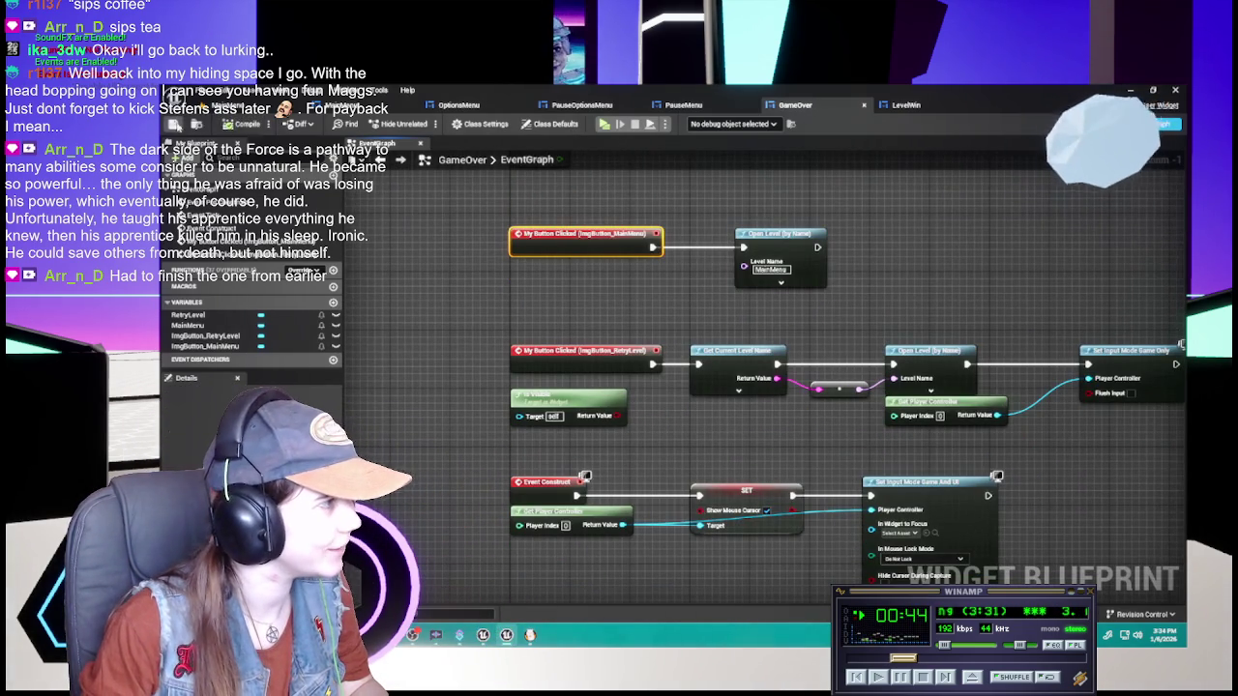
Add a reroute point to tidy the Player Controller wire
scroll(618, 414, "down", 2)
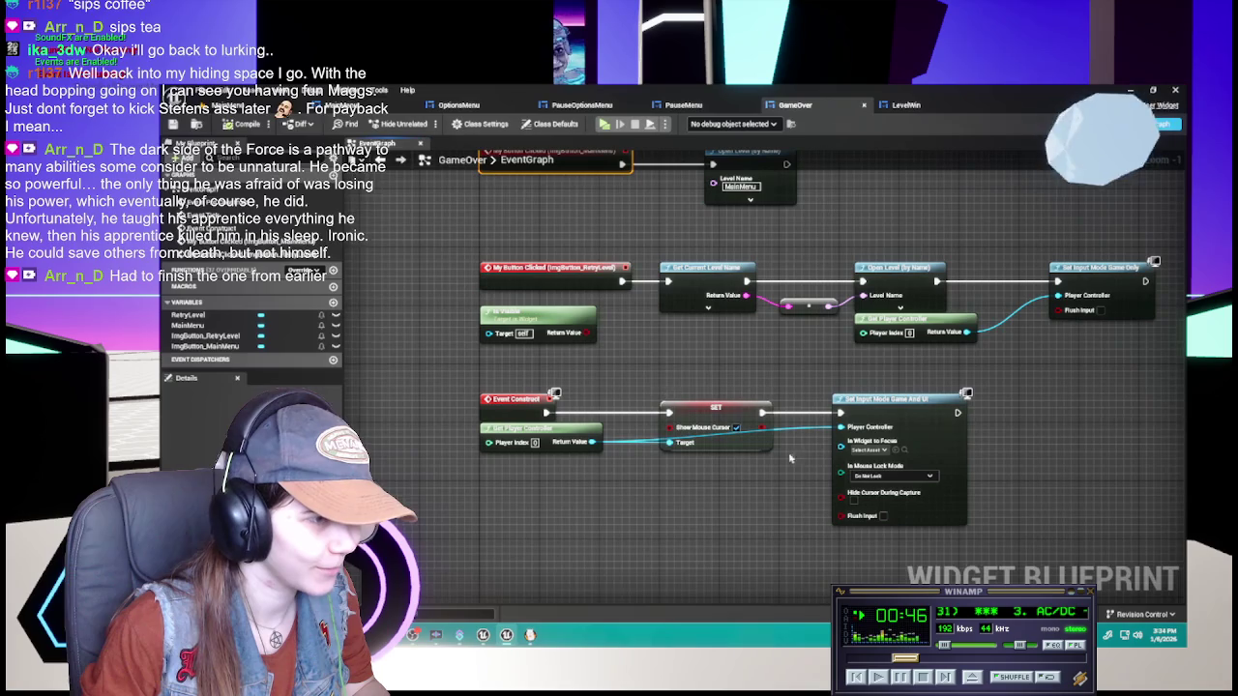
double_click(750, 456)
mouse_move(748, 460)
left_mouse_down()
mouse_move(674, 482)
mouse_move(779, 478)
left_mouse_up()
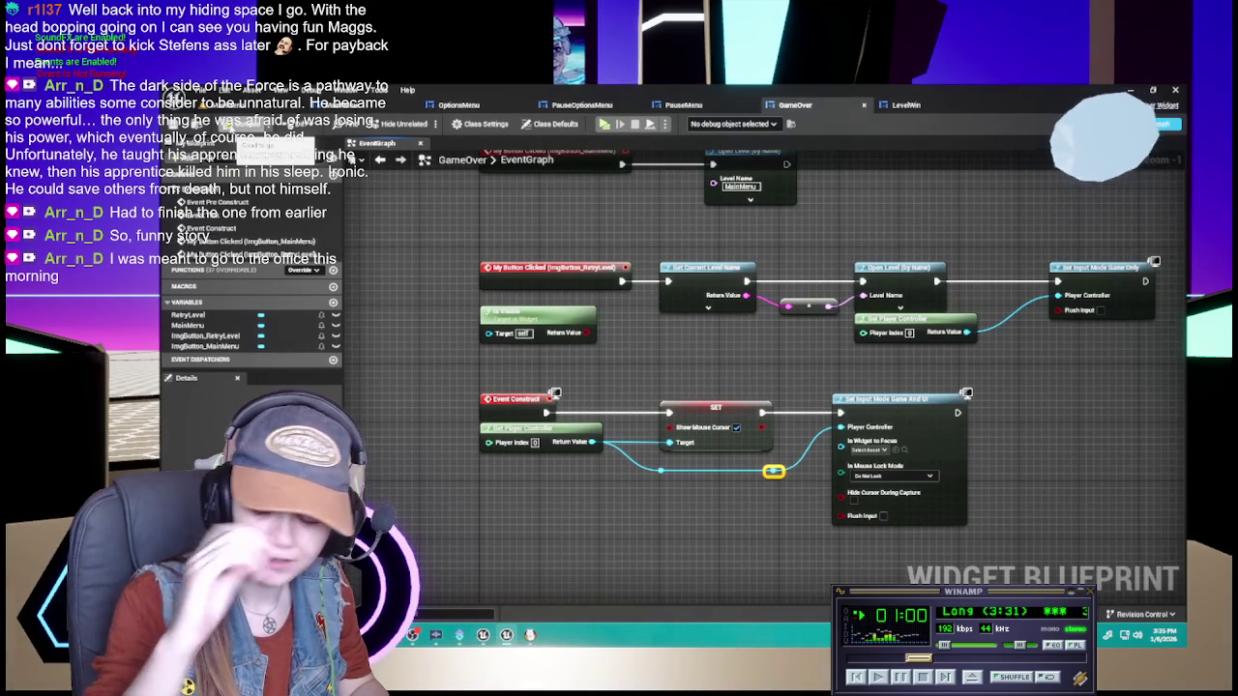
left_click_drag(626, 340, 750, 402)
left_click_drag(636, 307, 706, 320)
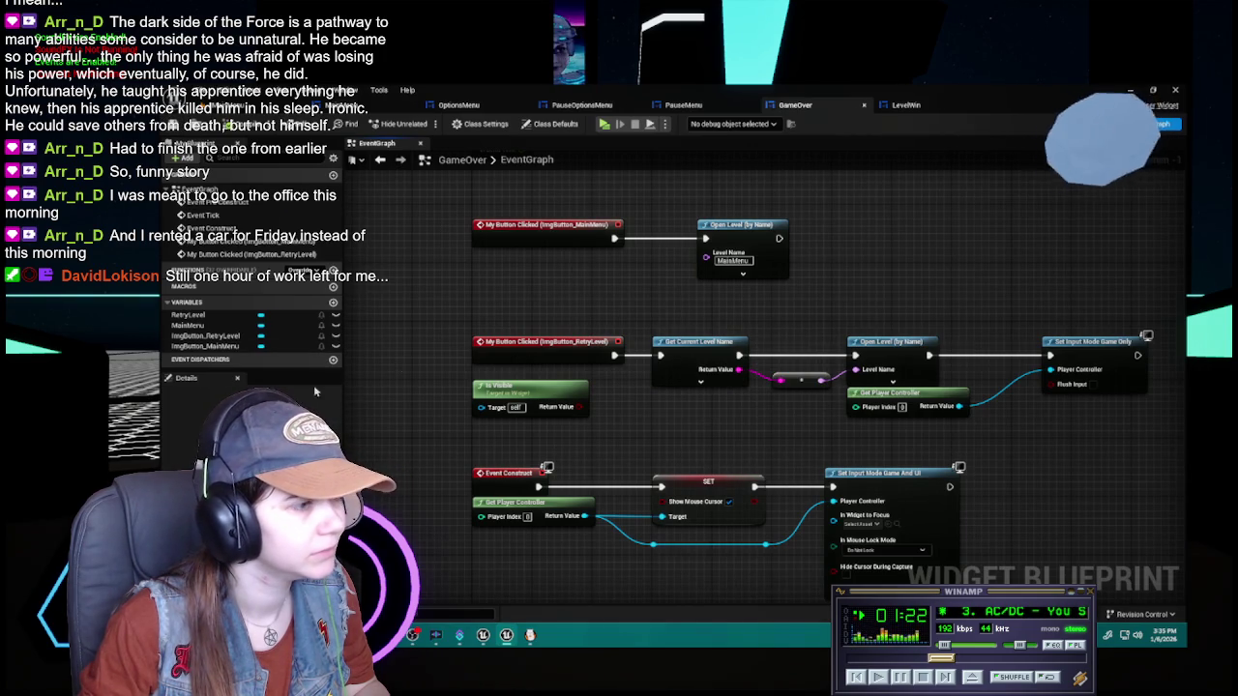
key("ctrl+shift+d")
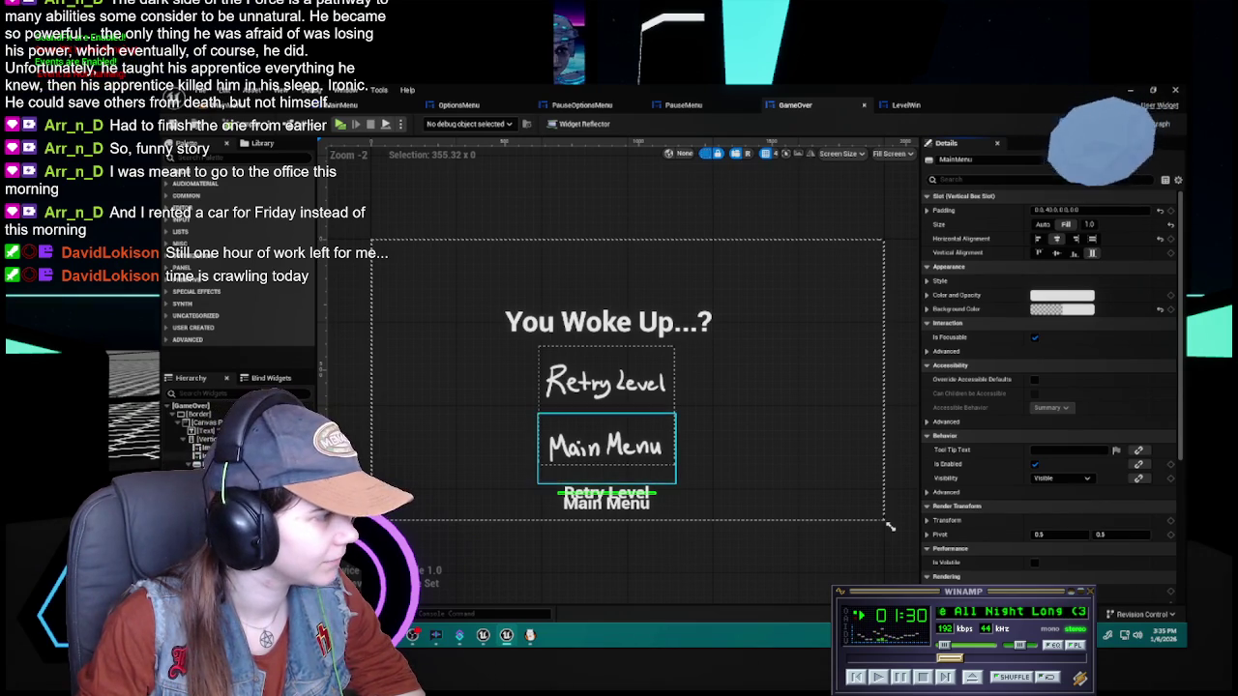
Delete GameOver's old Retry Level and Main Menu text buttons and save the widget
left_click(198, 470)
left_click(193, 464)
key("Delete")
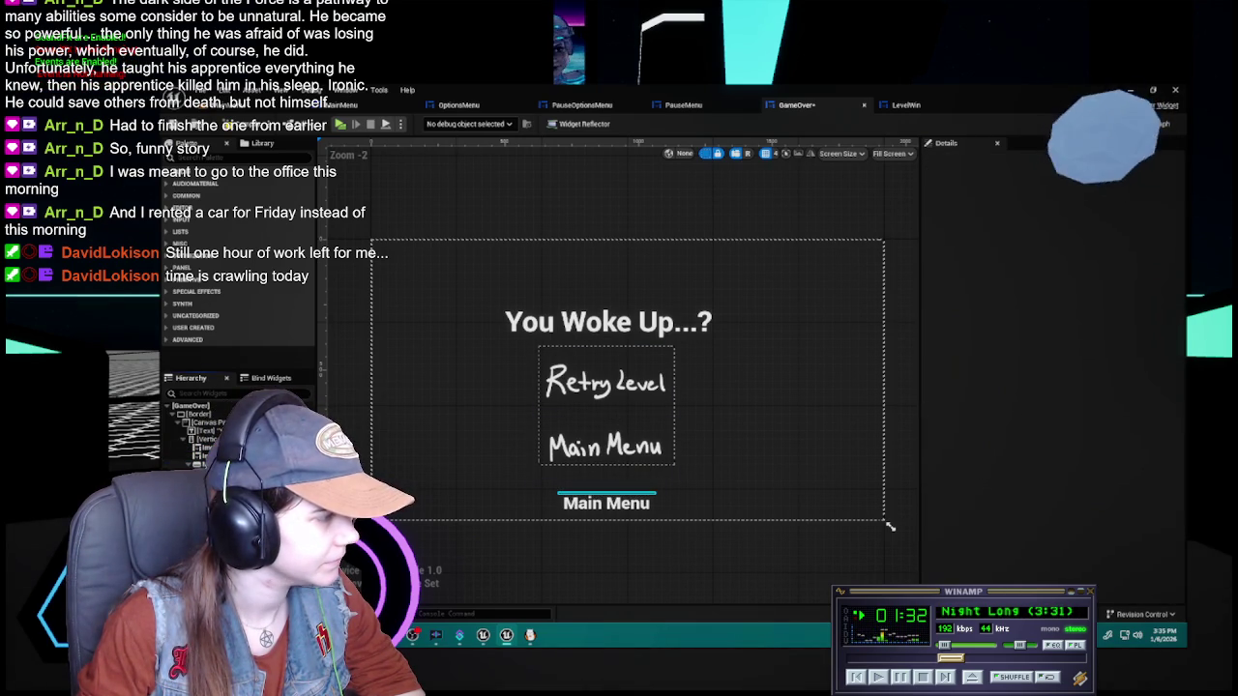
key("Delete")
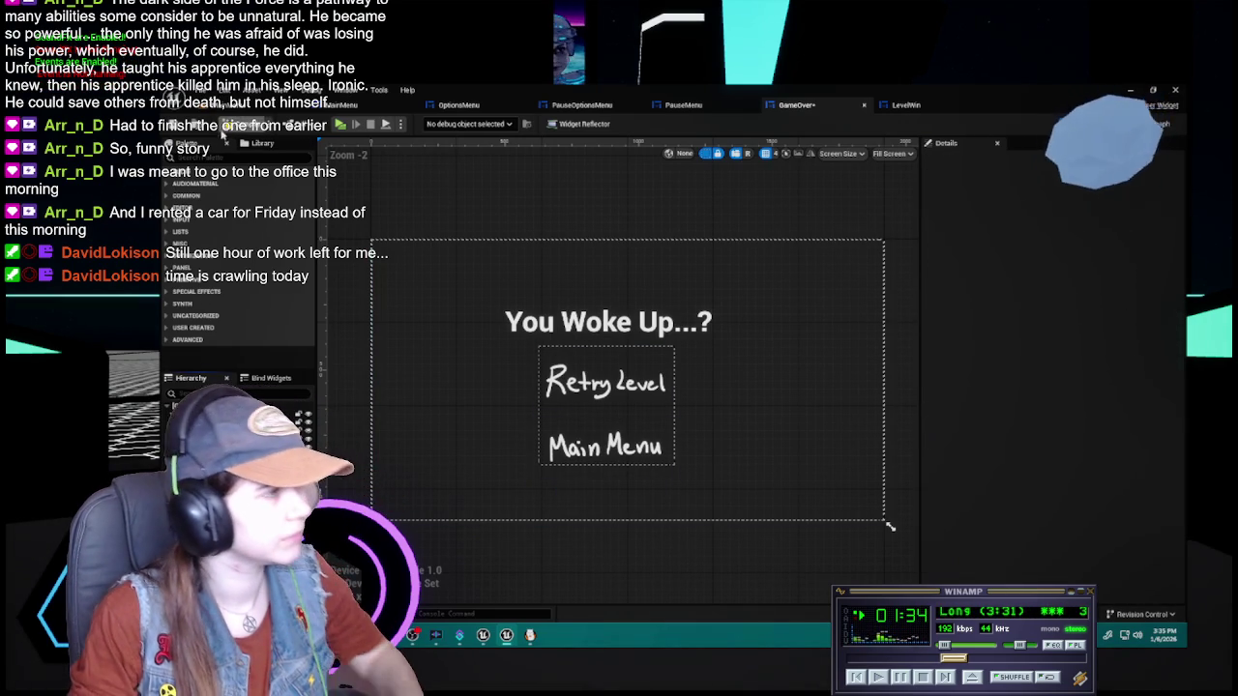
key("ctrl+s")
left_click(635, 263)
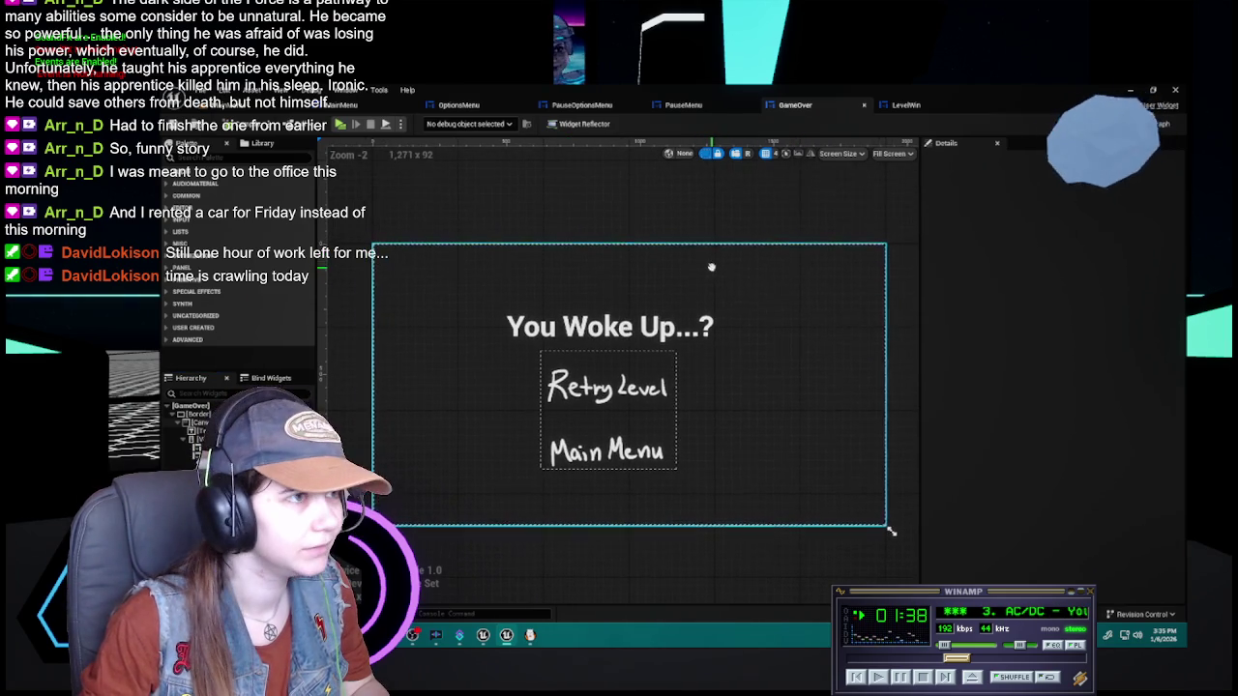
left_click(905, 105)
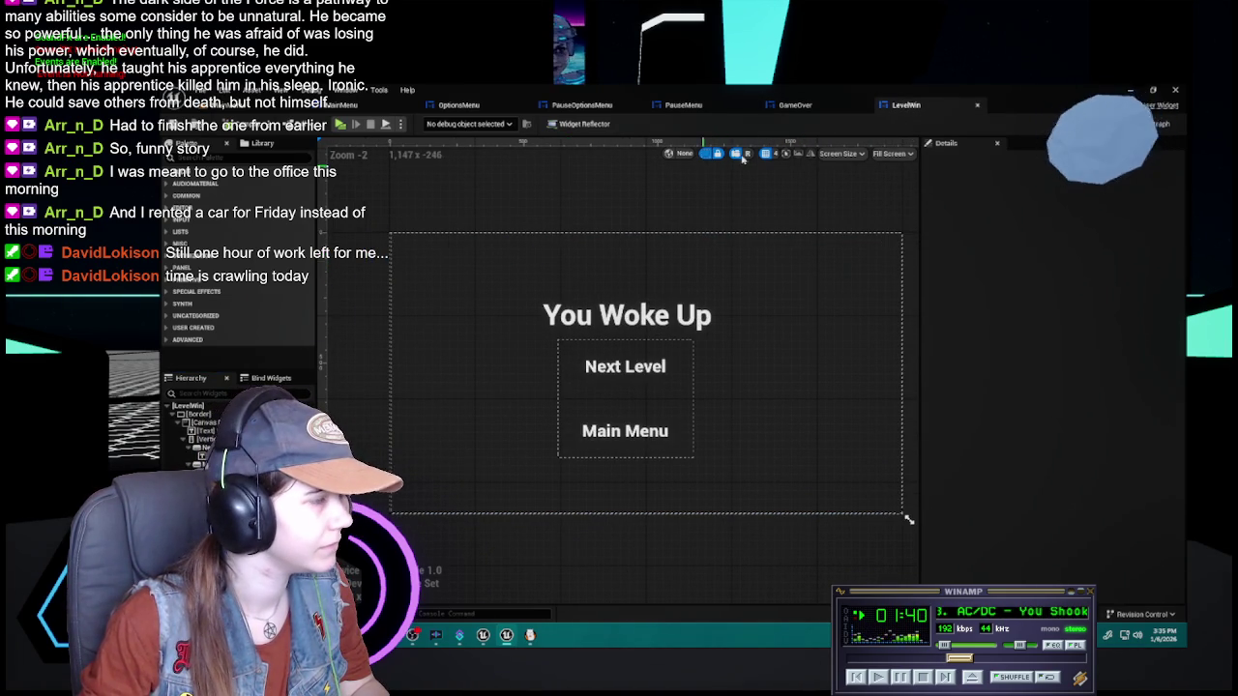
Drag a WB_ImgButton from the Content Drawer into LevelWin's vertical button stack
left_click(619, 435)
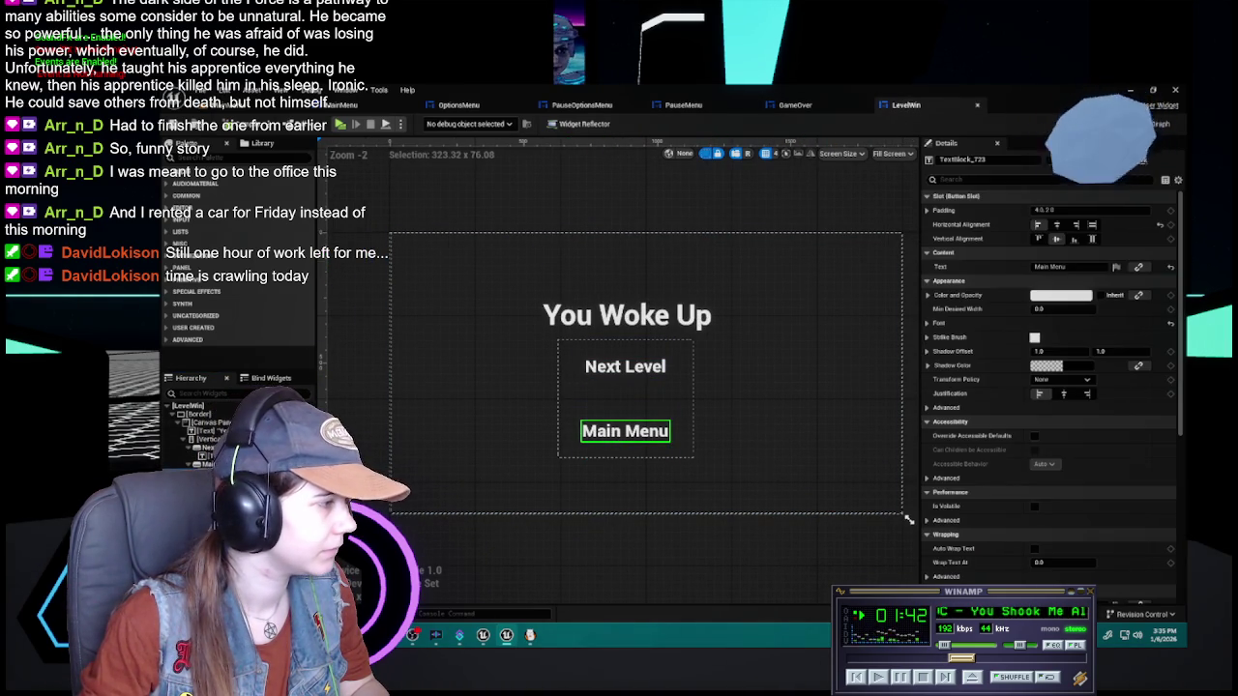
left_click(909, 519)
key("ctrl+space")
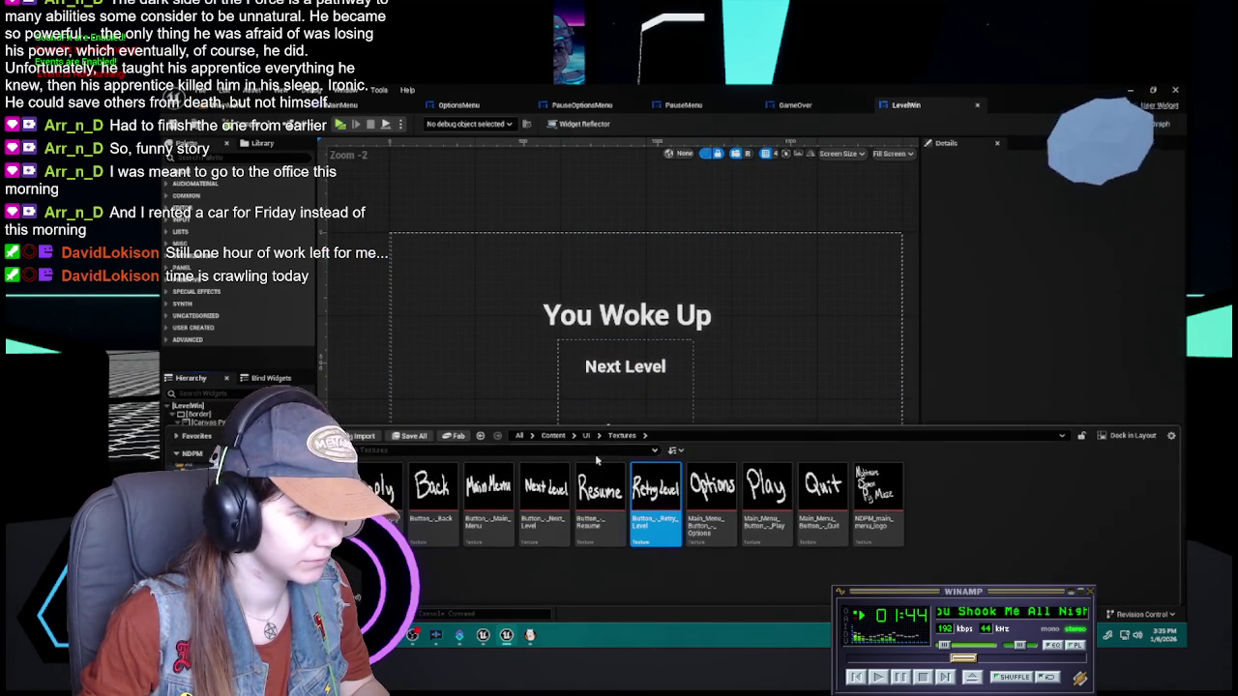
left_click_drag(878, 495, 353, 464)
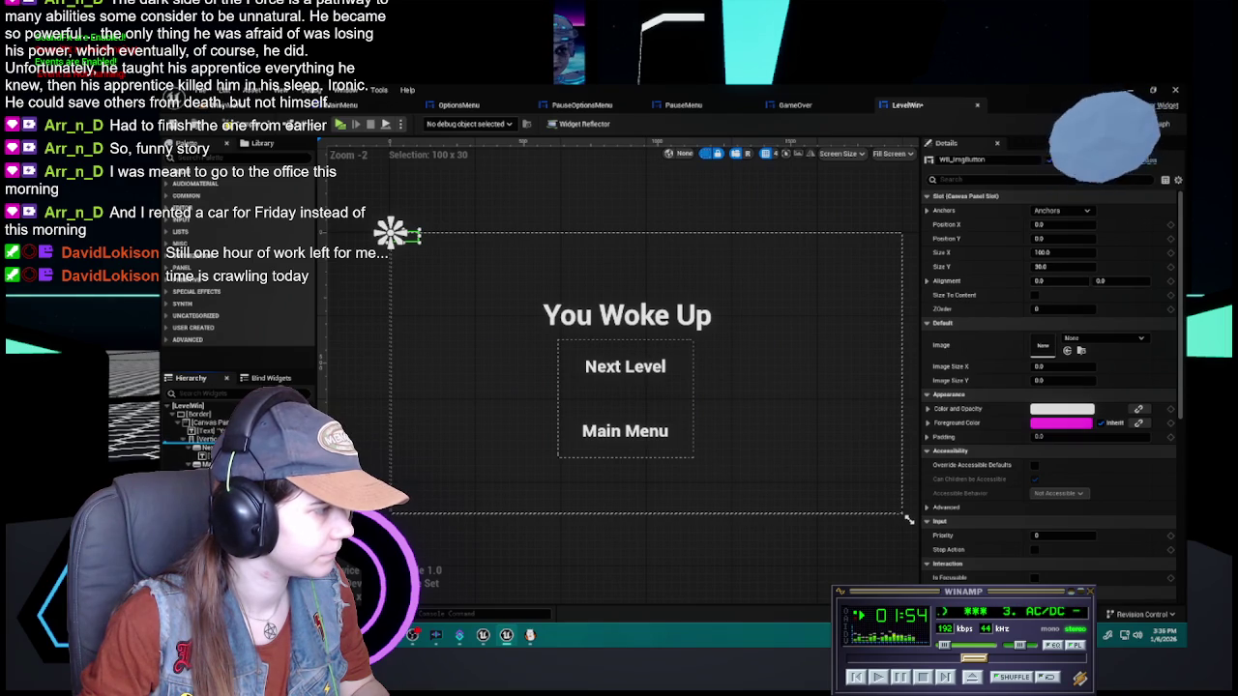
mouse_move(402, 240)
left_mouse_down()
mouse_move(628, 456)
mouse_move(627, 340)
left_mouse_up()
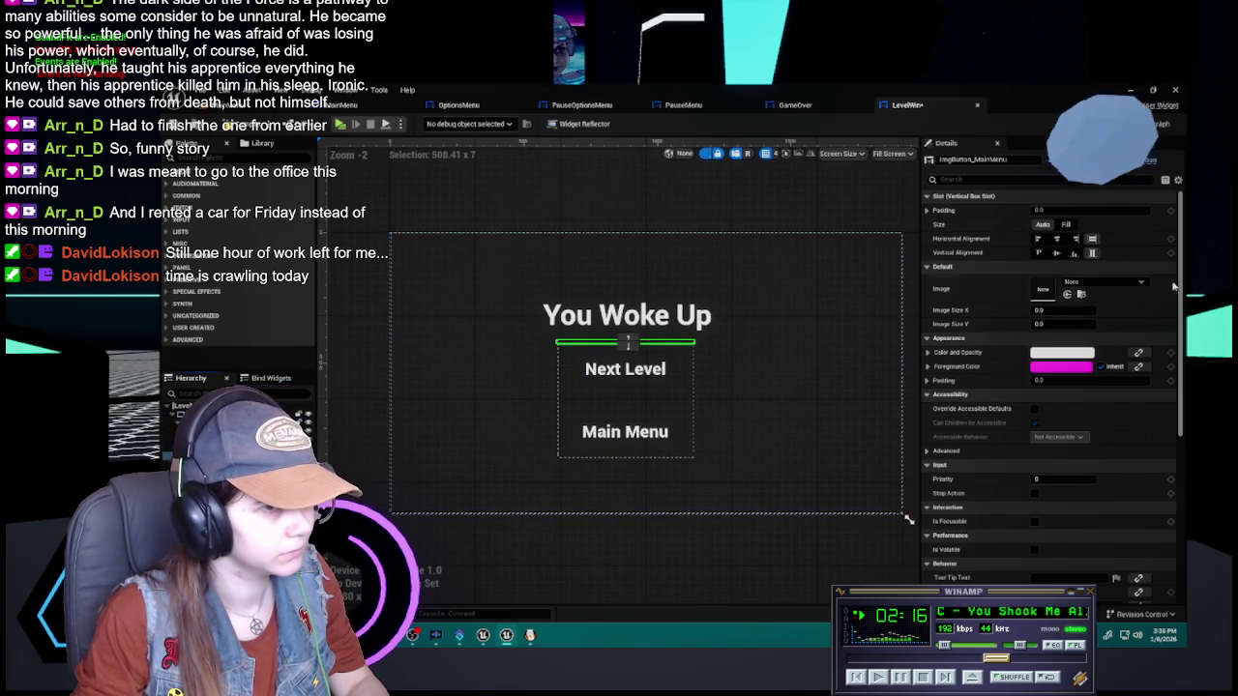
Give the new button the Button_-_Main_Menu texture at 384 × 192, matching PauseMenu's buttons
left_click(1121, 283)
type("main")
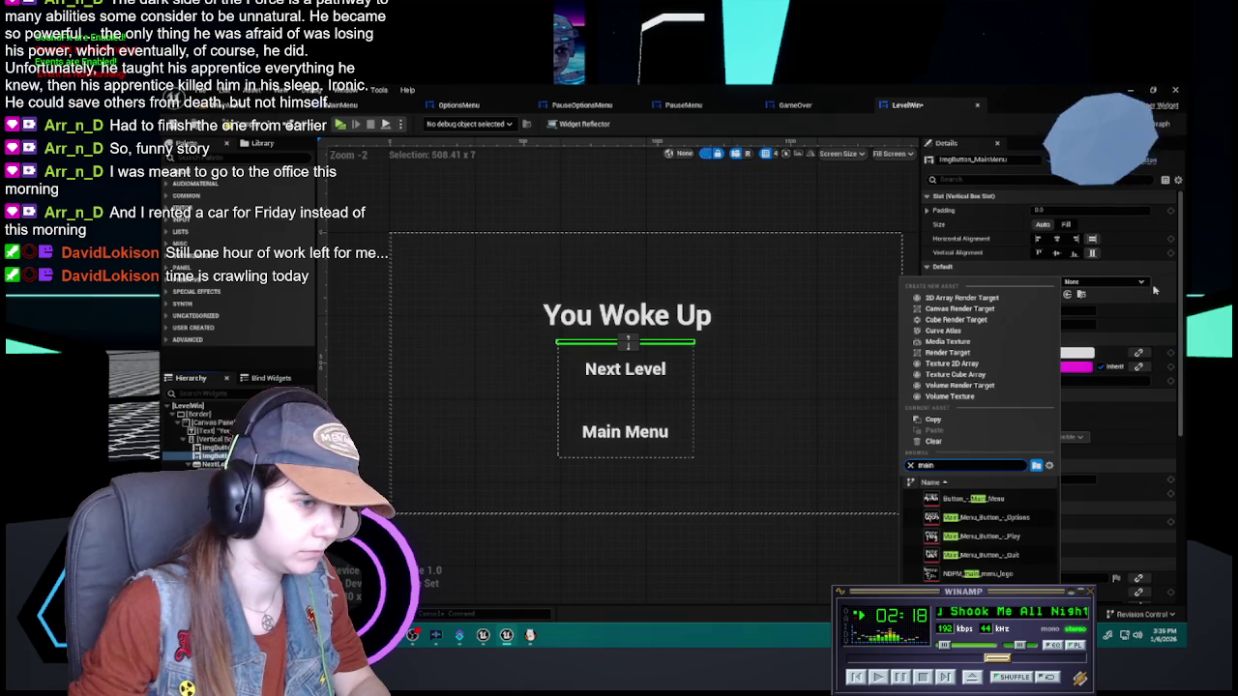
left_click(1012, 500)
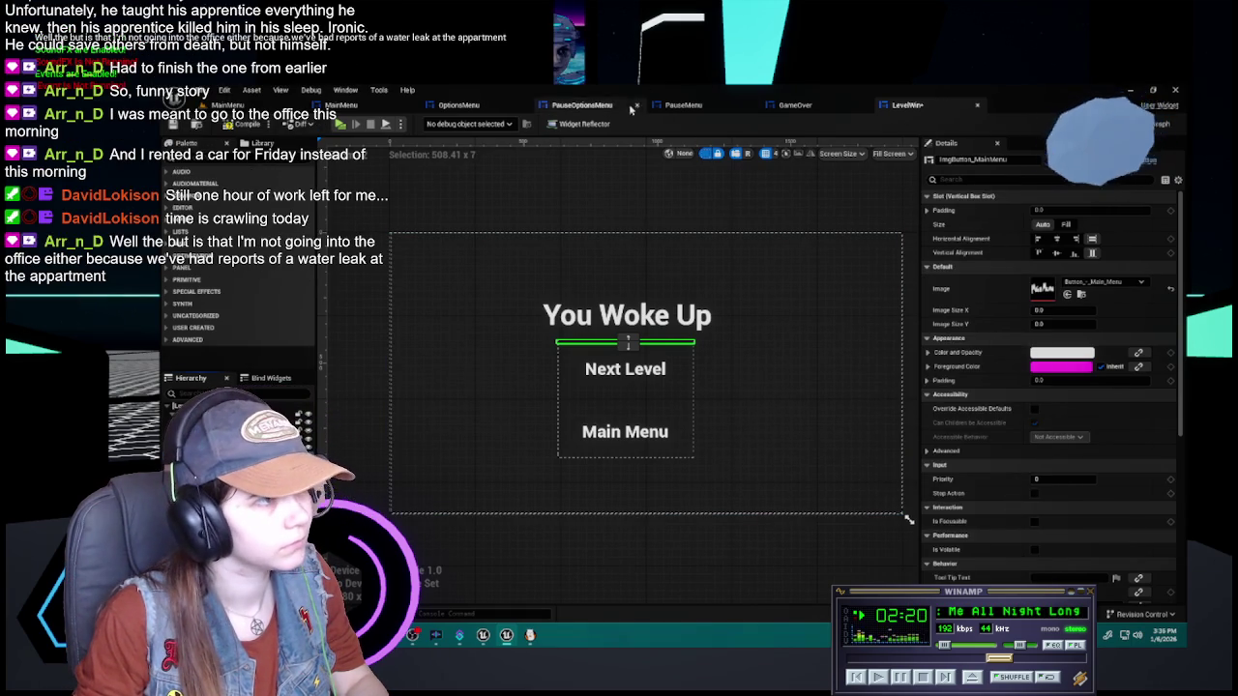
left_click(683, 105)
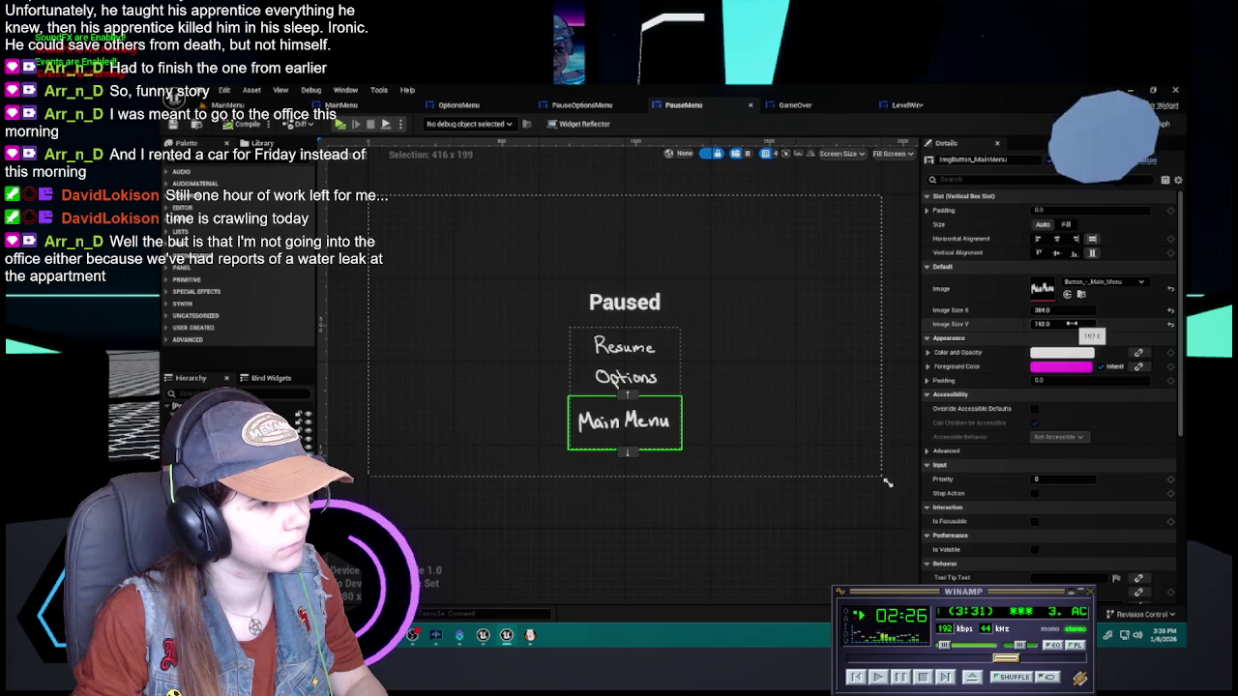
left_click(906, 104)
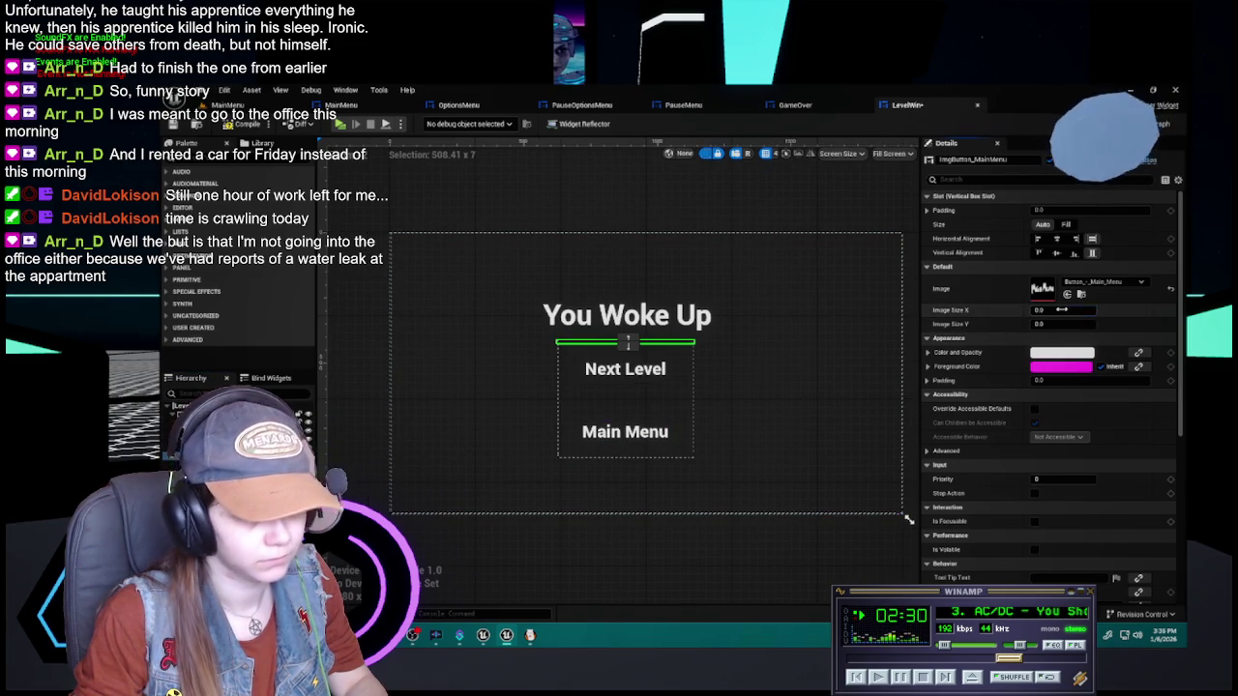
left_click(1062, 310)
key("Tab")
type("192")
key("Return")
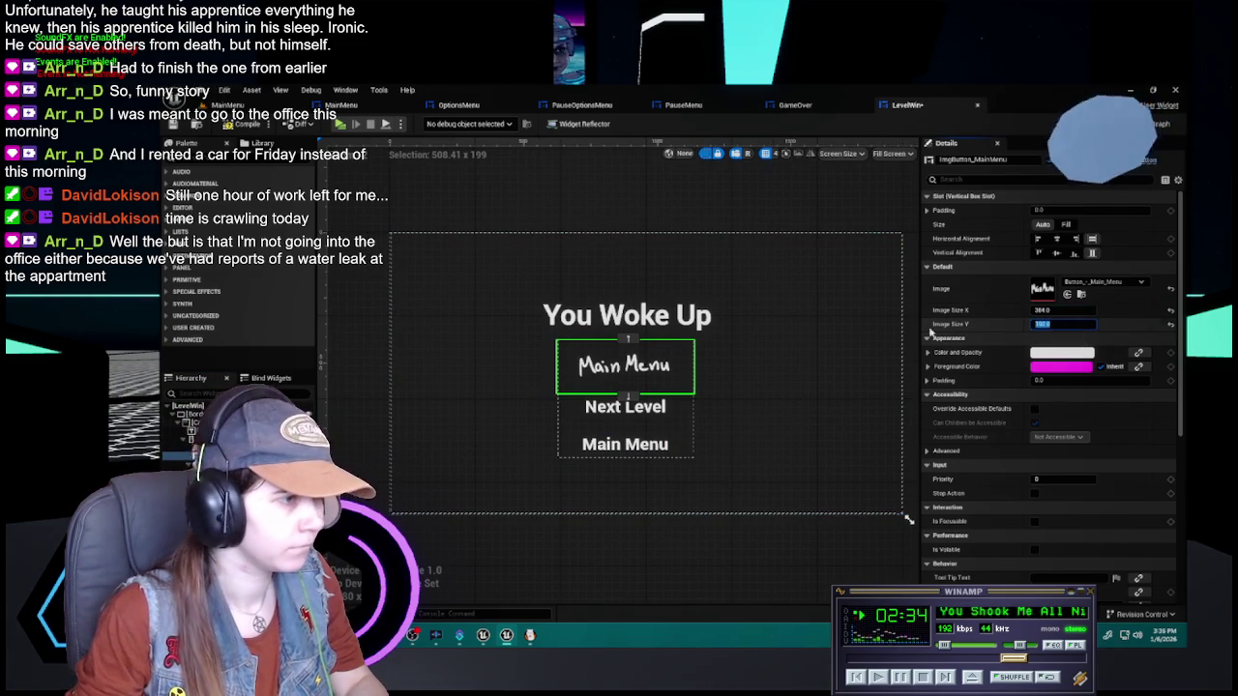
left_click(625, 426)
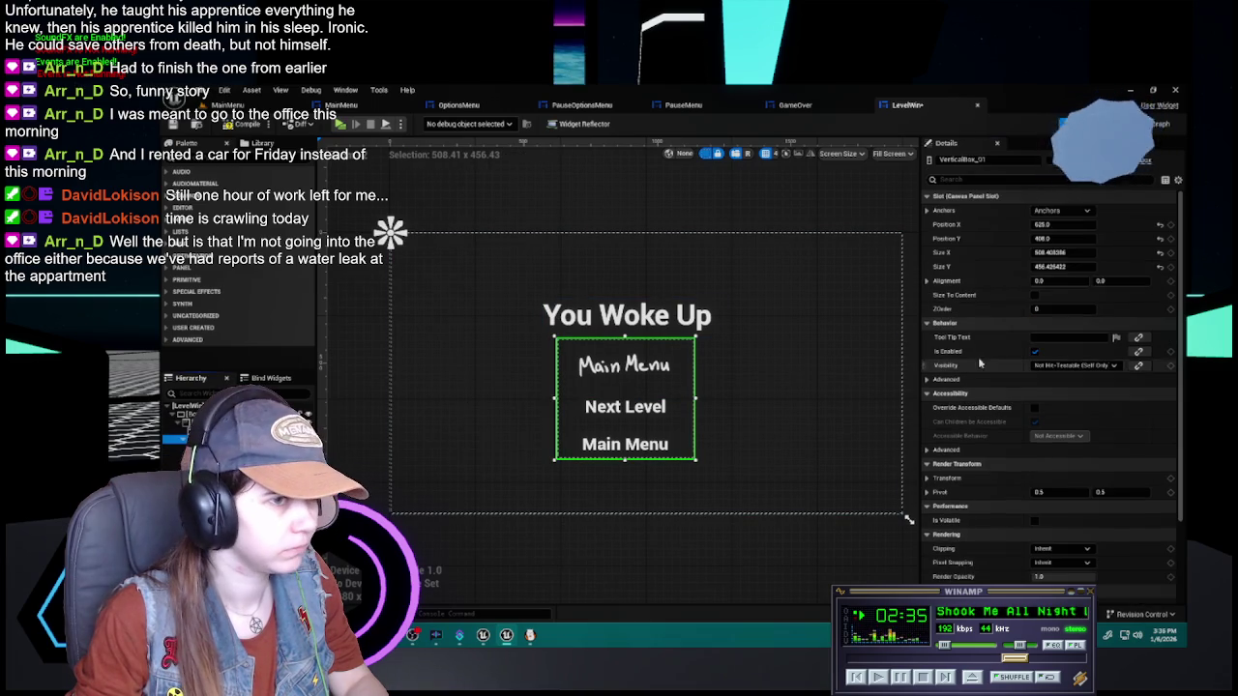
Make VerticalBox_01 Size To Content, centre-anchored, at Position X -330 nudged to about -251
left_click(1035, 295)
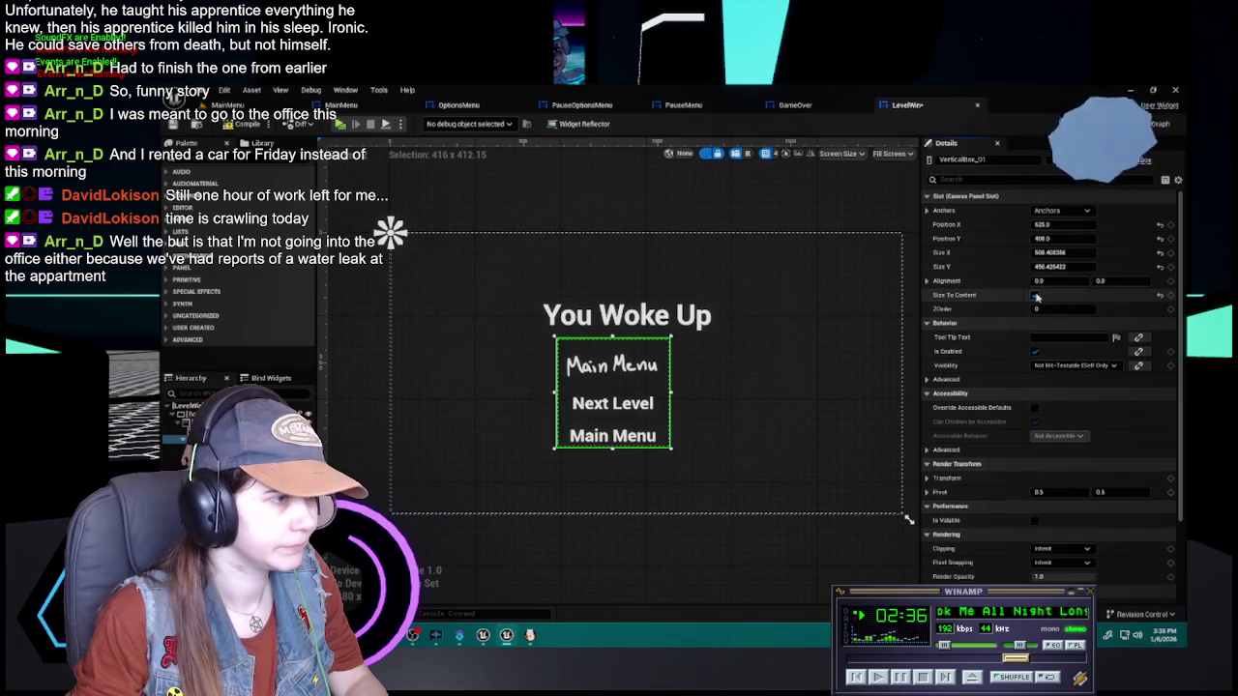
left_click(1061, 210)
left_click(1086, 272)
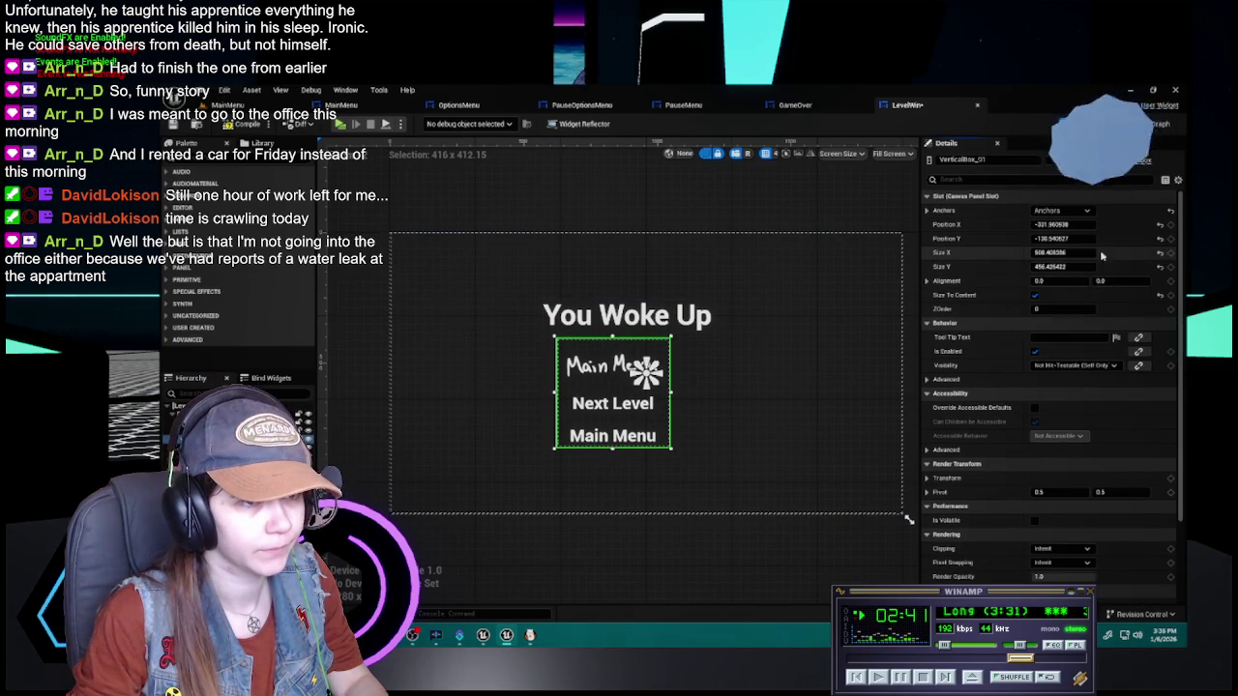
left_click(1160, 224)
left_click(1160, 238)
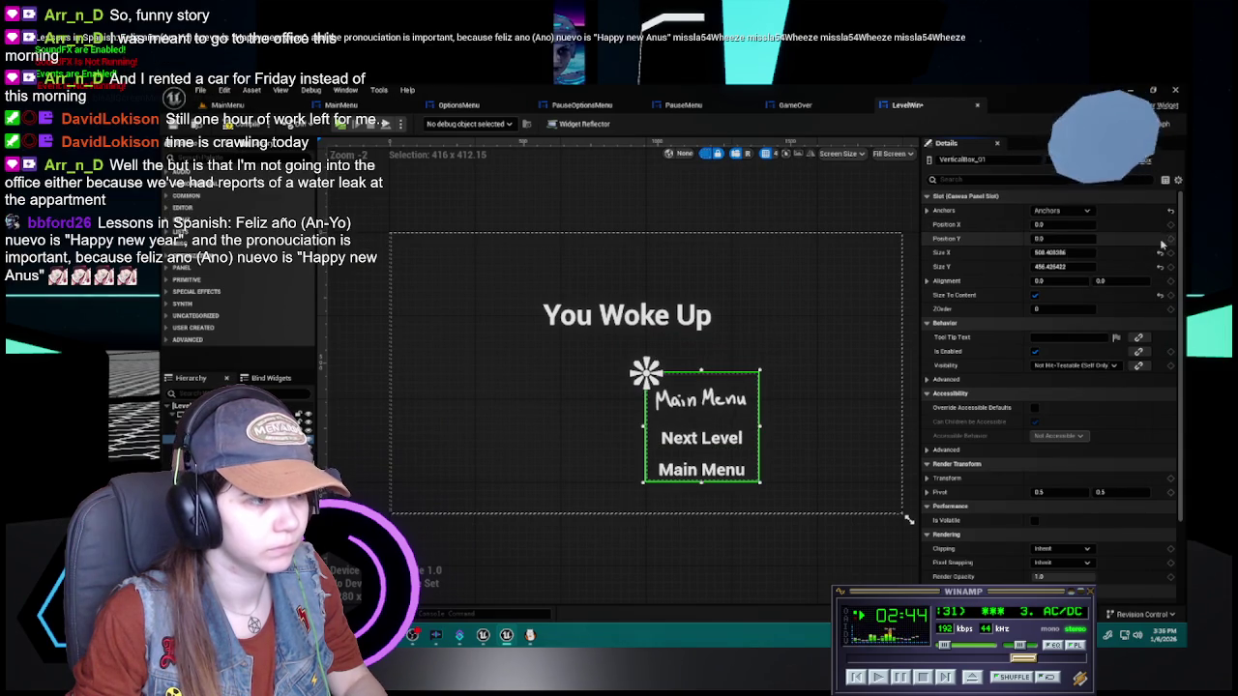
key("ctrl+z")
key("ctrl+z")
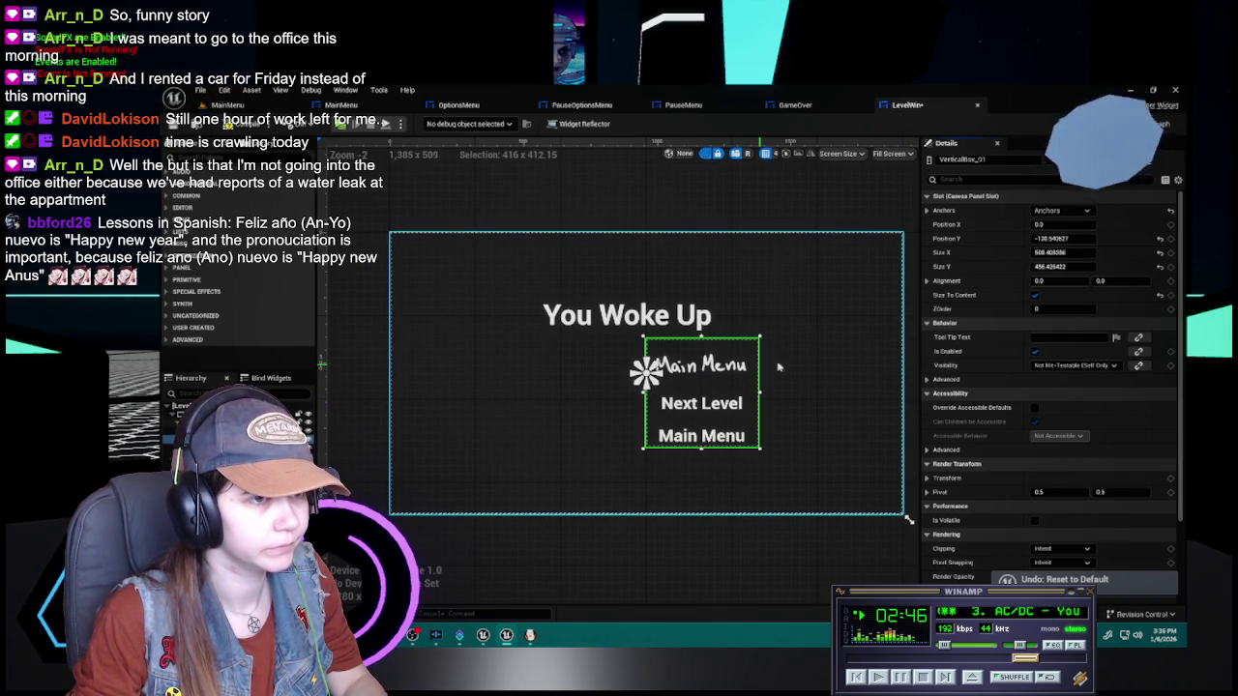
left_click(1065, 224)
type("-330")
key("Return")
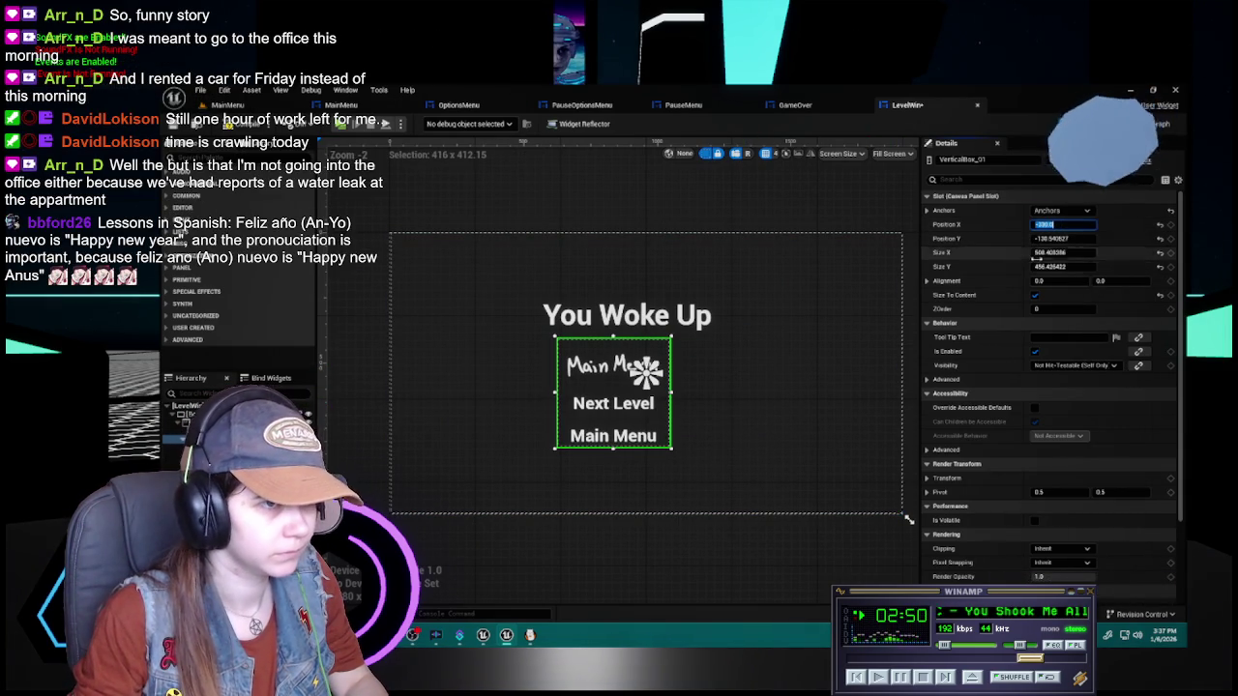
mouse_move(1065, 224)
left_mouse_down()
mouse_move(1156, 225)
mouse_move(1069, 225)
mouse_move(1070, 263)
left_mouse_up()
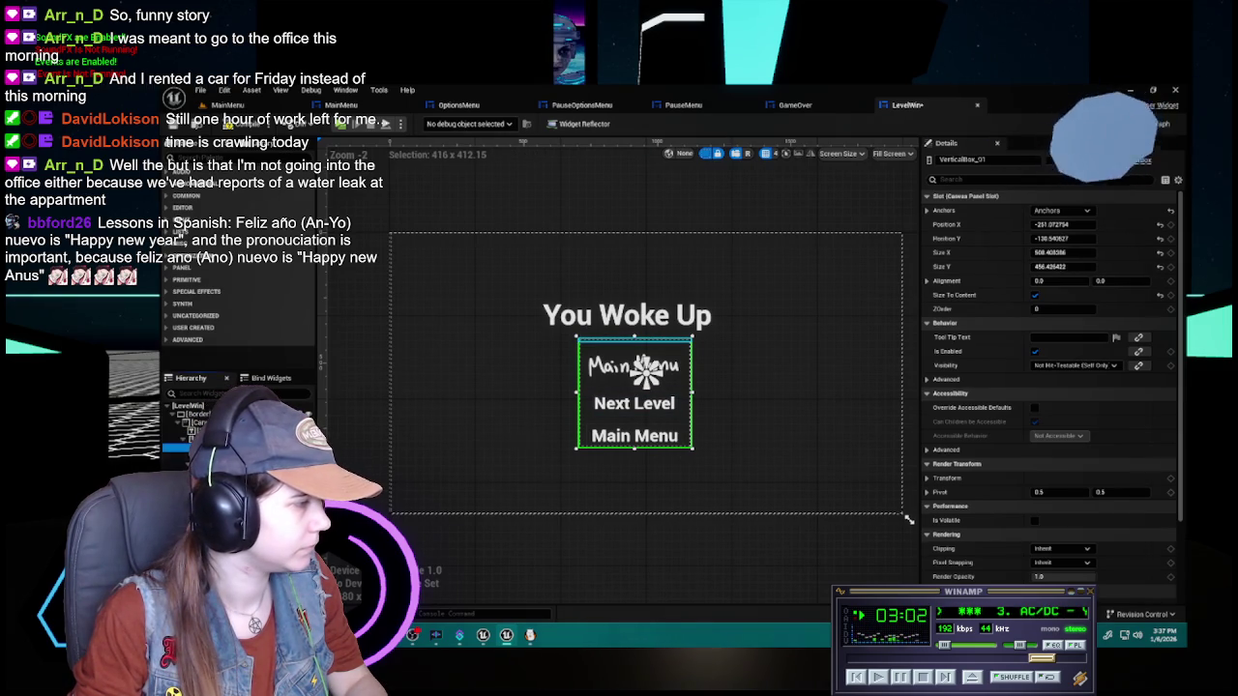
left_click(179, 448)
left_click(1082, 283)
type("next")
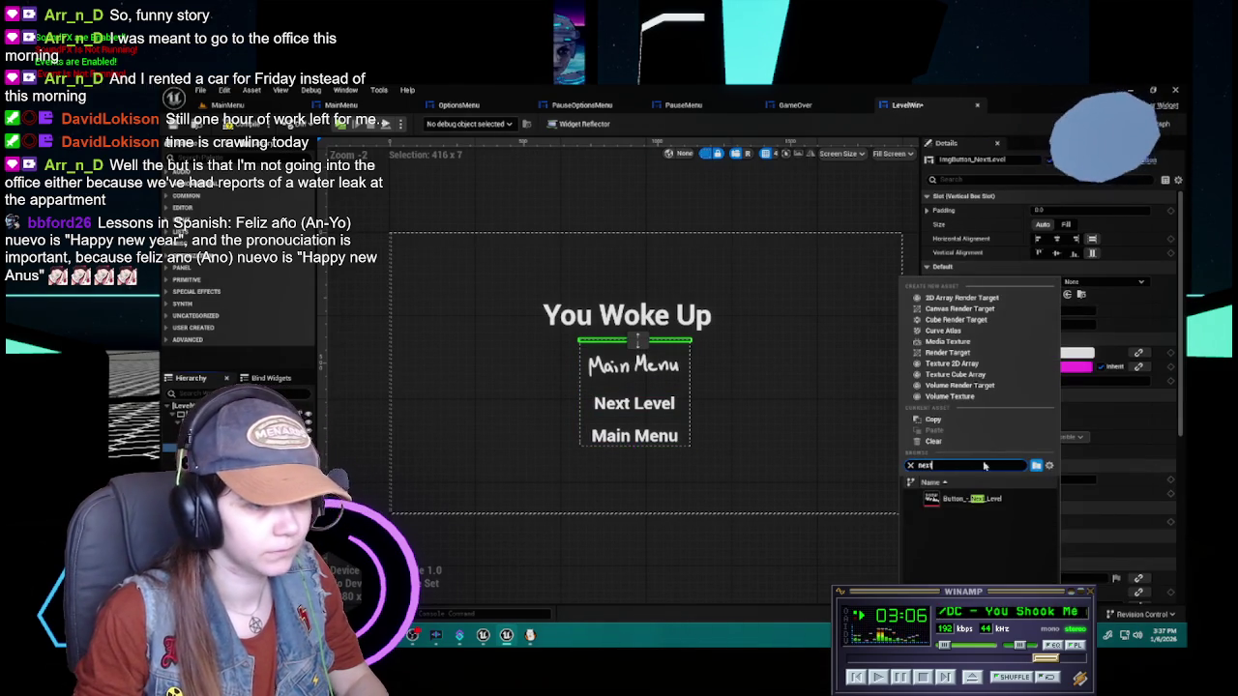
Assign the Button_-_Next_Level texture, checking PauseMenu's button sizes, and save
left_click(971, 498)
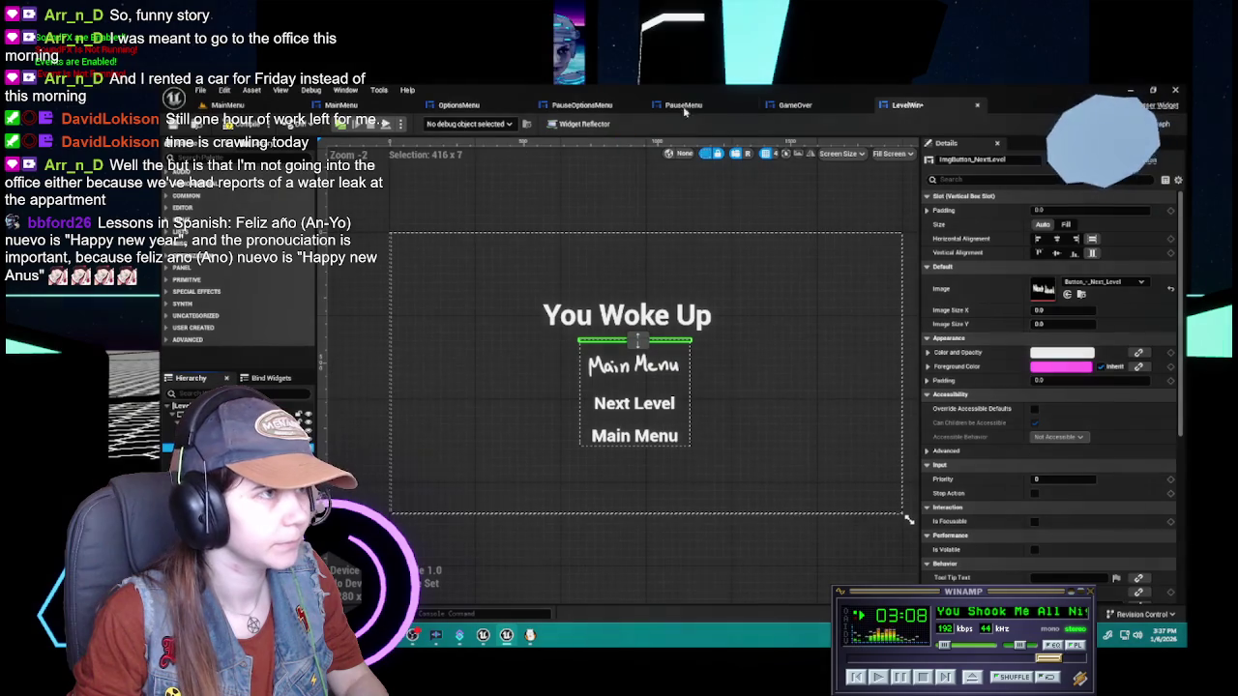
left_click(580, 104)
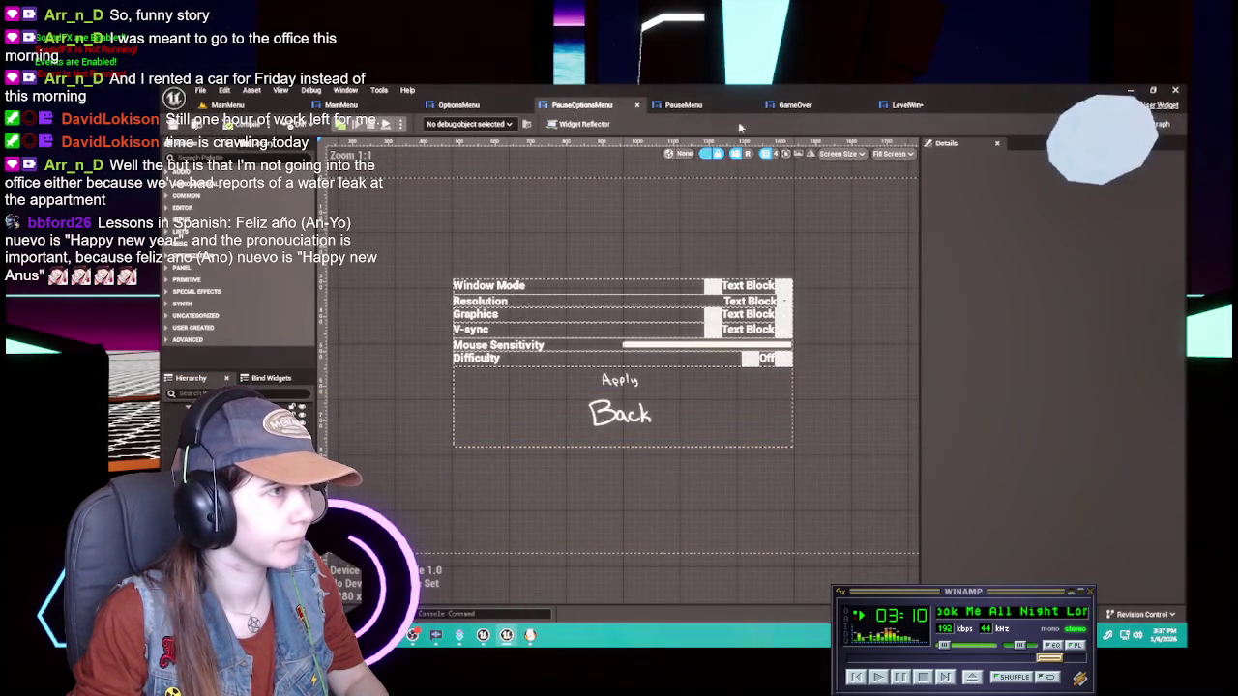
left_click(682, 105)
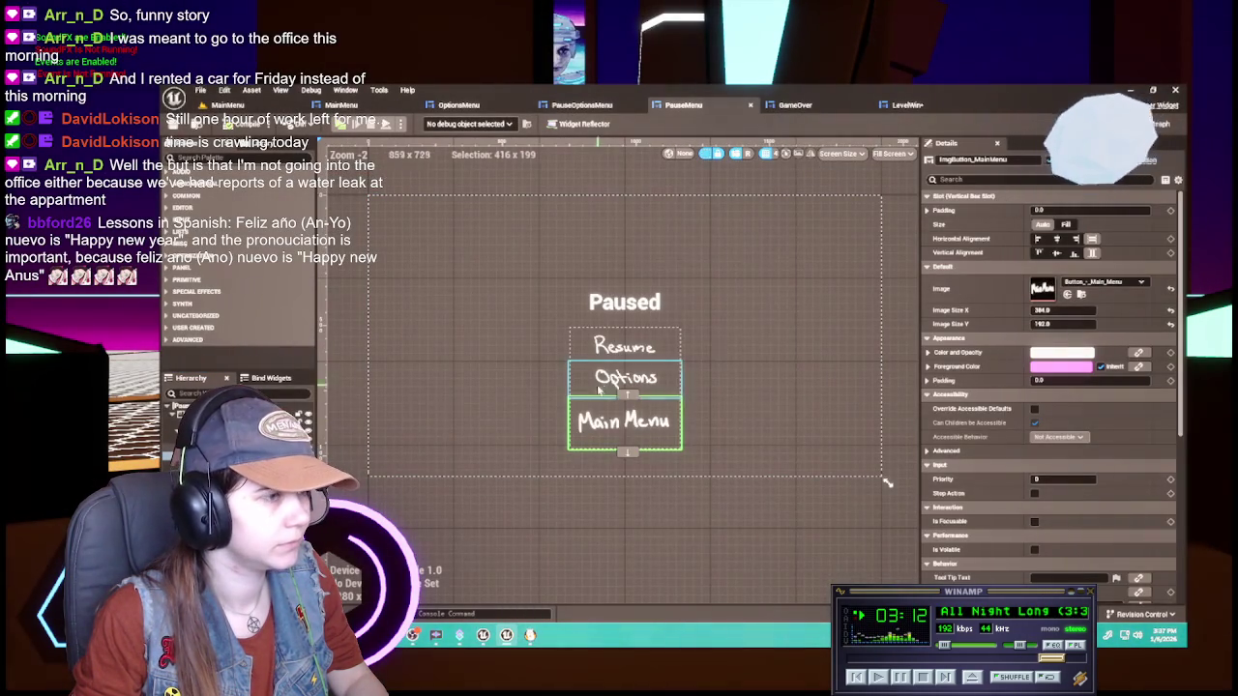
left_click(621, 383)
left_click(905, 105)
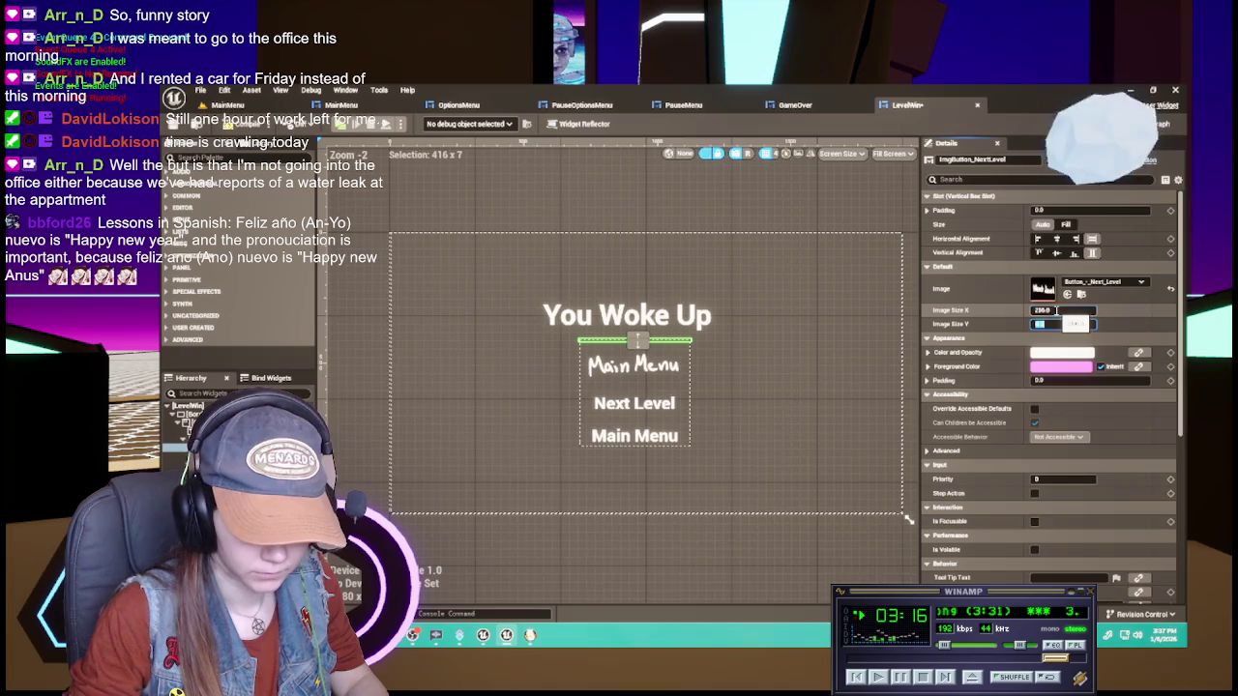
key("Return")
key("ctrl+s")
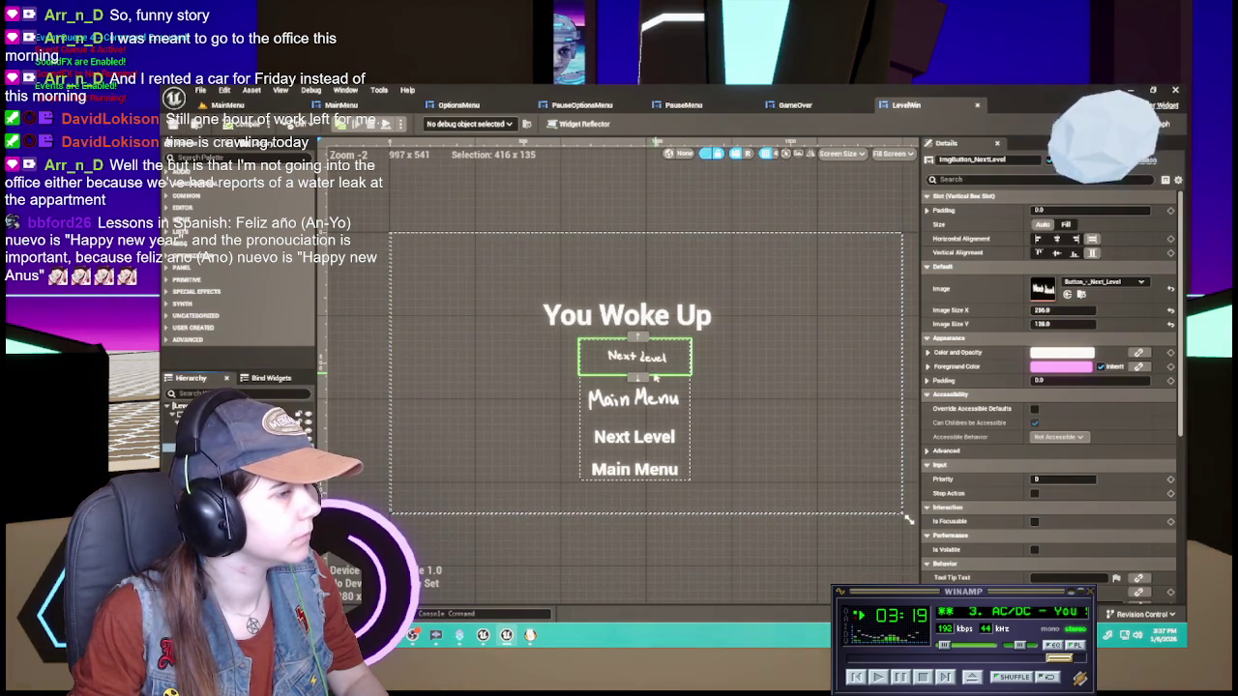
Set the Next Level image size to 512 by 256
left_click(1068, 310)
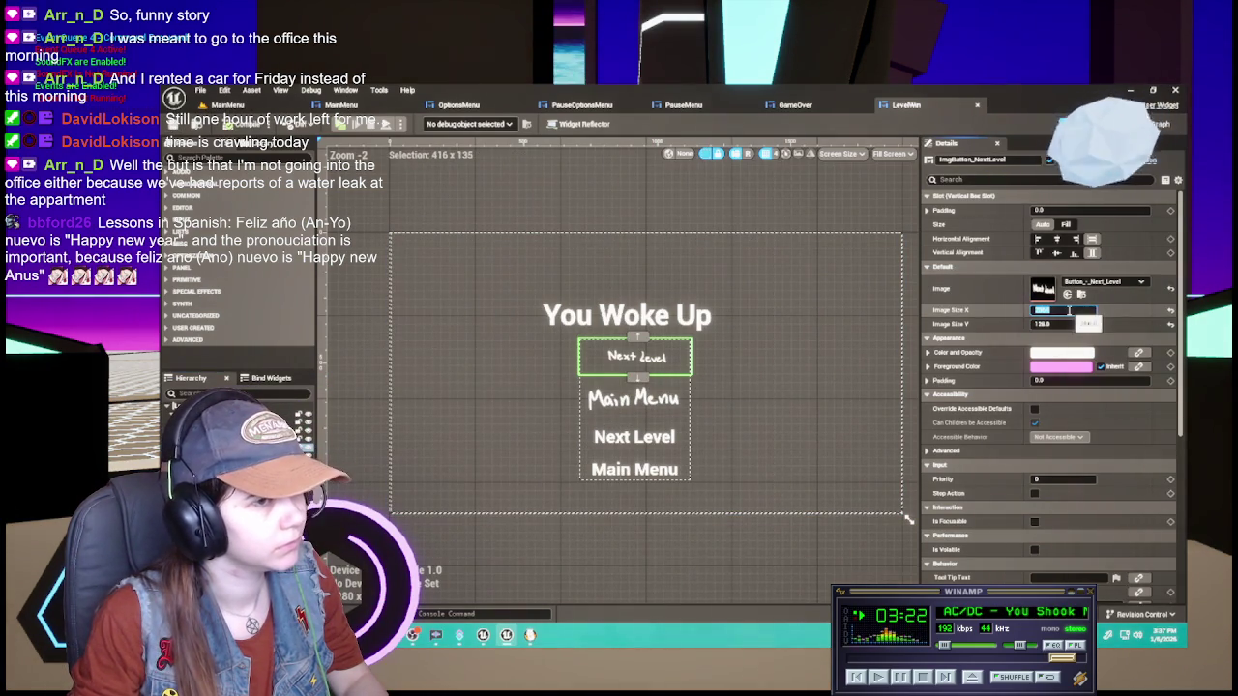
type("12")
key("Return")
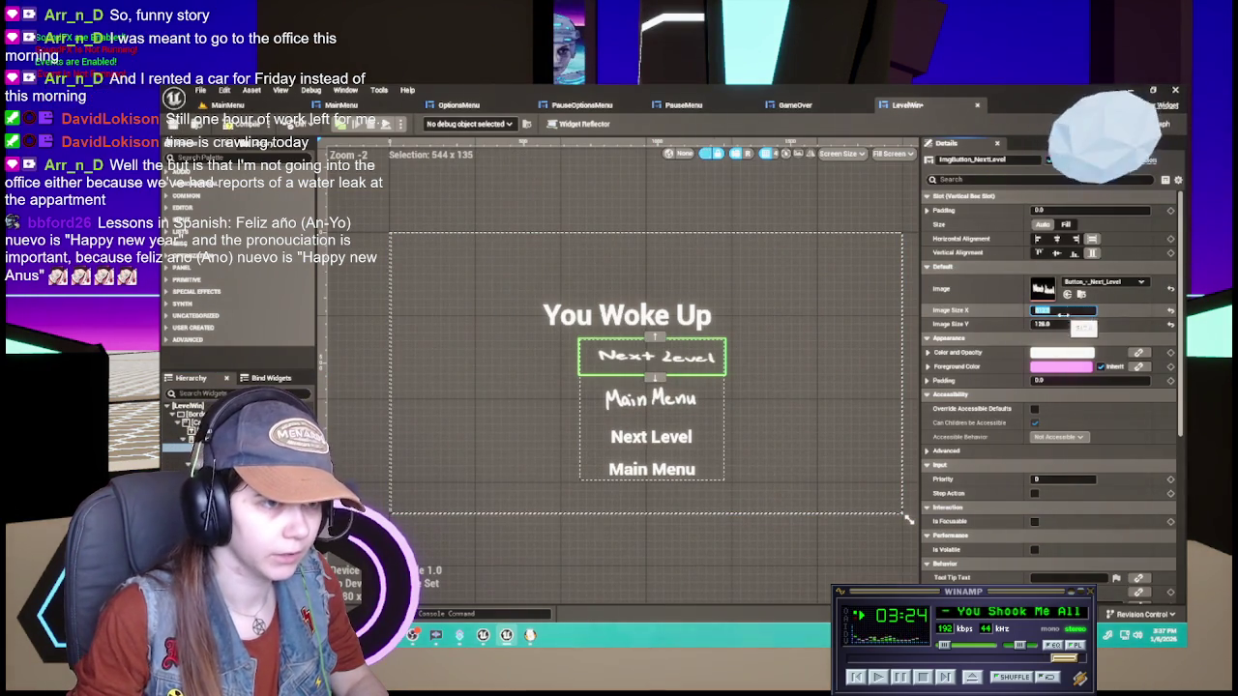
left_click(1067, 325)
key("Return")
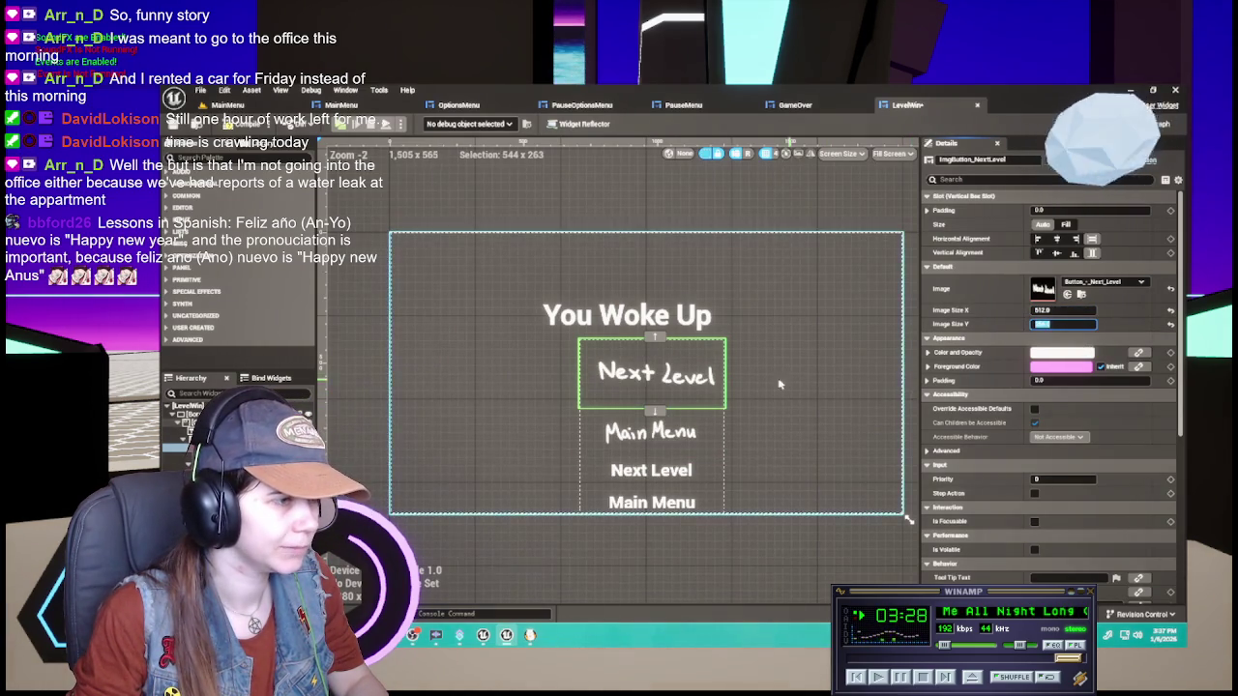
scroll(695, 385, "up", 1)
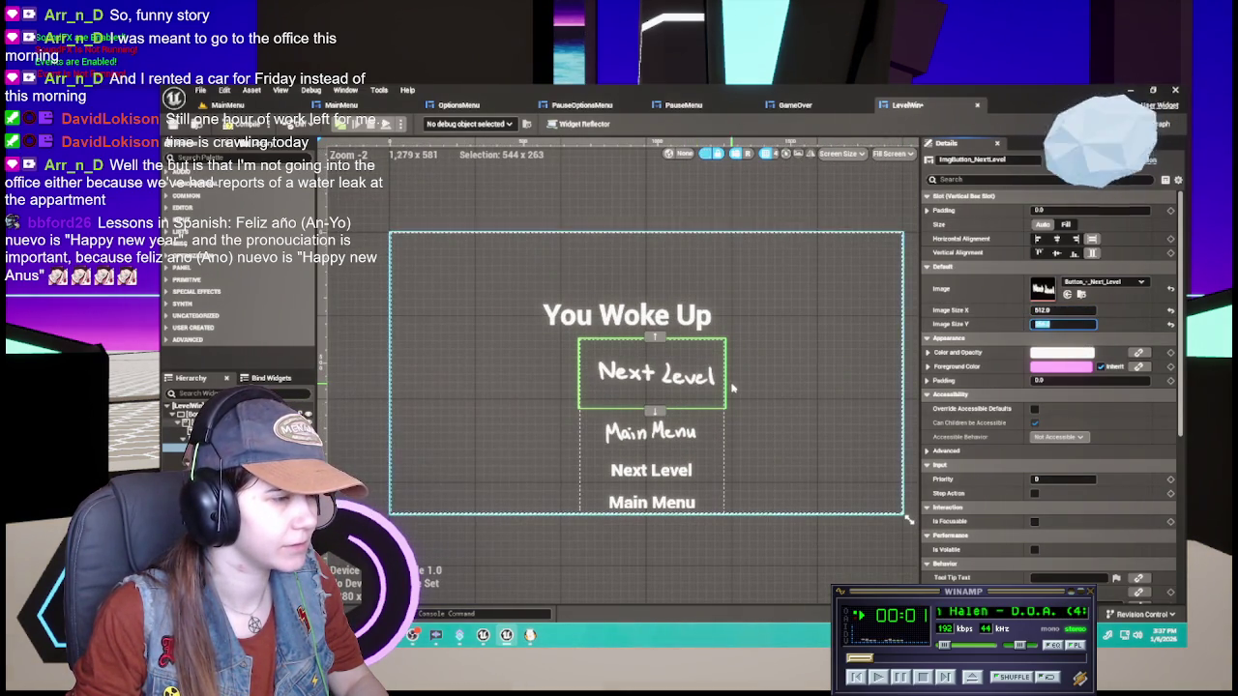
left_click(183, 438)
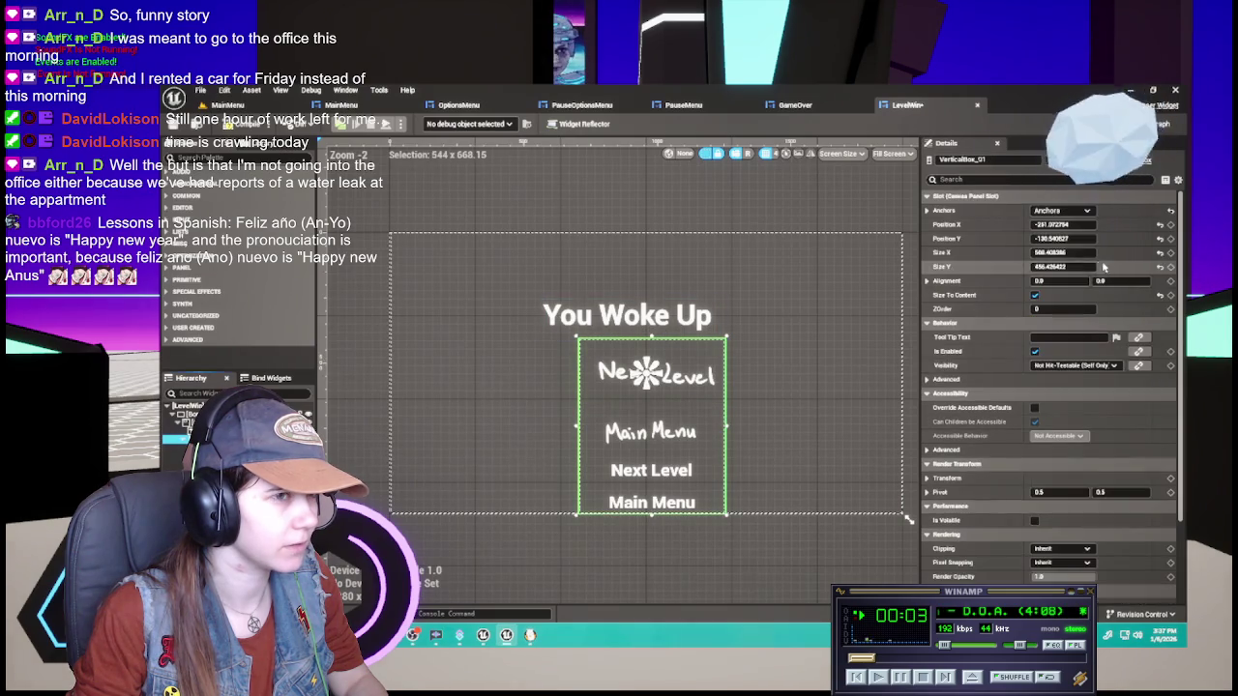
Shift the button column to about X -330, Y -171, keeping the old Next Level text button
mouse_move(1063, 225)
left_mouse_down()
mouse_move(1044, 224)
mouse_move(1062, 238)
mouse_move(1039, 238)
left_mouse_up()
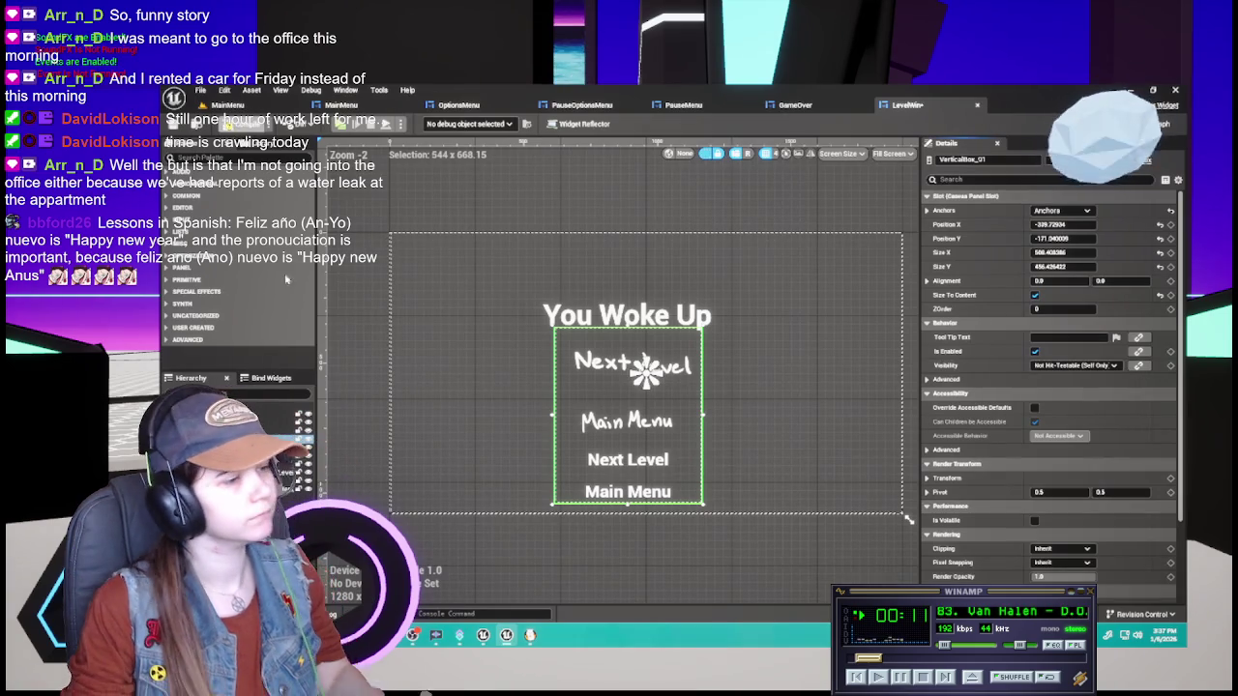
left_click(628, 461)
key("Delete")
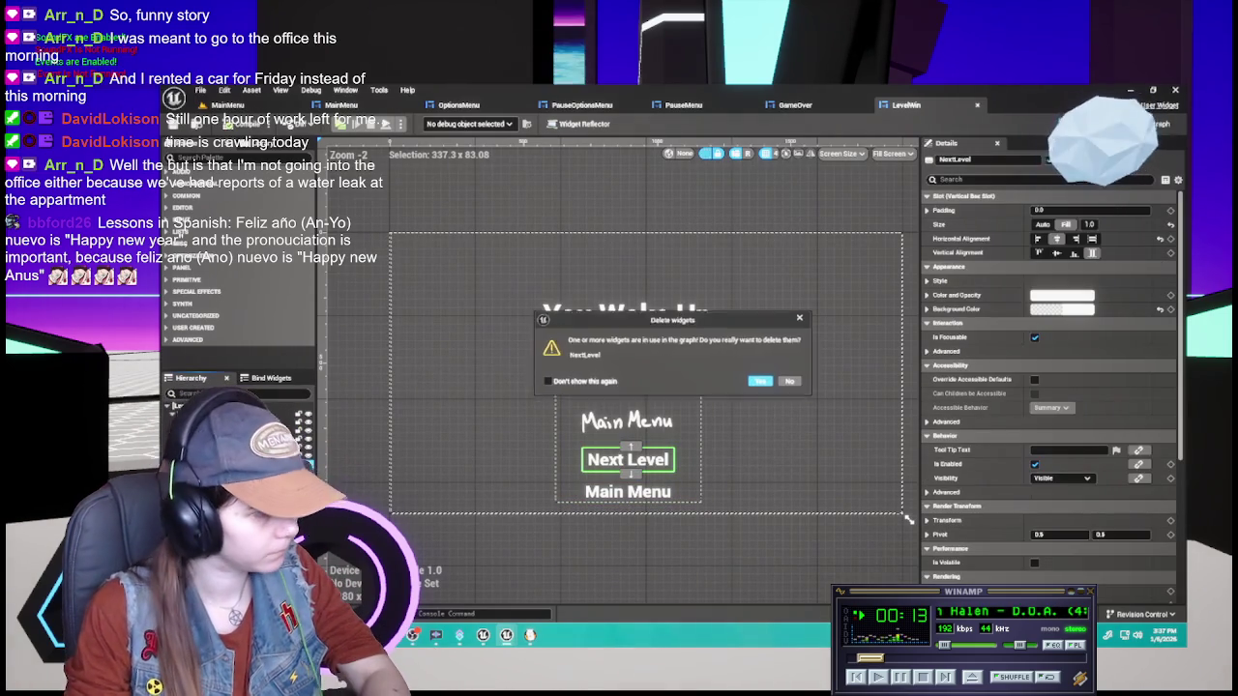
left_click(793, 383)
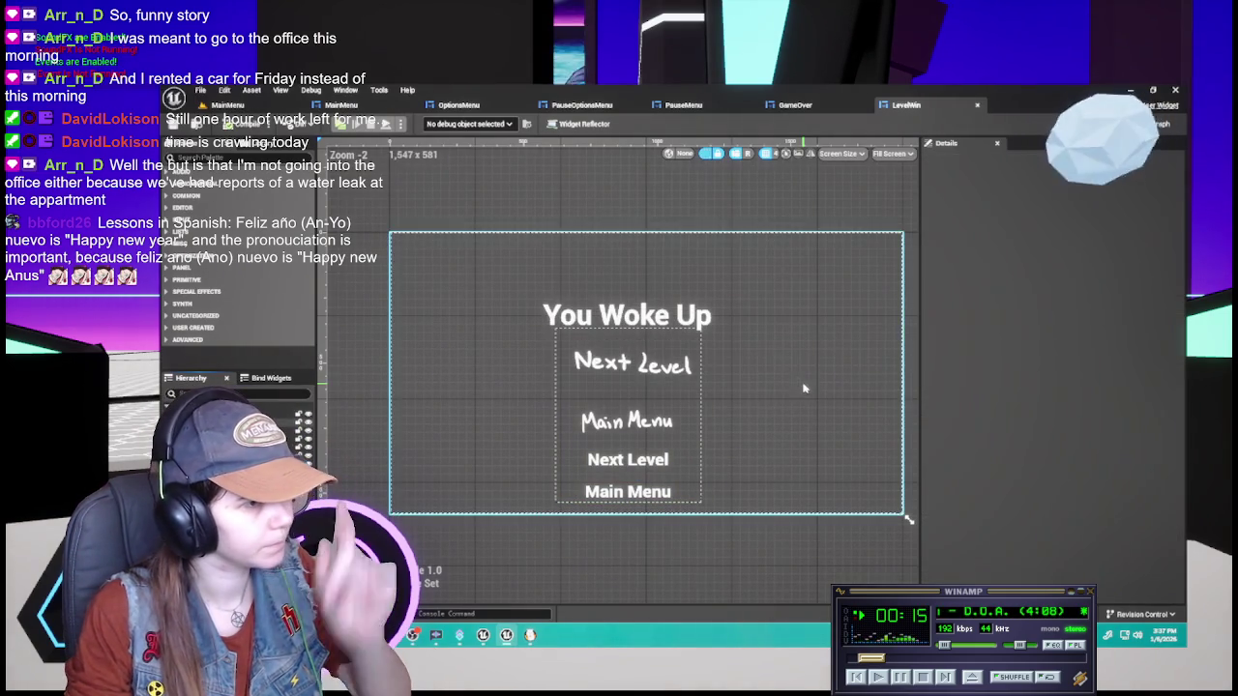
left_click(1160, 124)
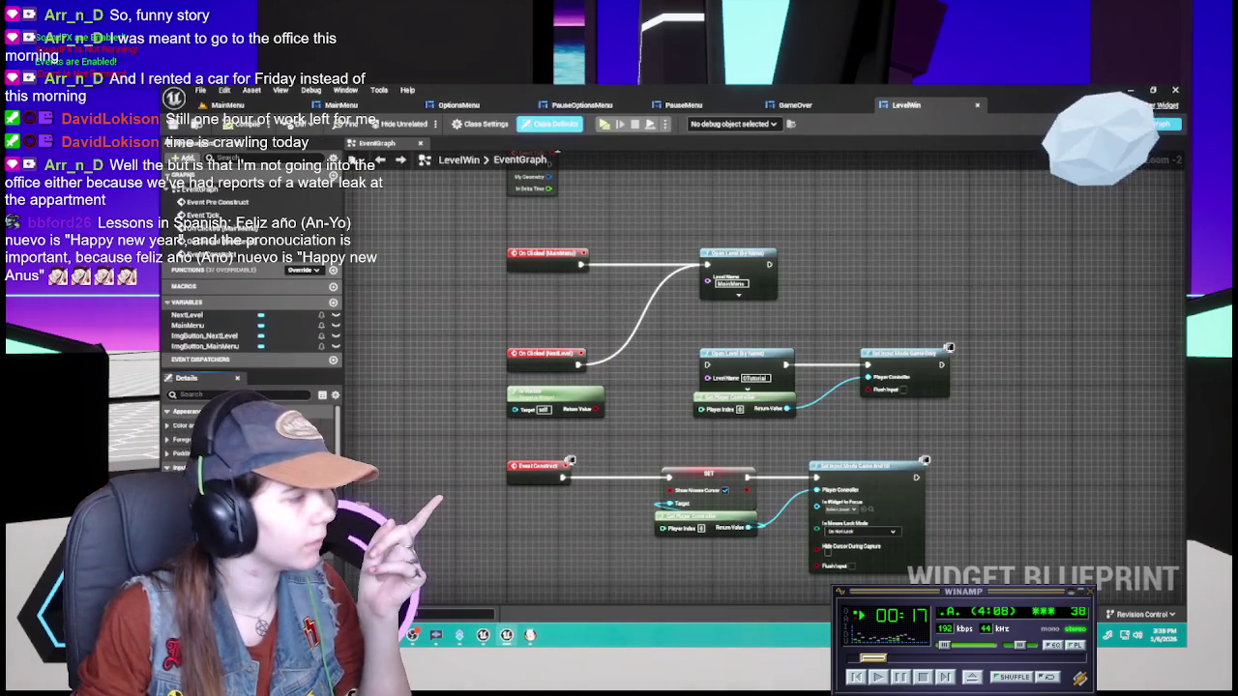
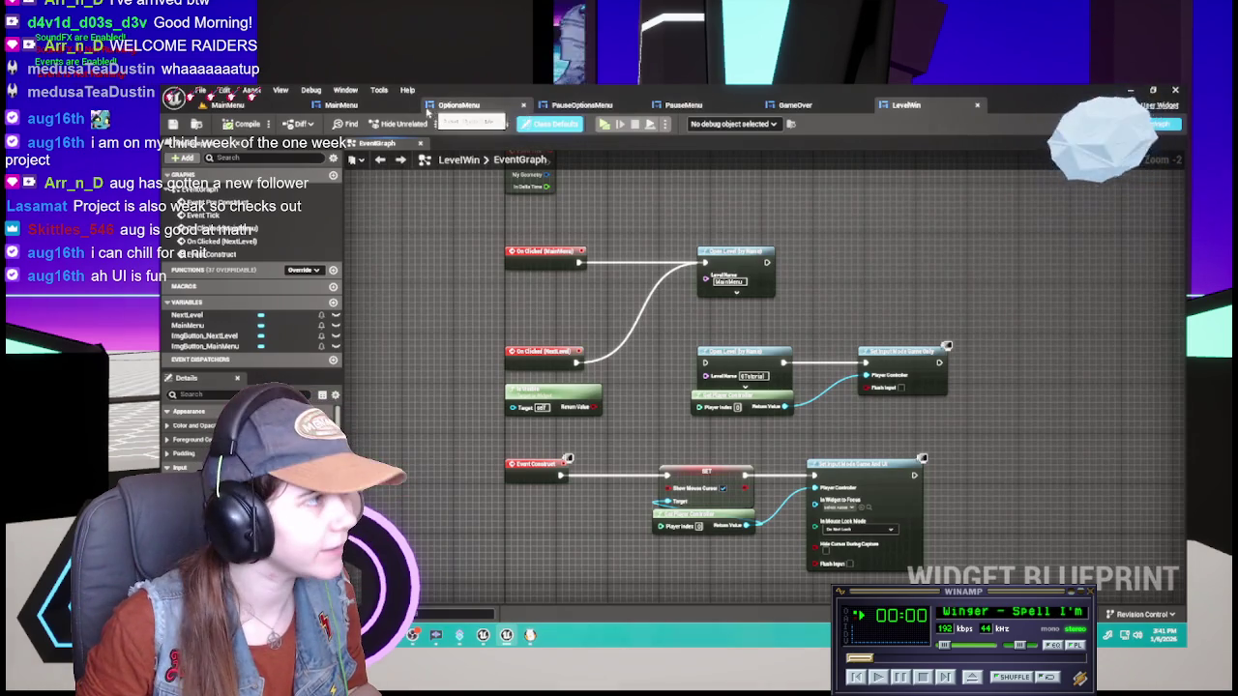
Look over the MainMenu widget, then fly the level camera forward toward the gate floor
left_click(384, 103)
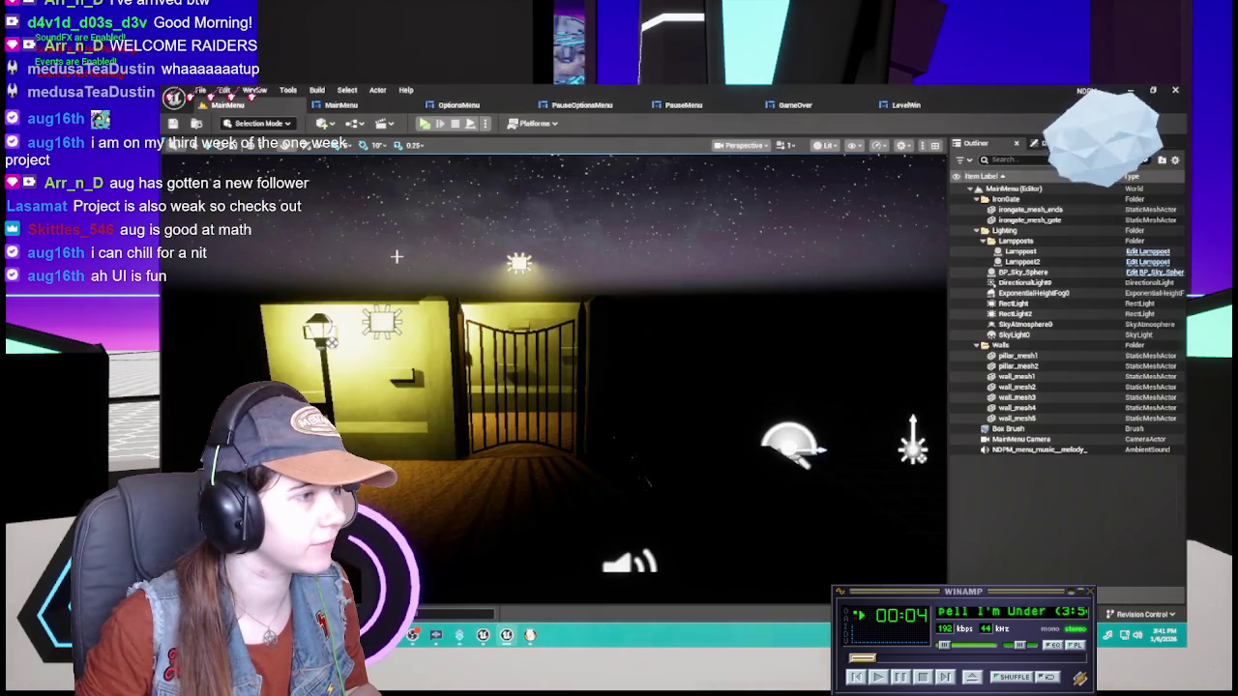
left_click(229, 104)
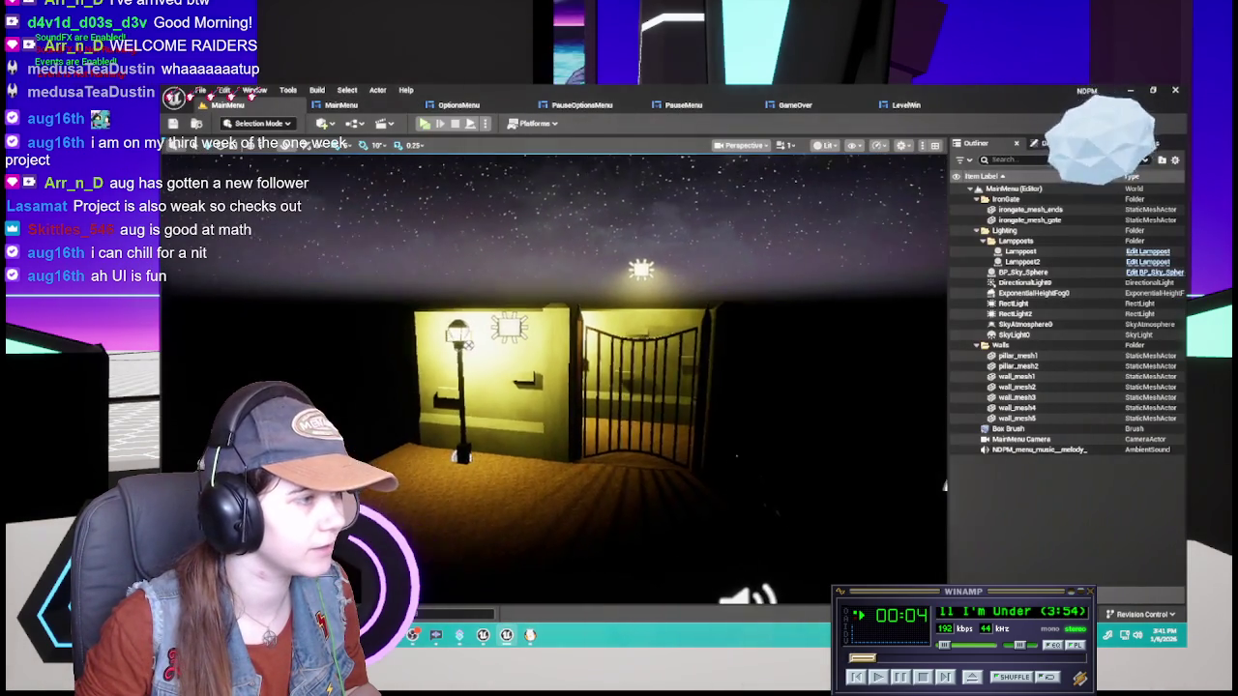
mouse_move(385, 302)
left_mouse_down()
mouse_move(387, 357)
mouse_move(350, 365)
mouse_move(387, 359)
left_mouse_up()
Select the MainMenu canvas panel, then bring up the GameOver widget with Retry Level and Main Menu
left_click(341, 105)
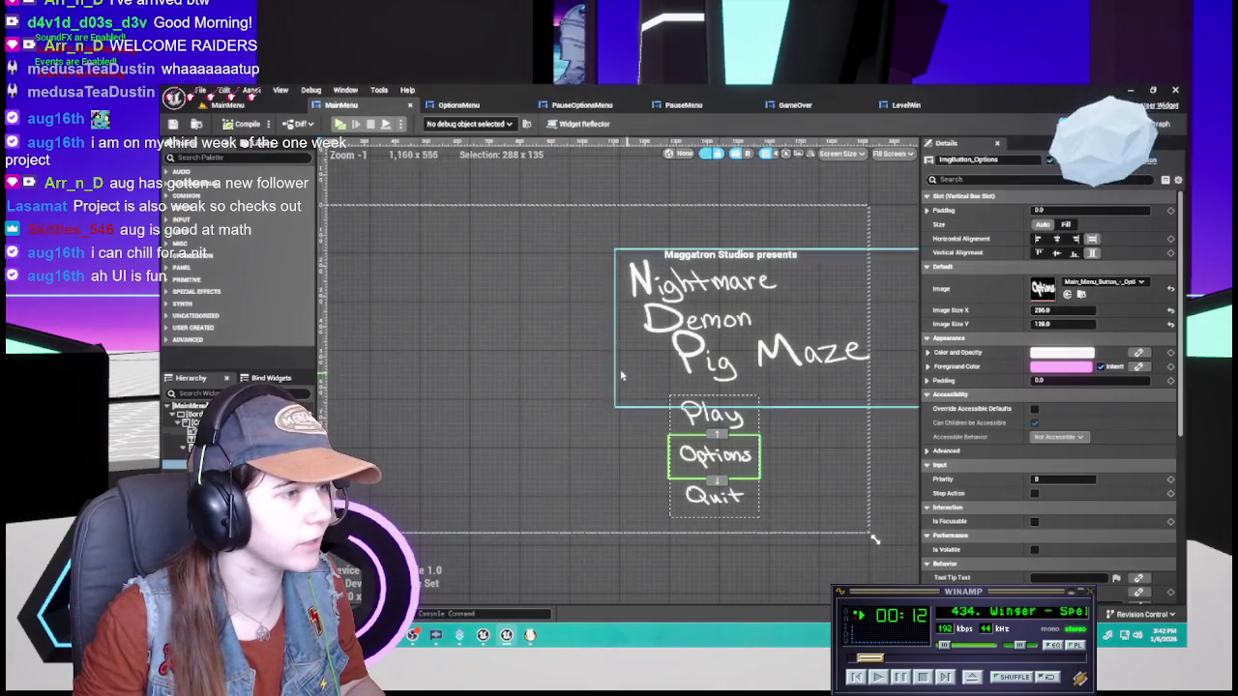
left_click(541, 353)
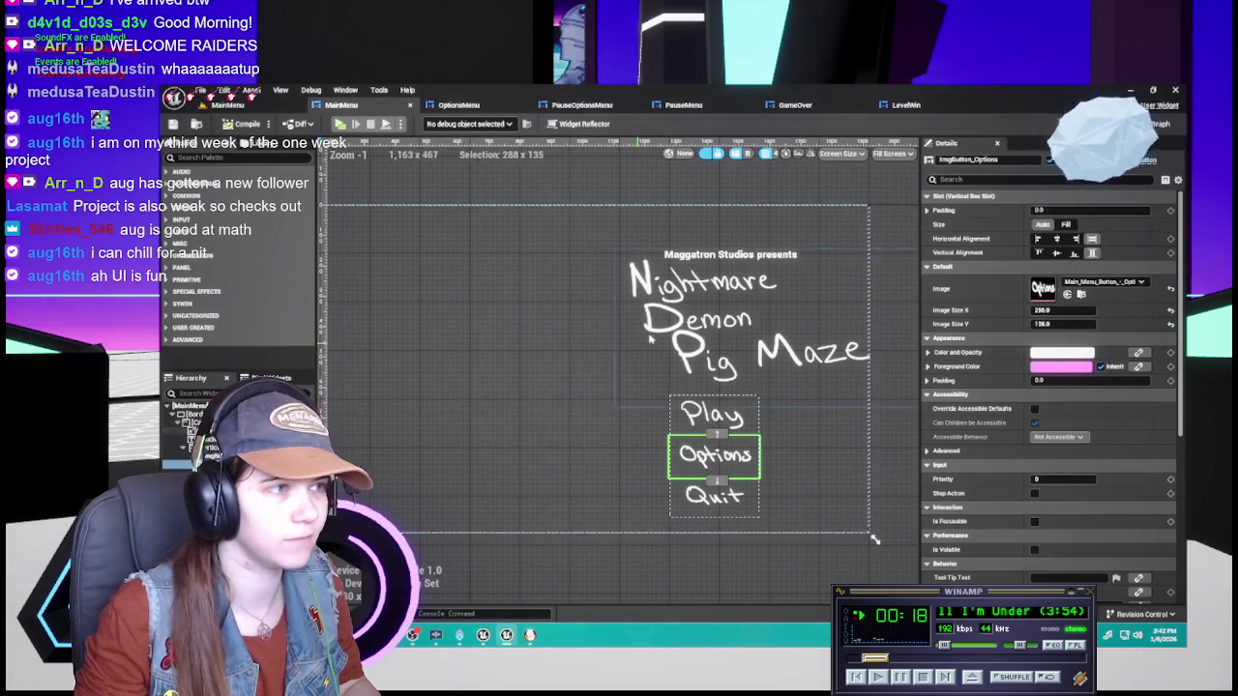
left_click(458, 104)
left_click(832, 107)
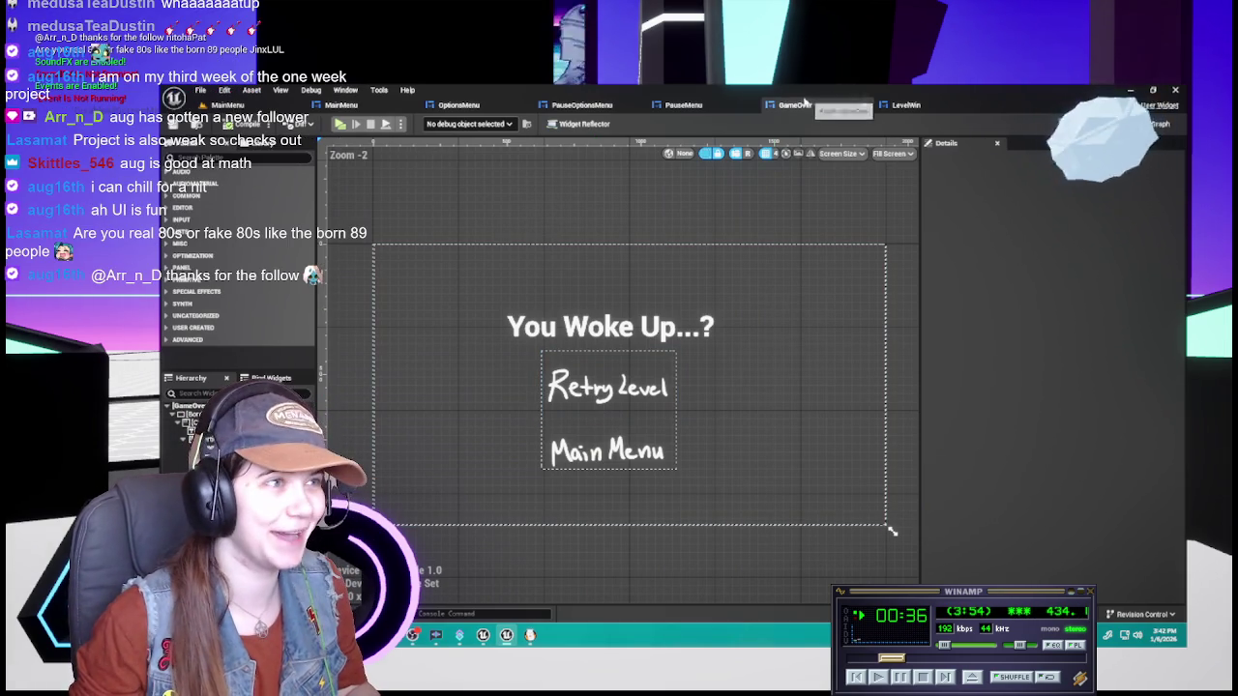
Check the PauseMenu and GameOver widgets, view LevelWin's event graph, then bring up the browser's Twitch clip
left_click(683, 104)
left_click(795, 105)
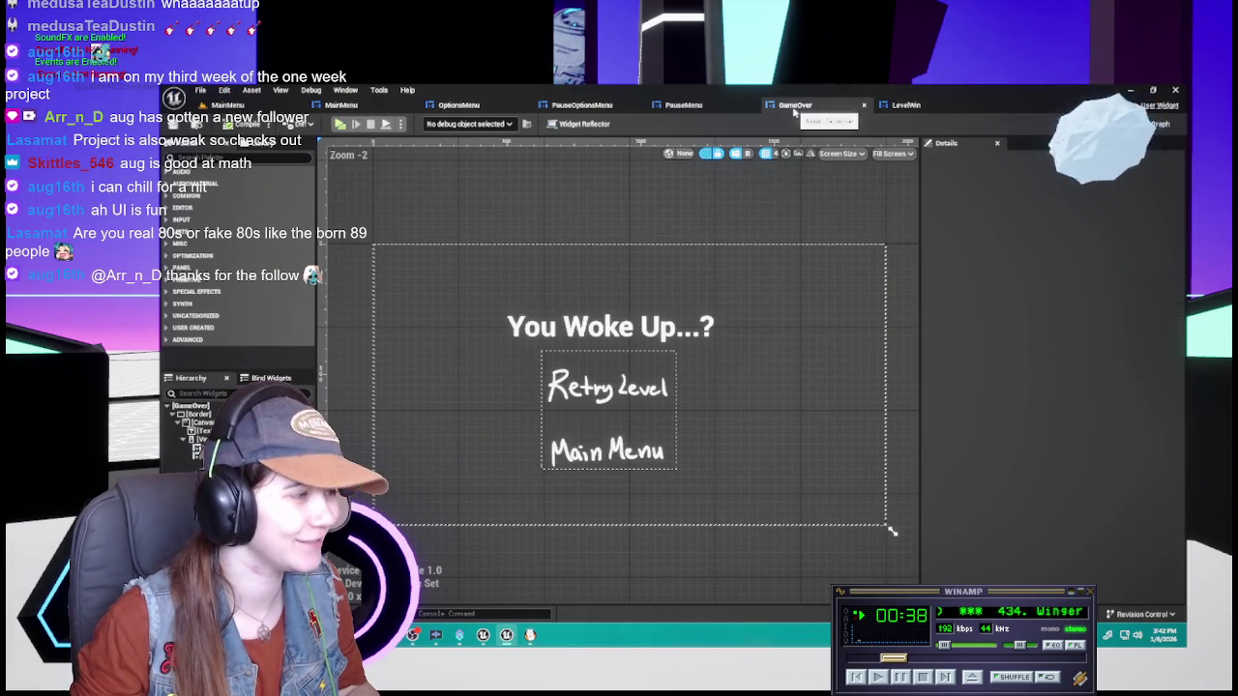
left_click(905, 104)
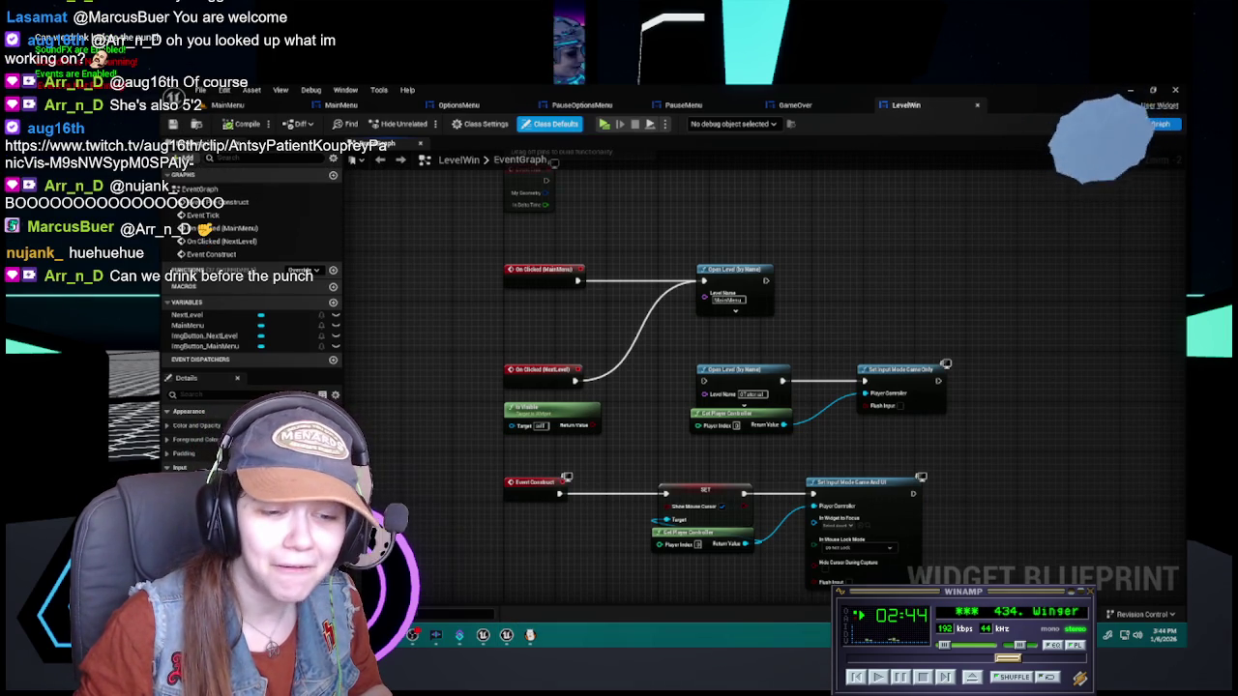
key("alt+Tab")
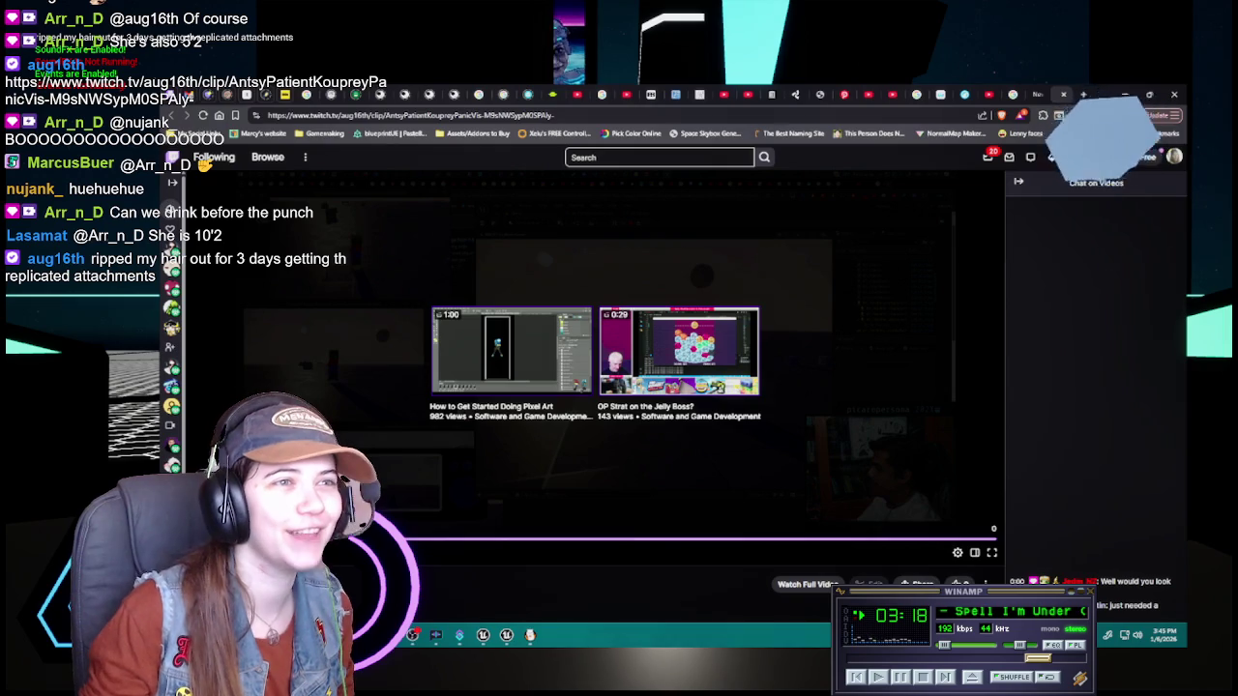
Return to the LevelWin event graph with its button clicks wired to Open Level nodes
key("alt+Tab")
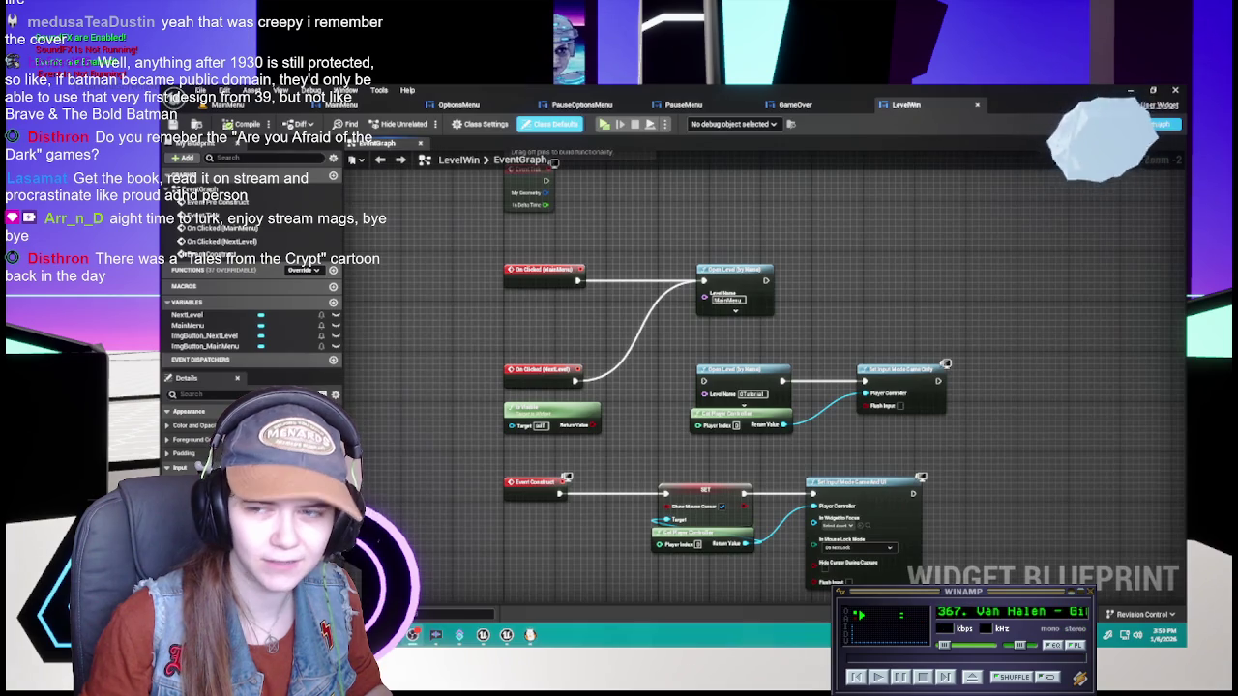
Launch a new-window play-test from the gate level and choose Play on the Nightmare Demon Pig Maze menu
mouse_move(998, 341)
left_mouse_down()
mouse_move(1067, 338)
mouse_move(985, 312)
mouse_move(991, 332)
left_mouse_up()
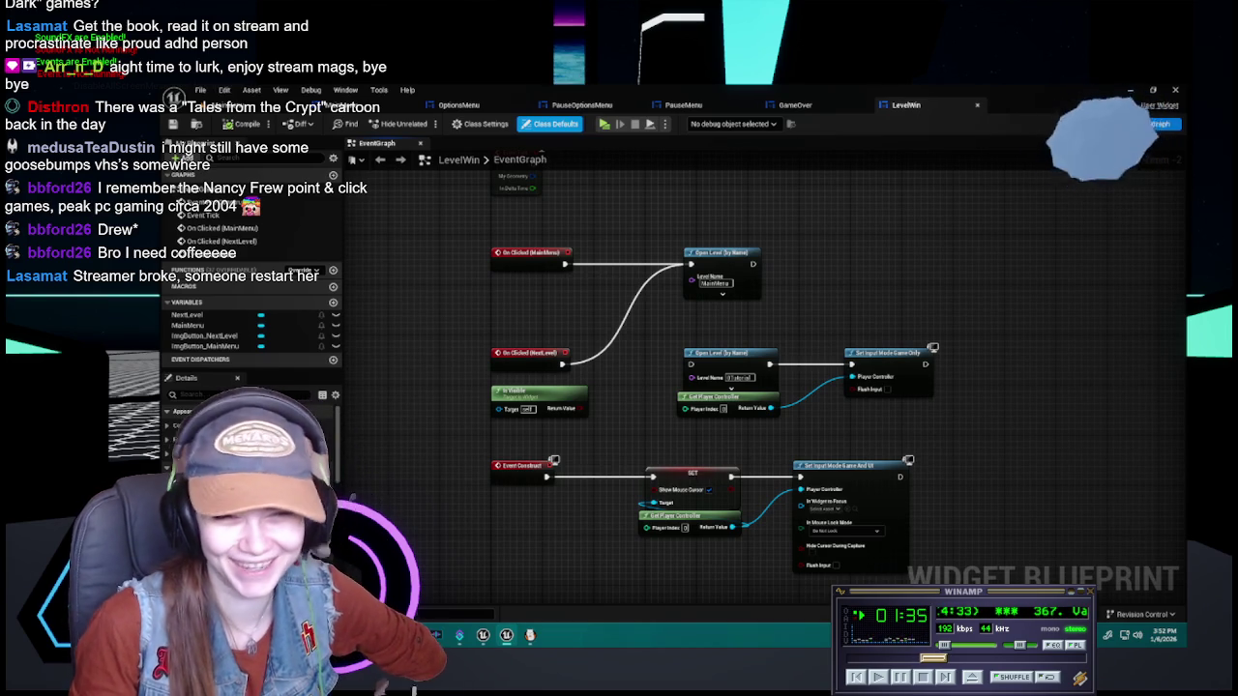
scroll(252, 435, "down", 2)
scroll(251, 435, "up", 2)
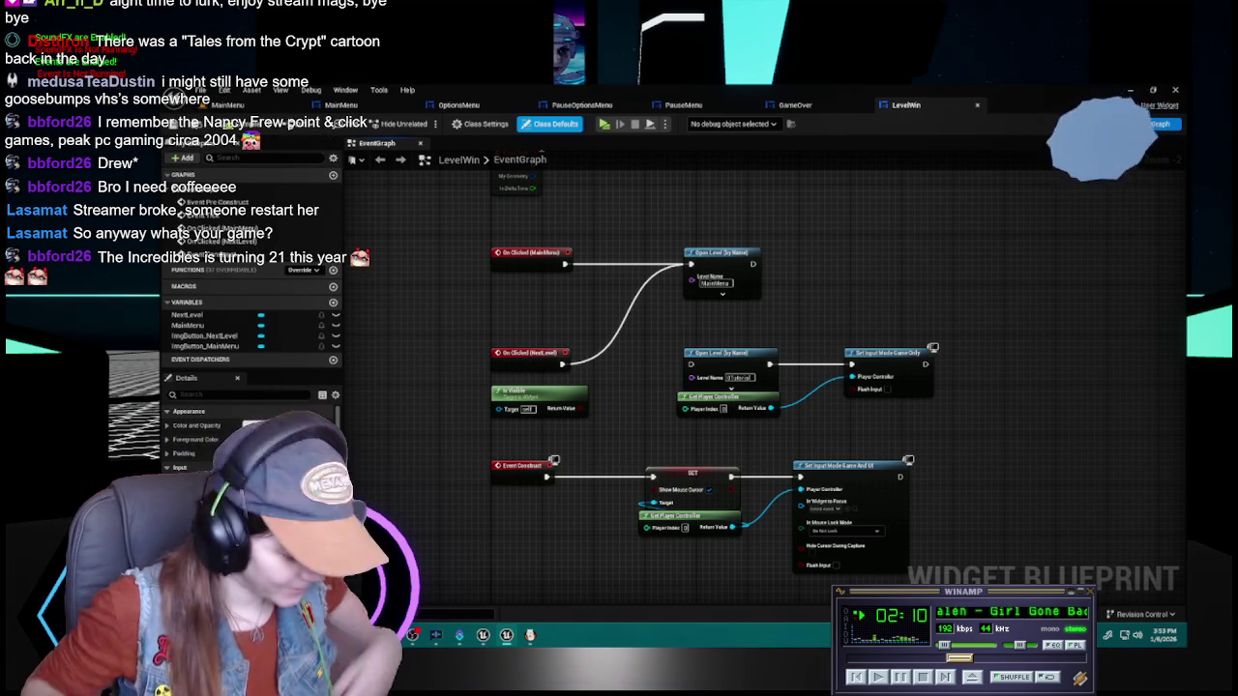
left_click(227, 104)
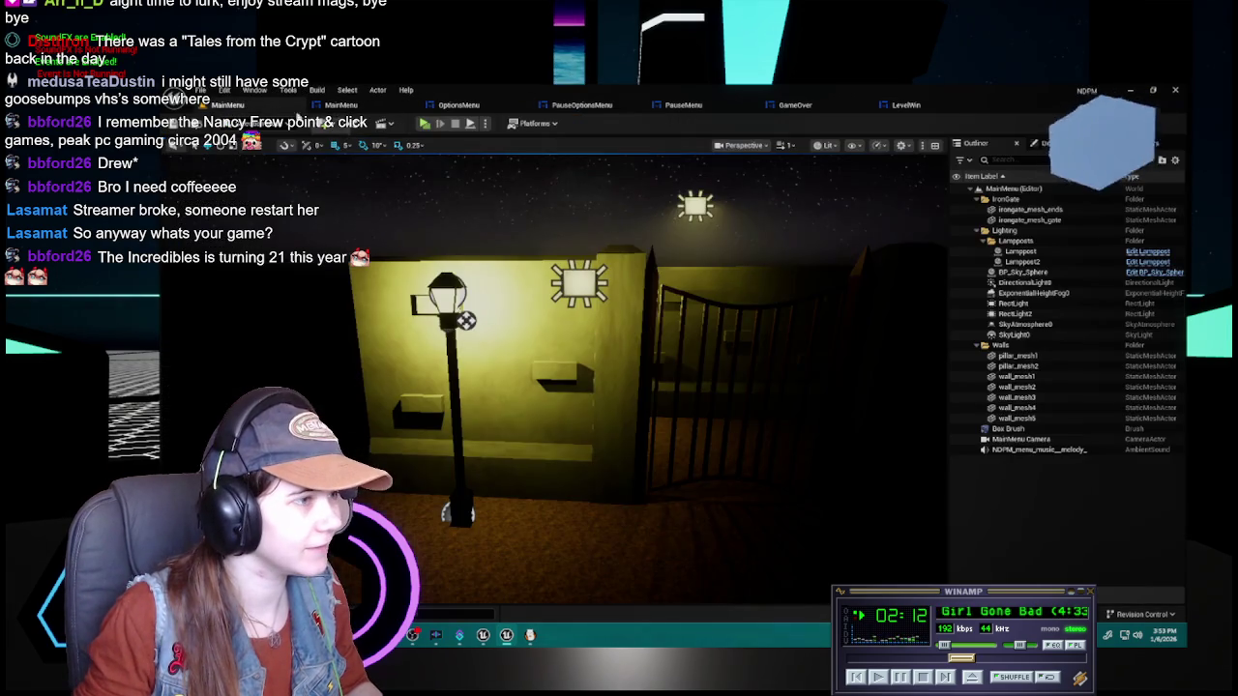
left_click(340, 104)
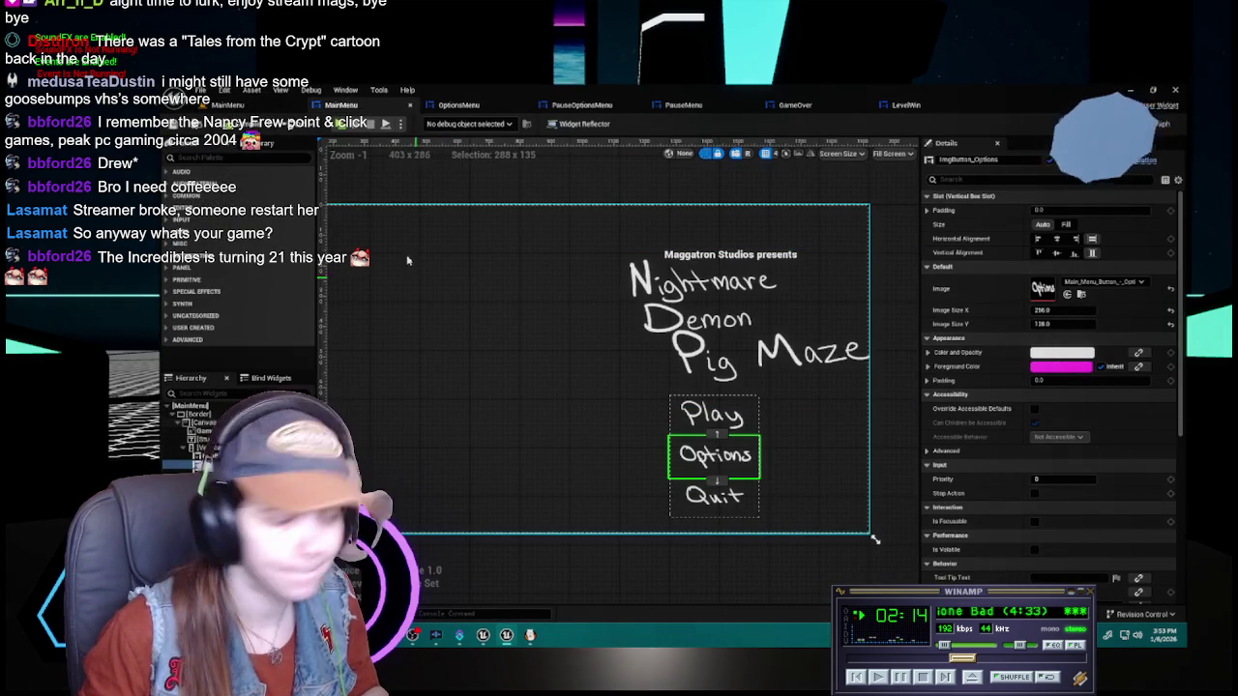
left_click(232, 105)
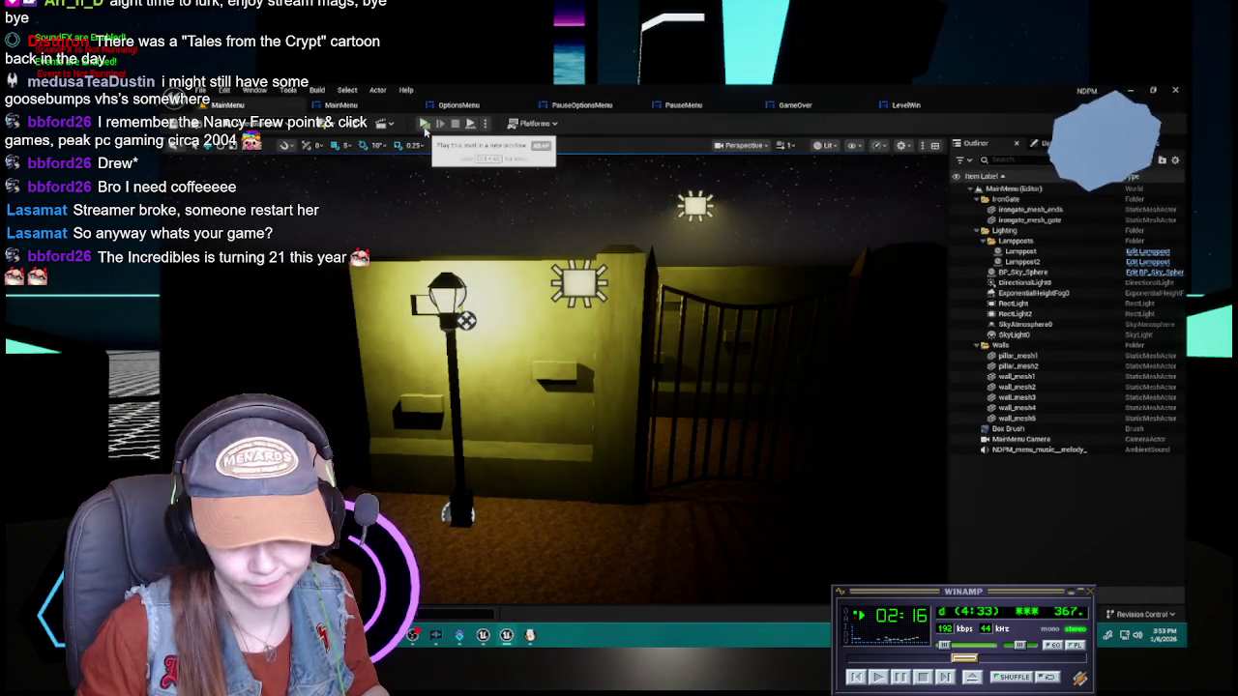
left_click(424, 126)
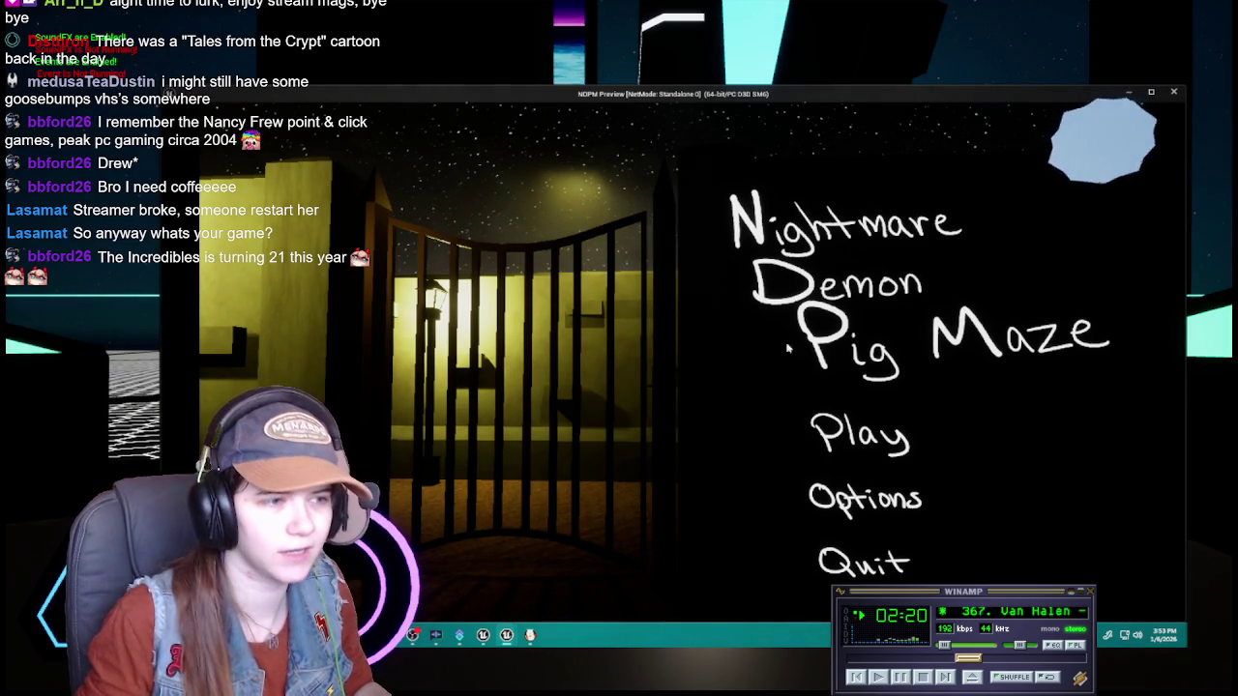
left_click(859, 433)
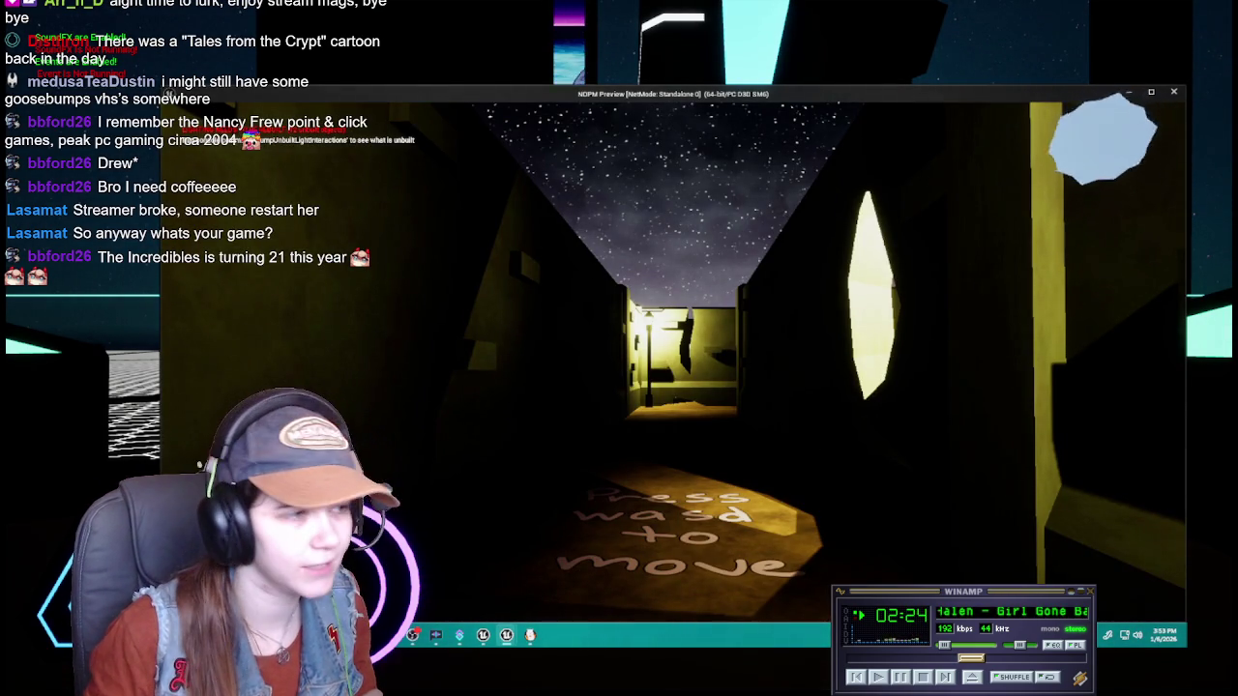
Walk through the maze past the gate, lamp post and yellow corridor to the toilet pedestal
key("w")
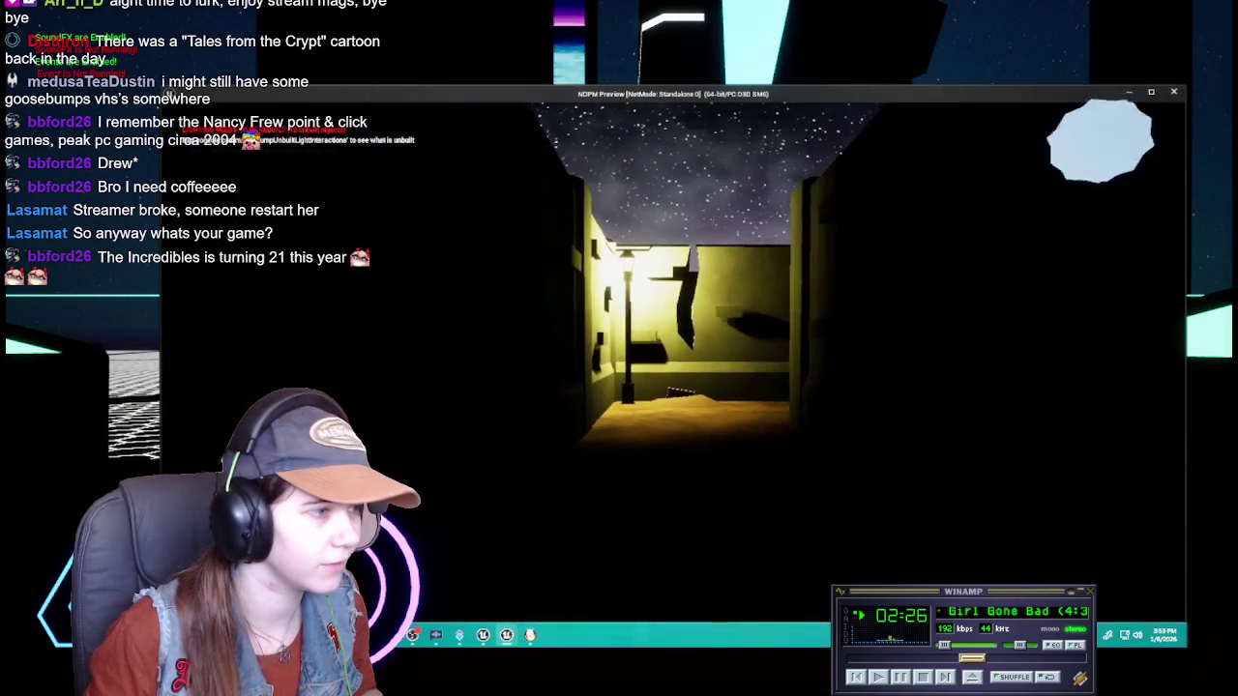
key("w")
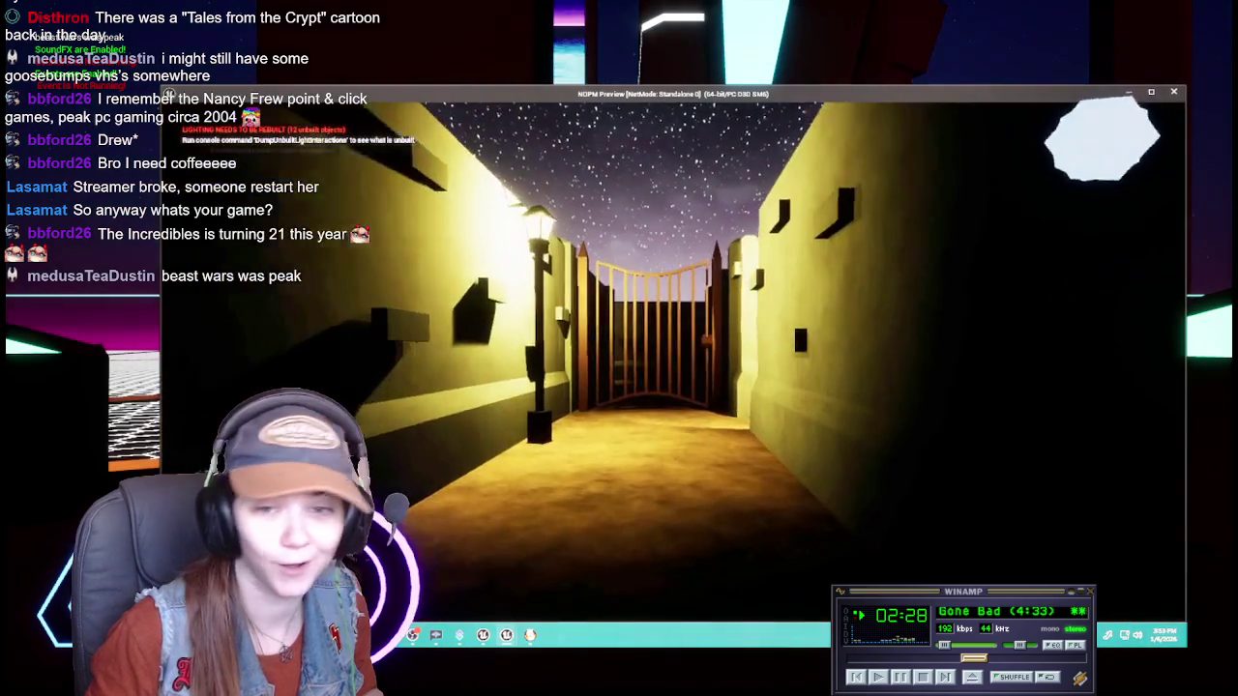
key("w")
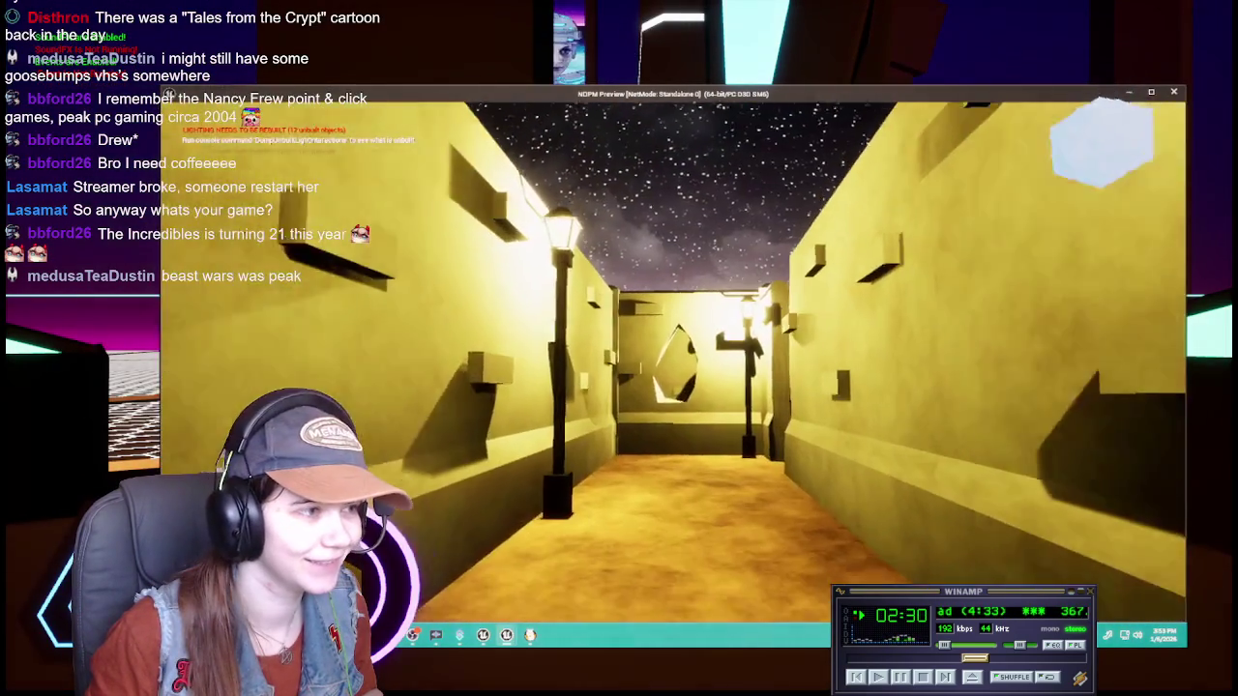
key("w")
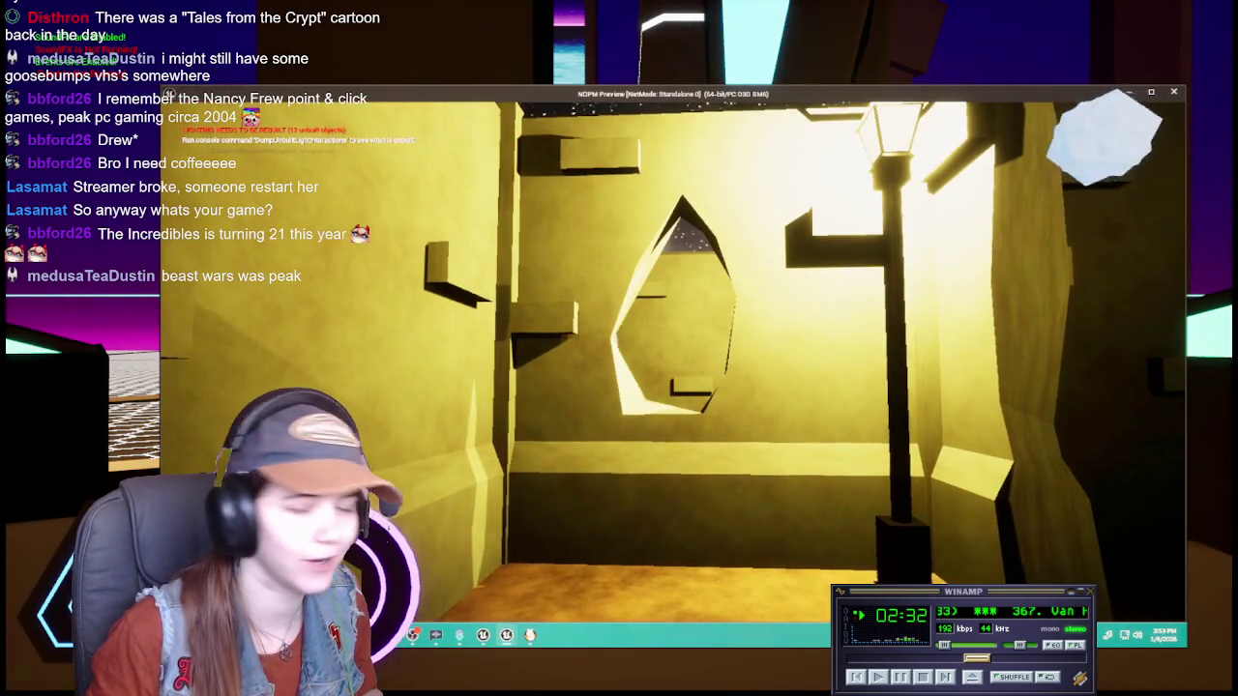
key("w")
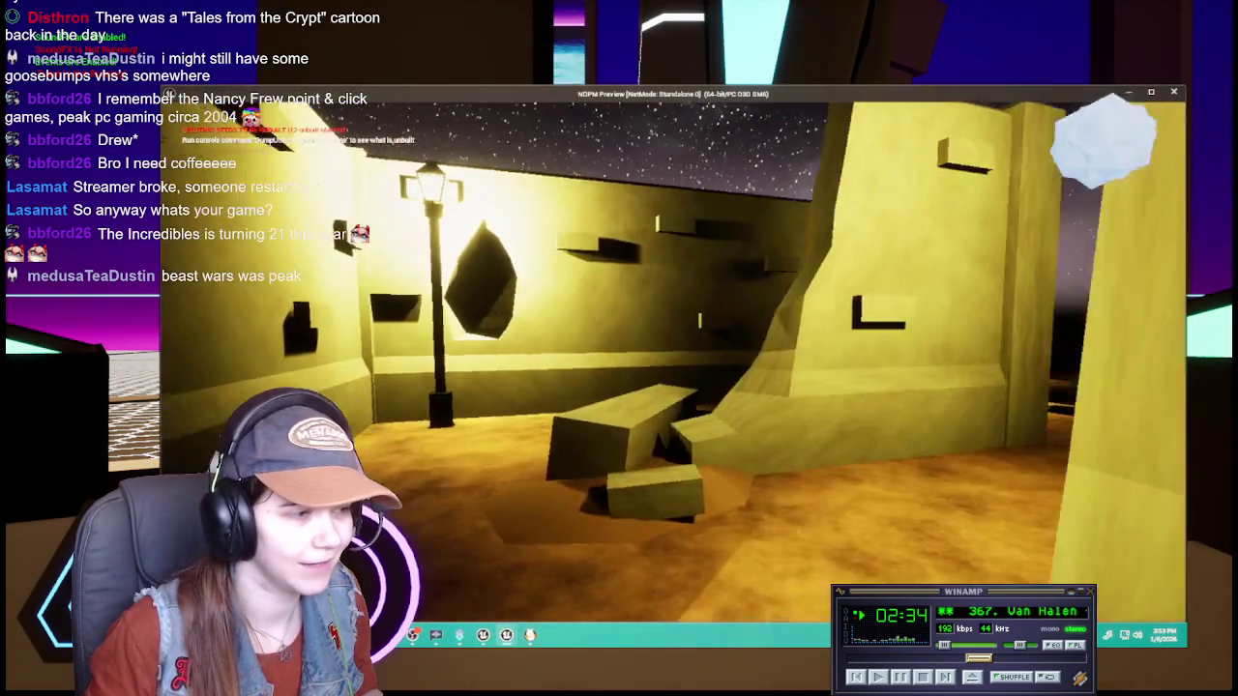
key("w")
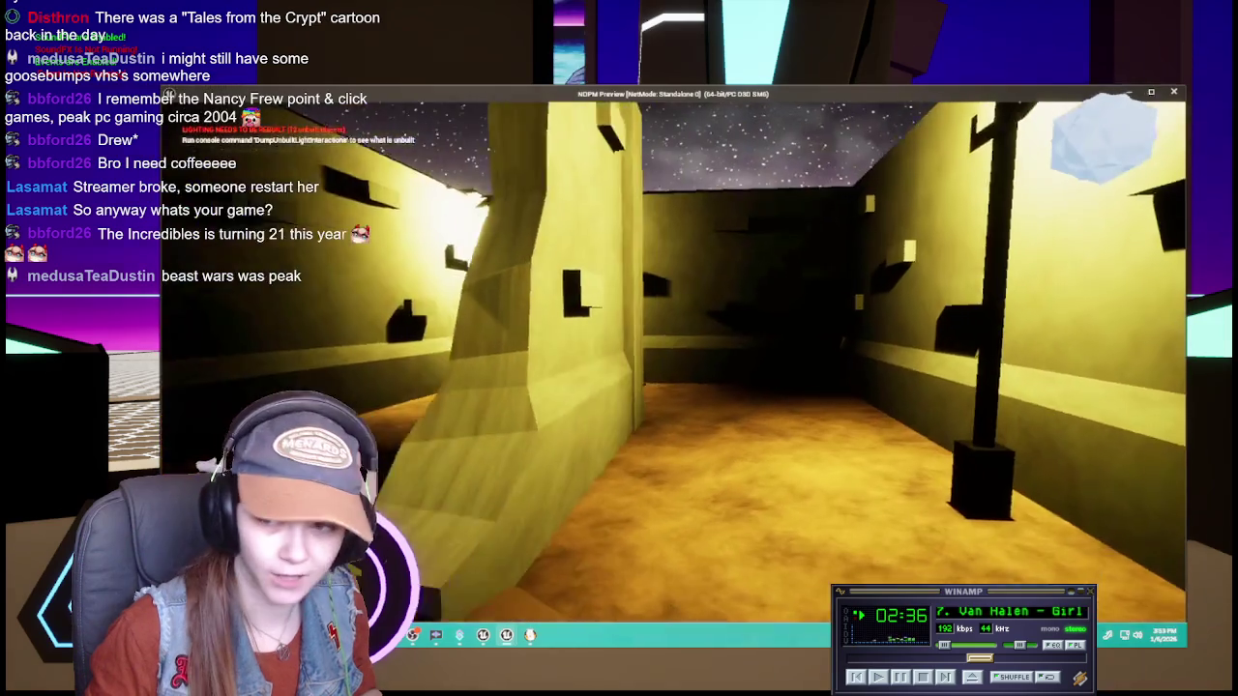
key("w")
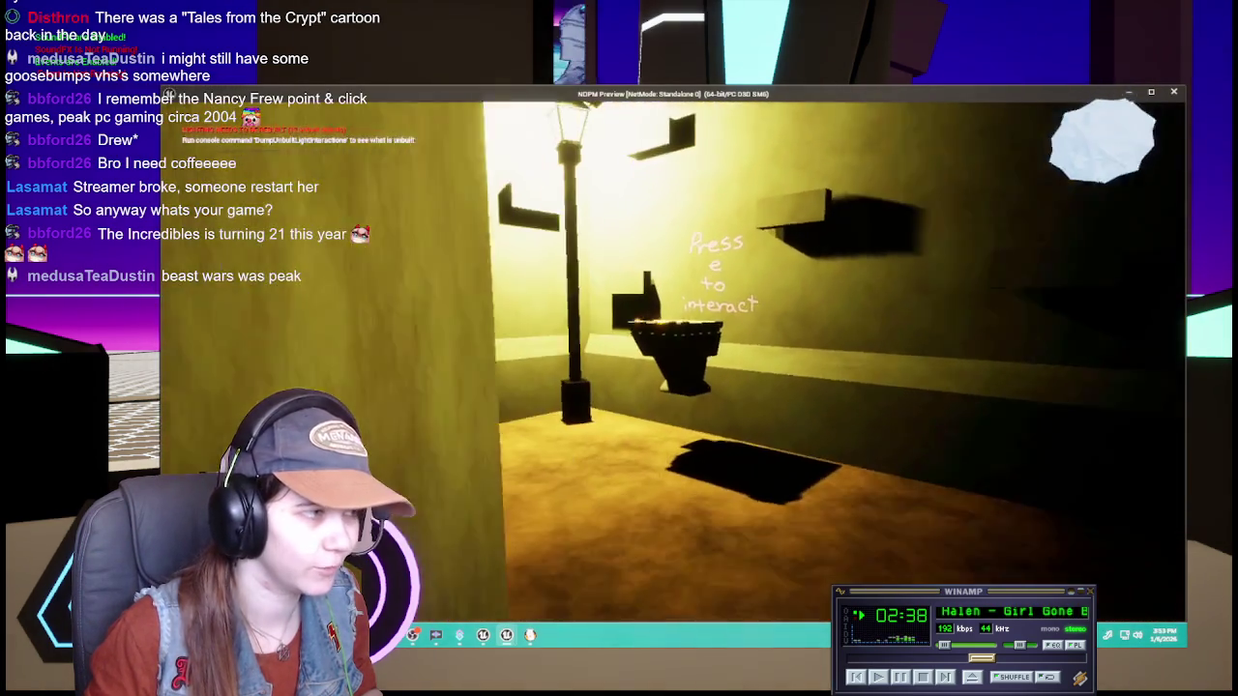
Close in on the toilet pedestal until the golden key shows beneath the interact prompt
key("w")
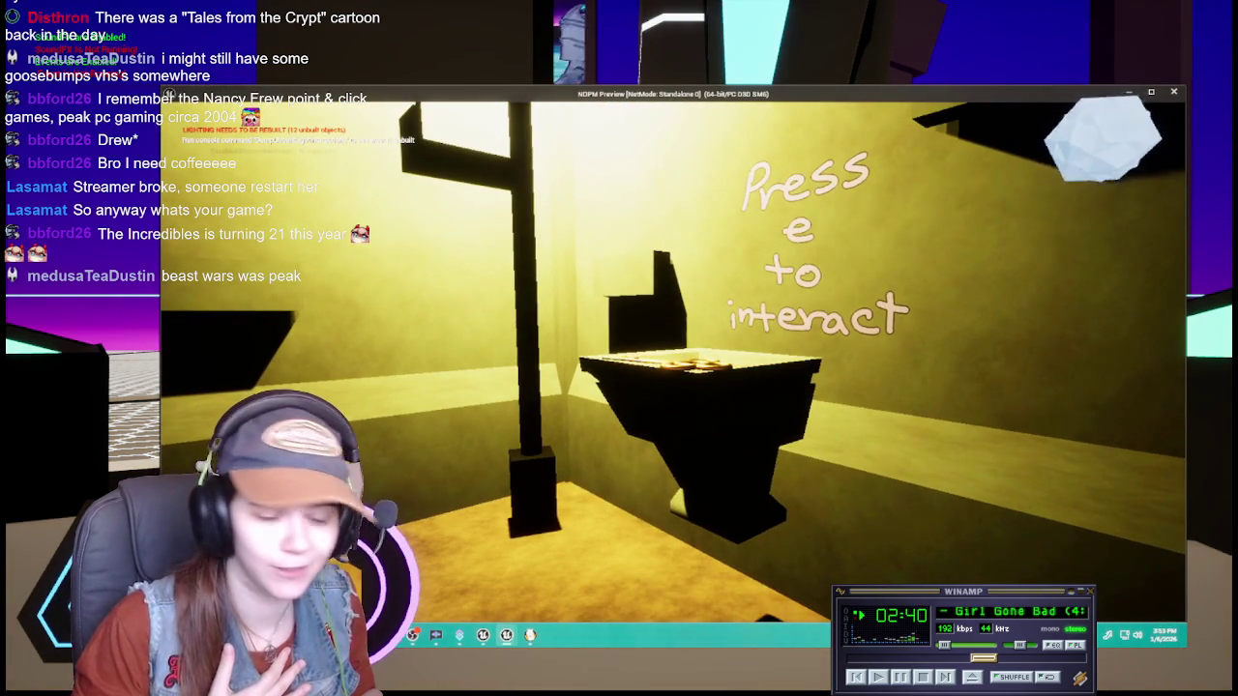
key("w")
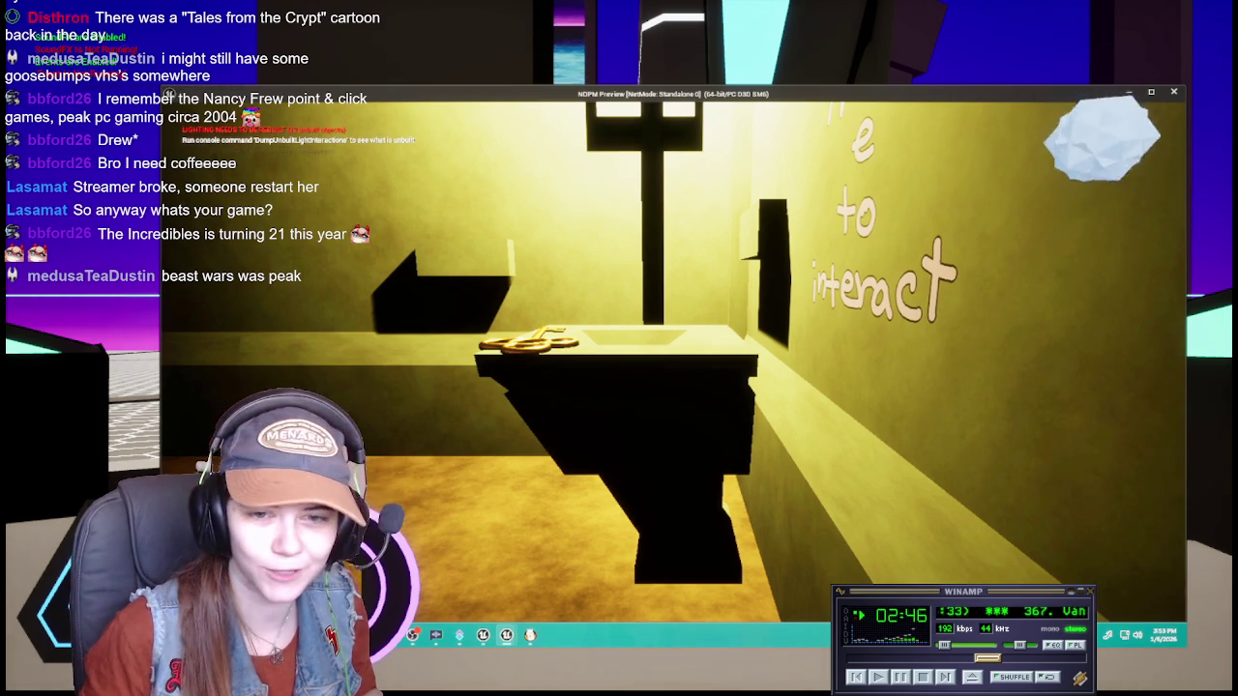
key("w")
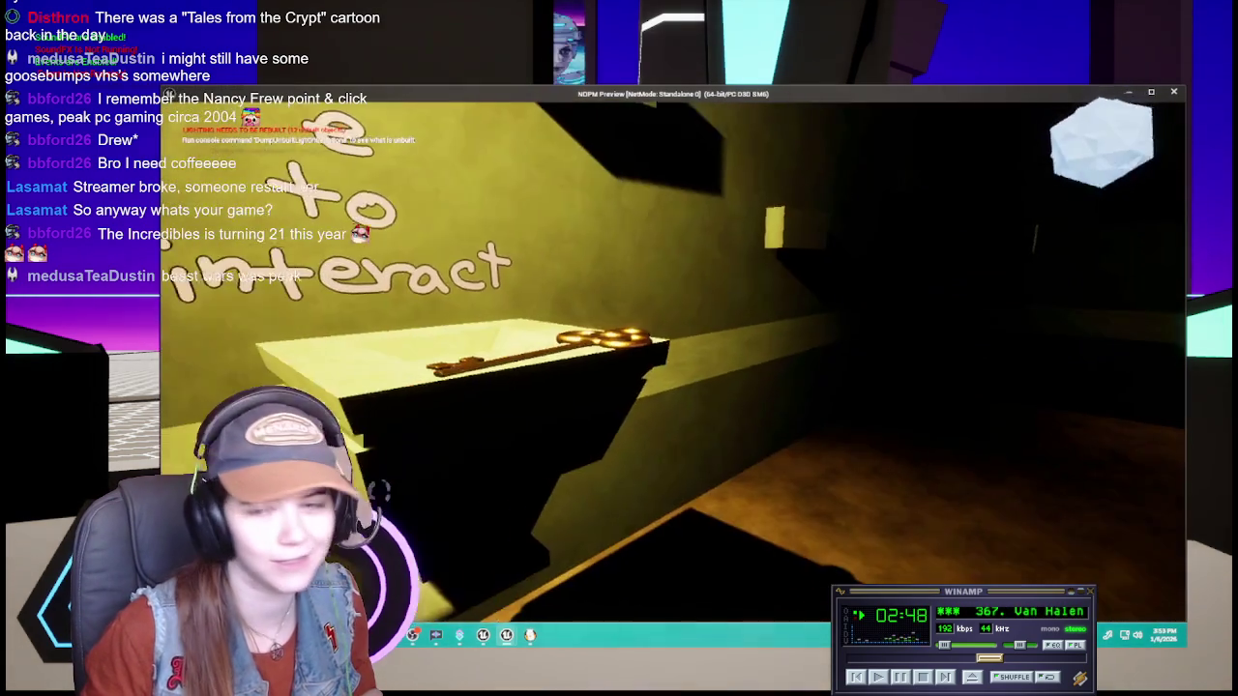
key("s")
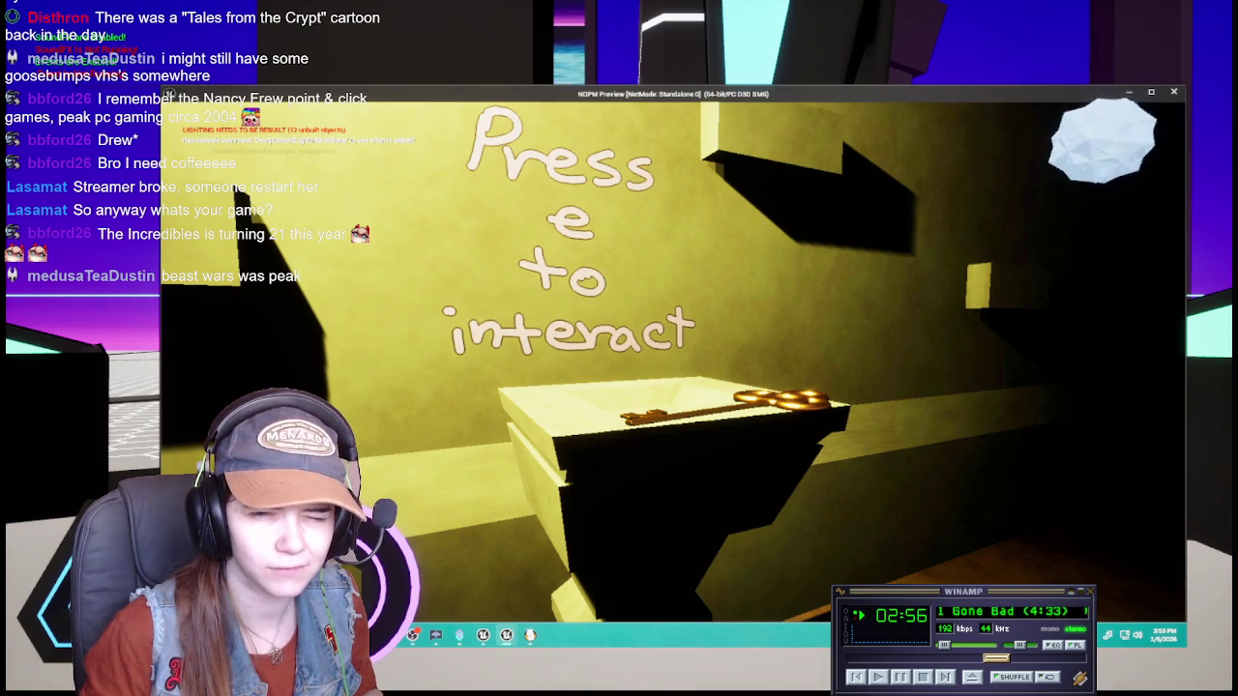
key("w")
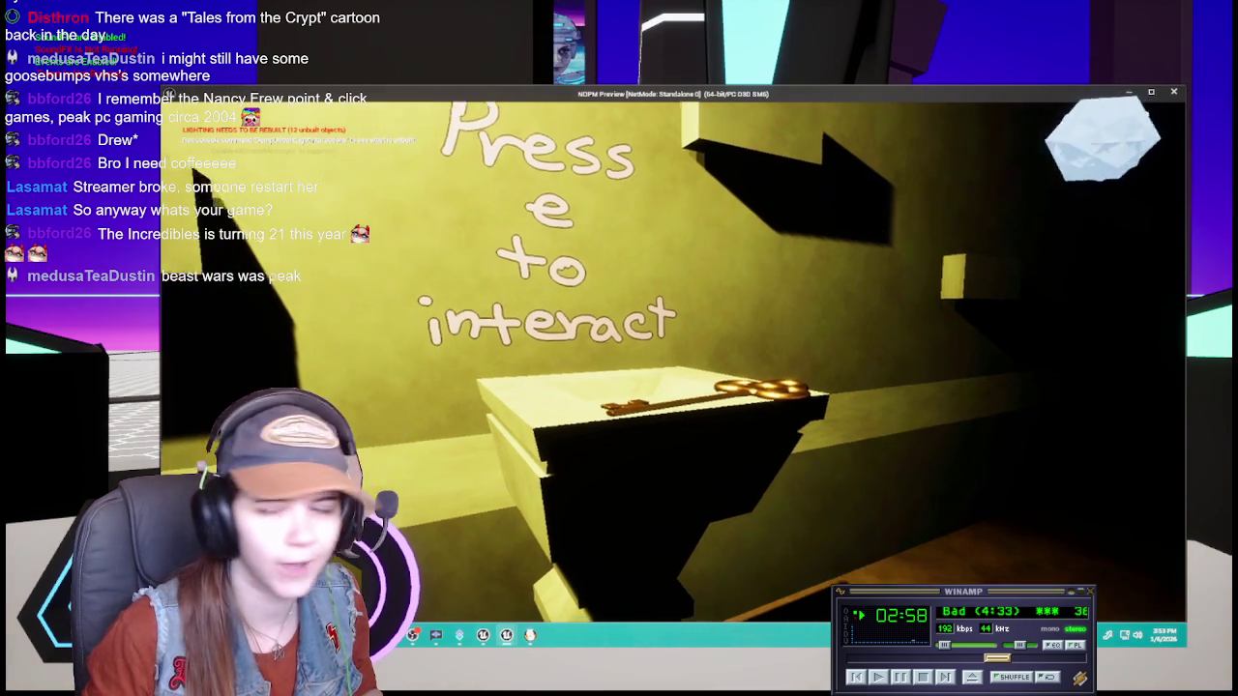
key("w")
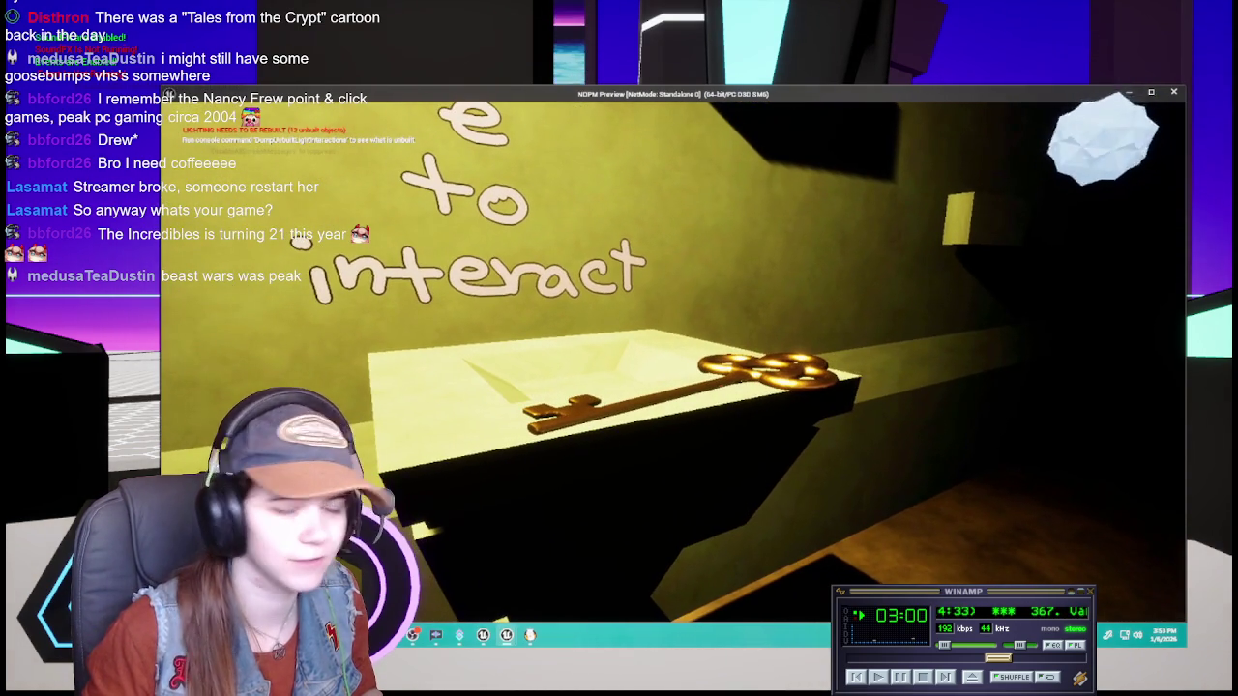